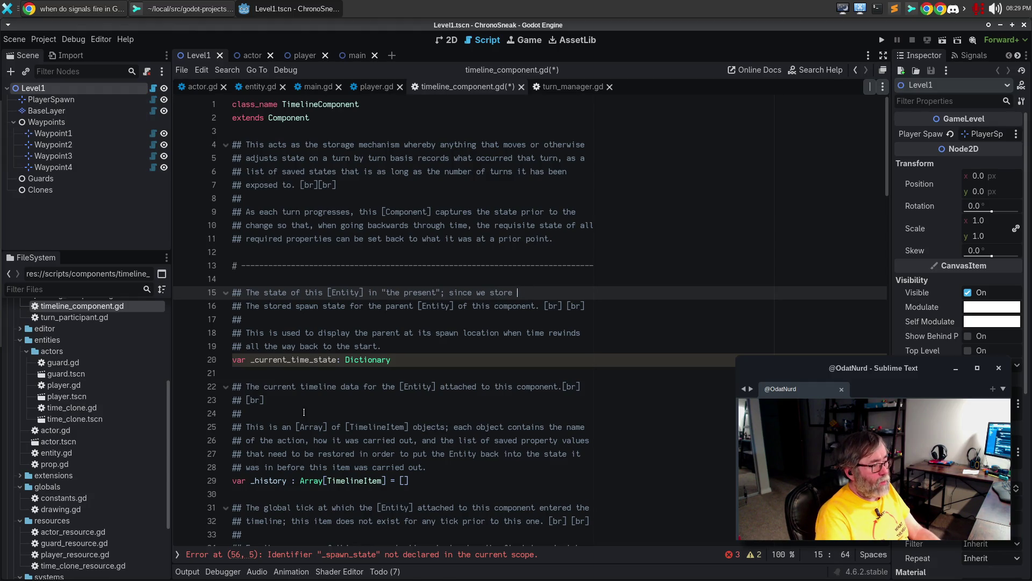
Write the first comment paragraph: history stores each tick's action, but the current time is never saved
{"action": "type", "text": "tick br"}
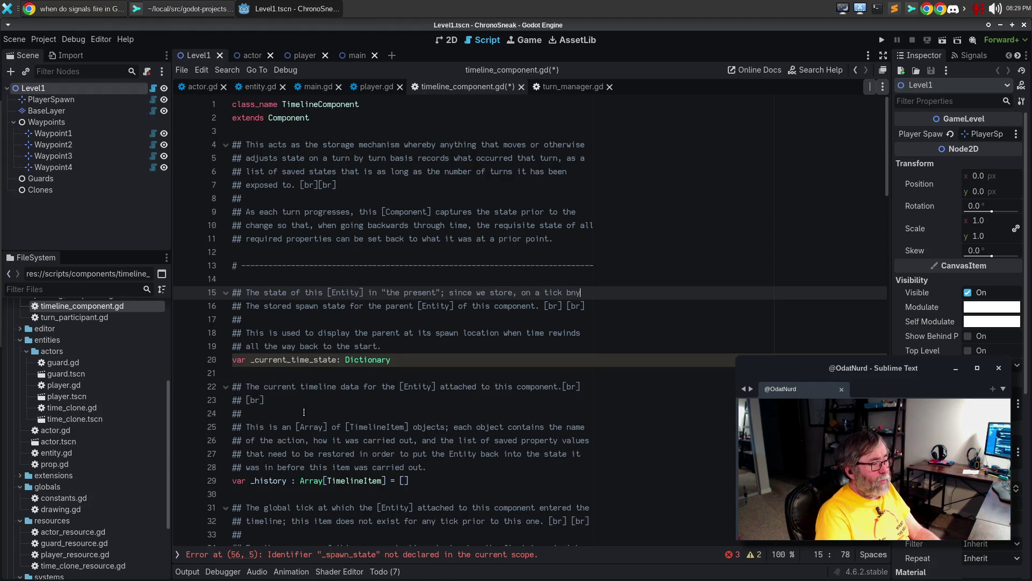
{"action": "key", "text": "Return"}
{"action": "type", "text": "tick basis, "}
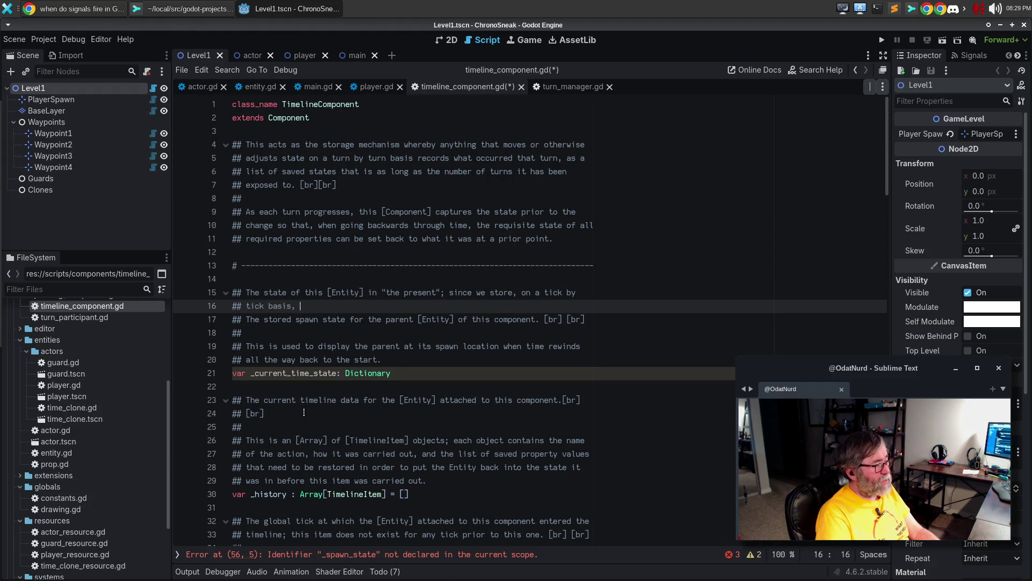
{"action": "type", "text": "what action was taken gf"}
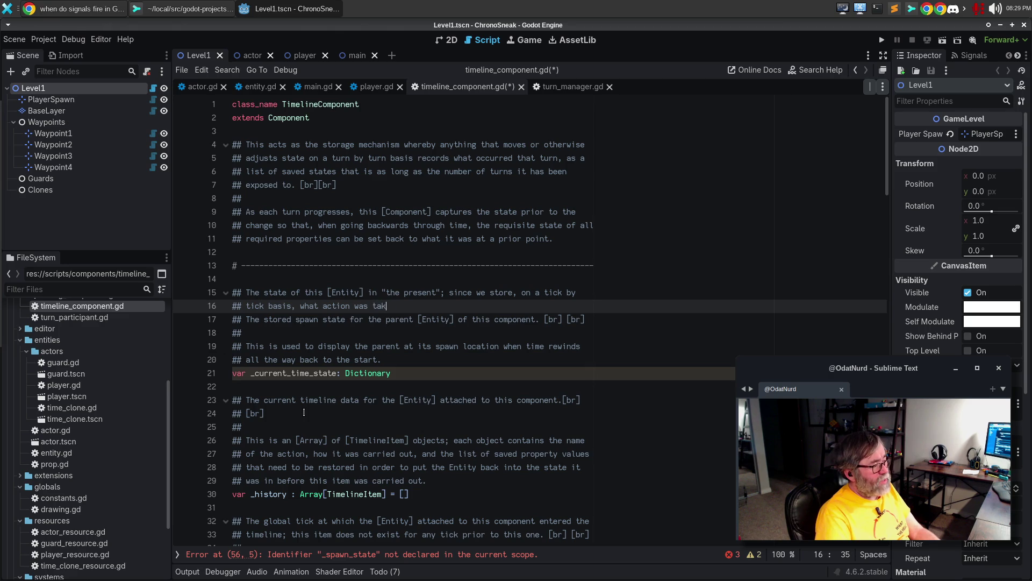
{"action": "key", "text": "BackSpace"}
{"action": "key", "text": "BackSpace"}
{"action": "type", "text": "for "}
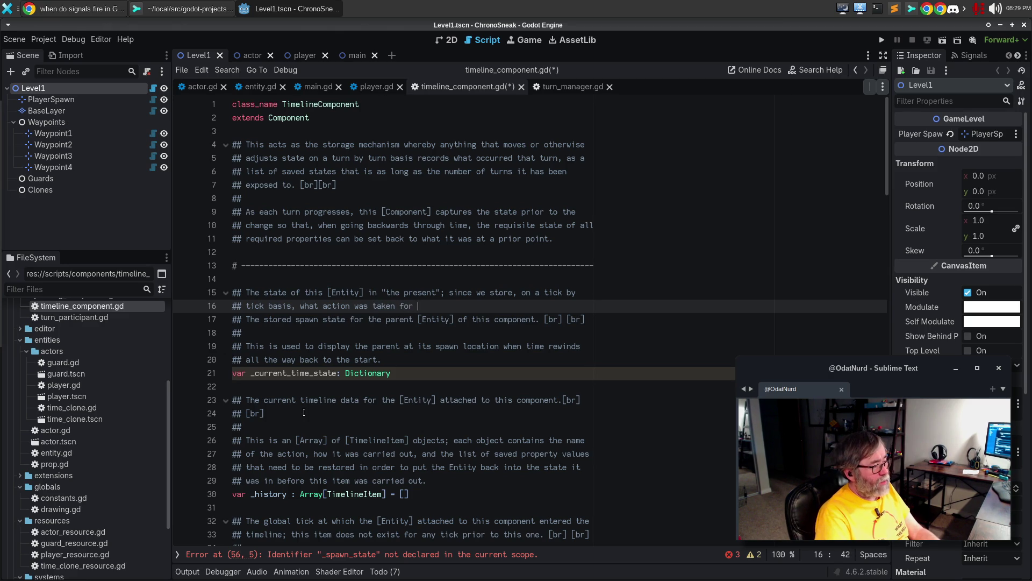
{"action": "type", "text": "each tick, the tick "}
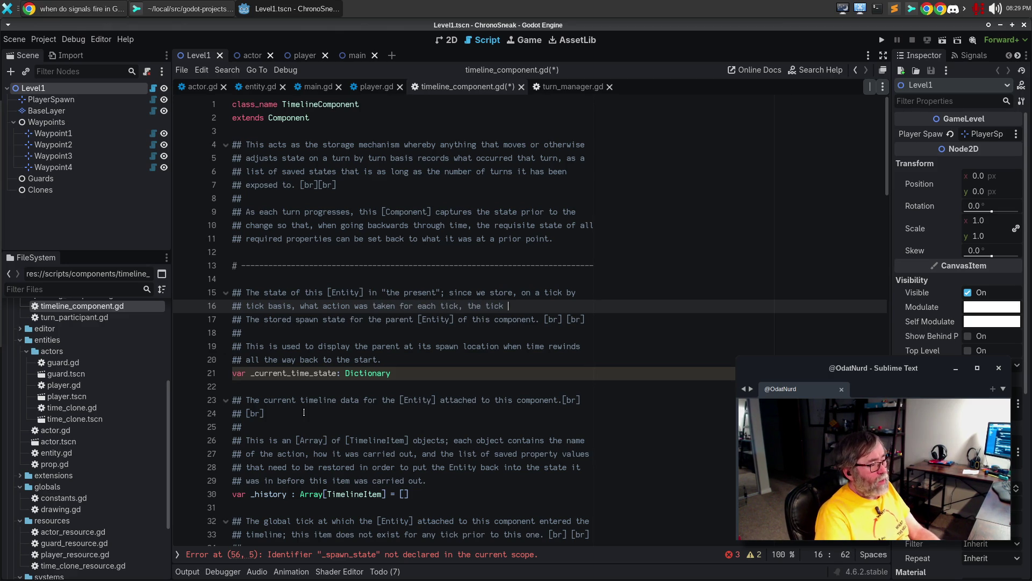
{"action": "type", "text": "that represents"}
{"action": "key", "text": "Return"}
{"action": "type", "text": "t"}
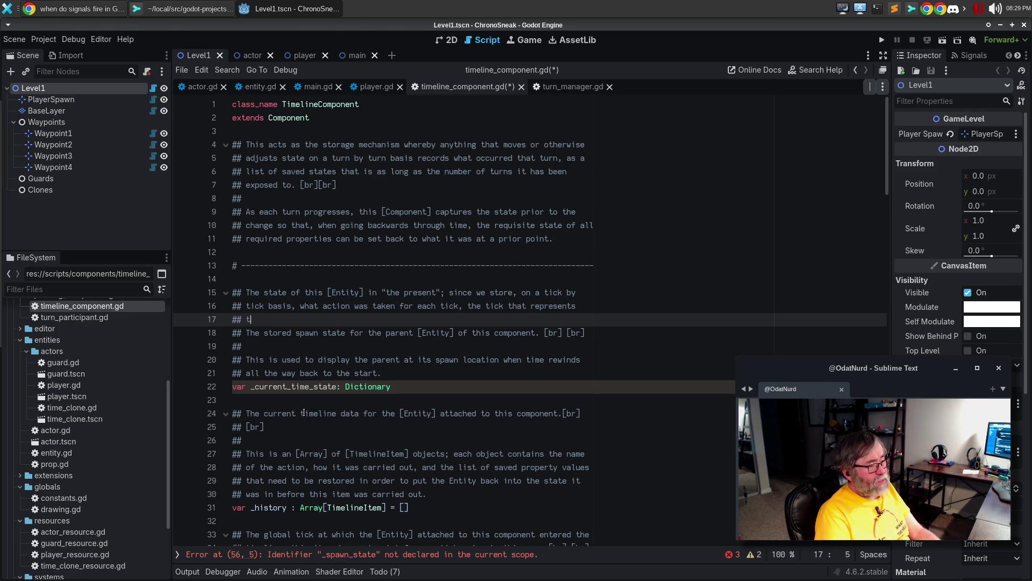
{"action": "type", "text": "he current time is ne"}
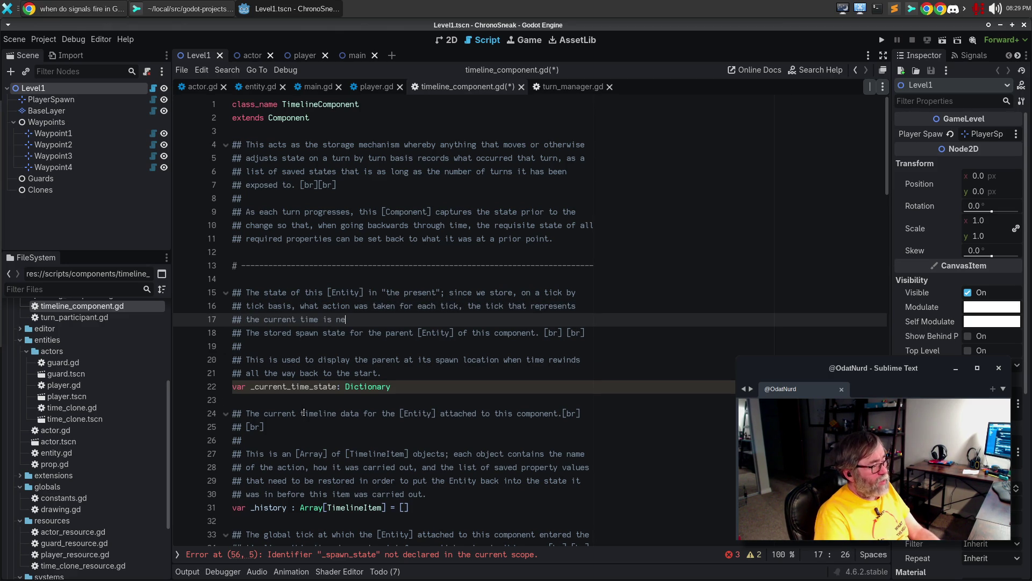
{"action": "type", "text": "ver saved in our history because no actio is taken"}
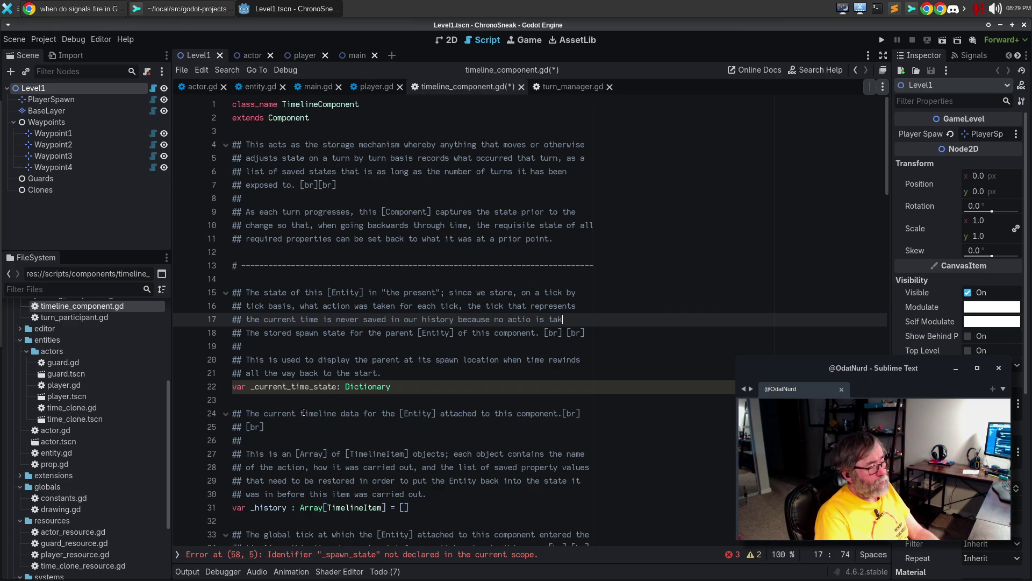
{"action": "key", "text": "Return"}
{"action": "type", "text": "there yet."}
{"action": "type", "text": " [br] [br]"}
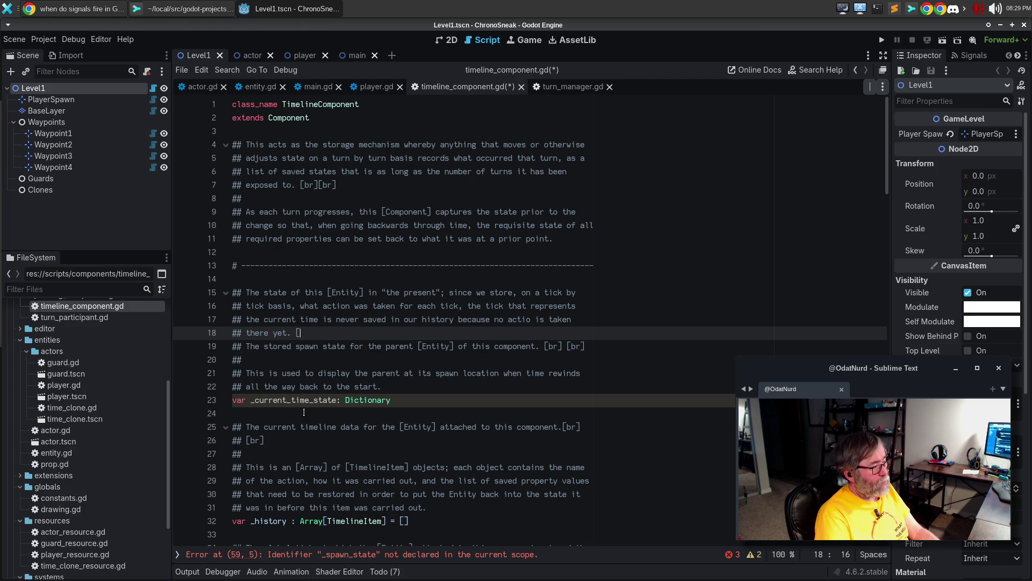
Add a paragraph saying the current state is captured after each turn advance, for restoring later
{"action": "key", "text": "Return"}
{"action": "key", "text": "Return"}
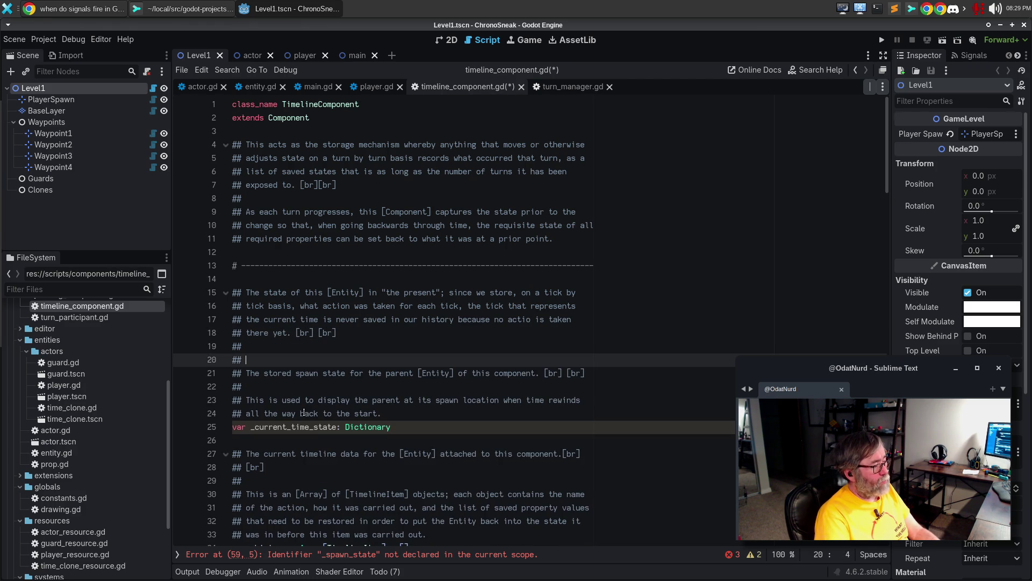
{"action": "type", "text": "WhenerveW"}
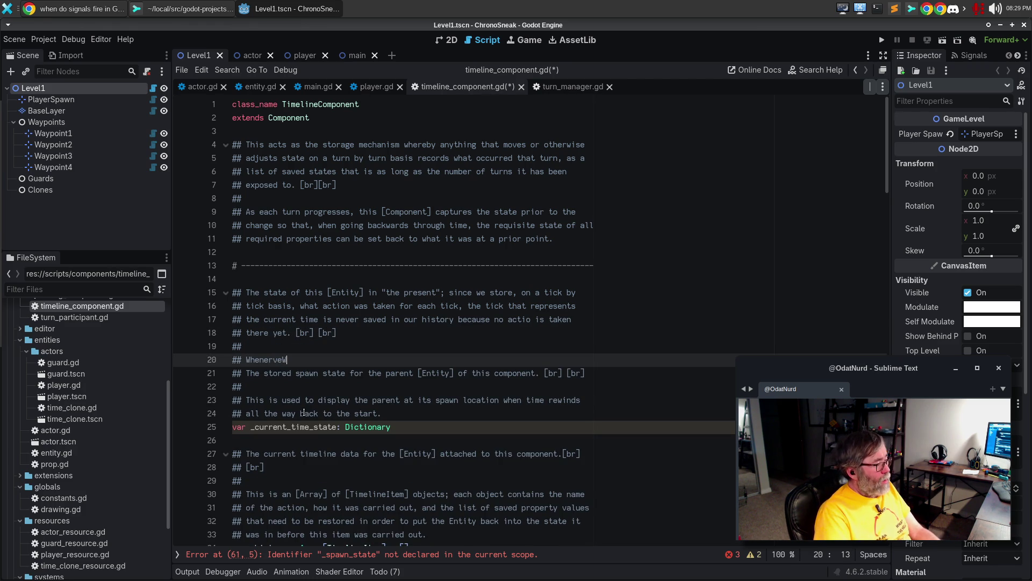
{"action": "key", "text": "ctrl+BackSpace"}
{"action": "type", "text": "Wh"}
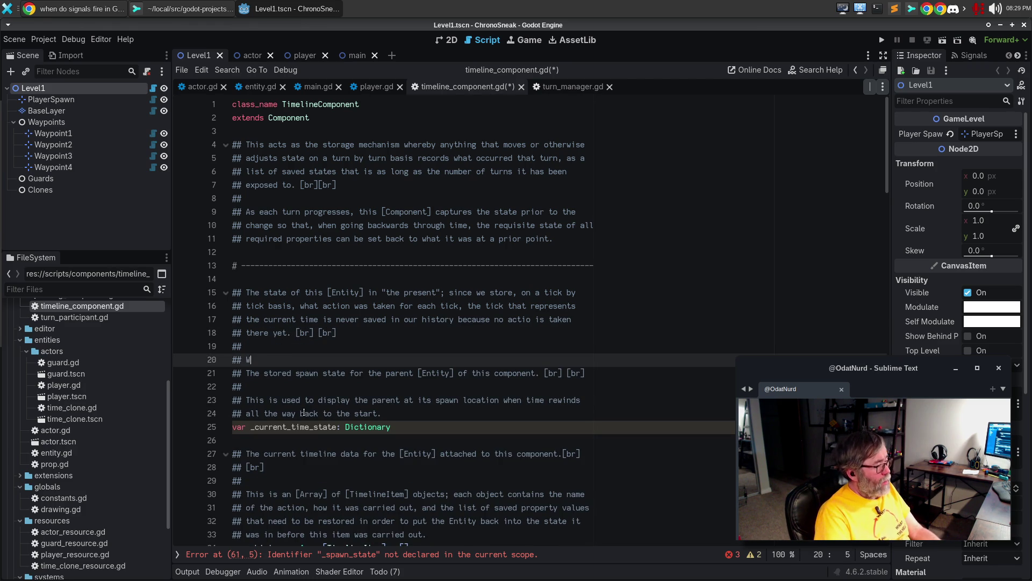
{"action": "type", "text": "enever the"}
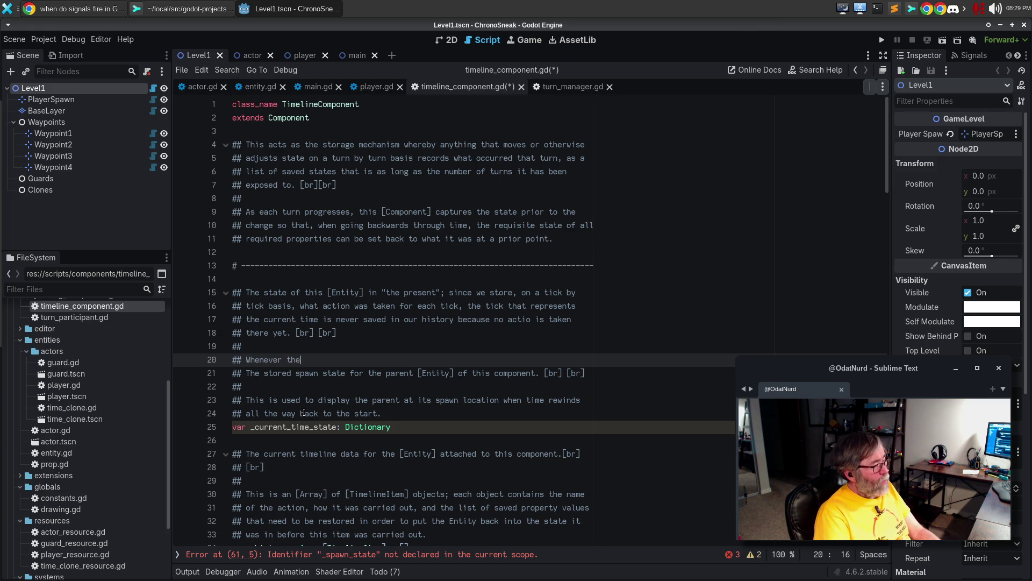
{"action": "type", "text": " global signal that in"}
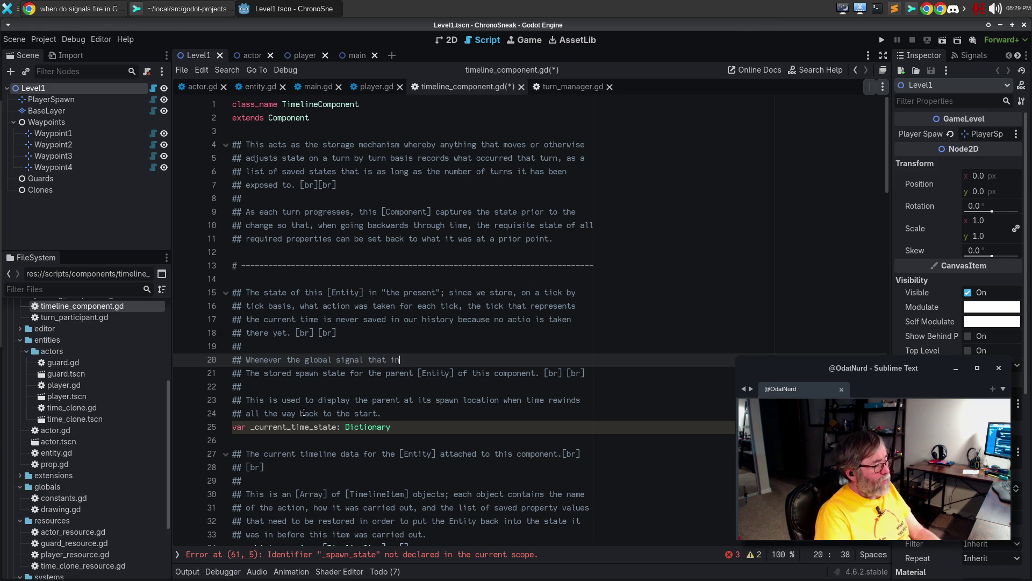
{"action": "type", "text": "dicates that the turn "}
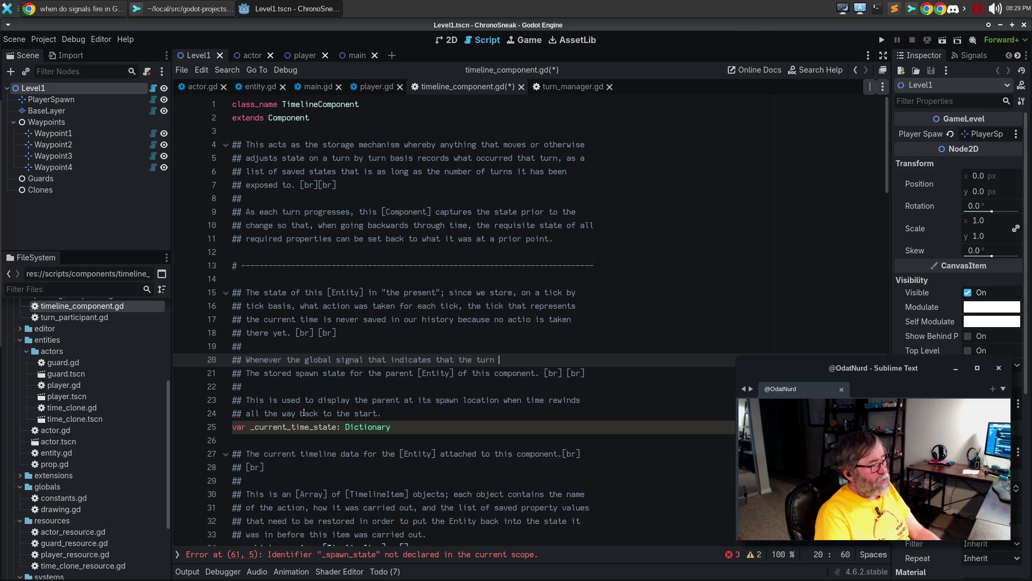
{"action": "type", "text": "advance has been"}
{"action": "key", "text": "Return"}
{"action": "type", "text": "## completed, "}
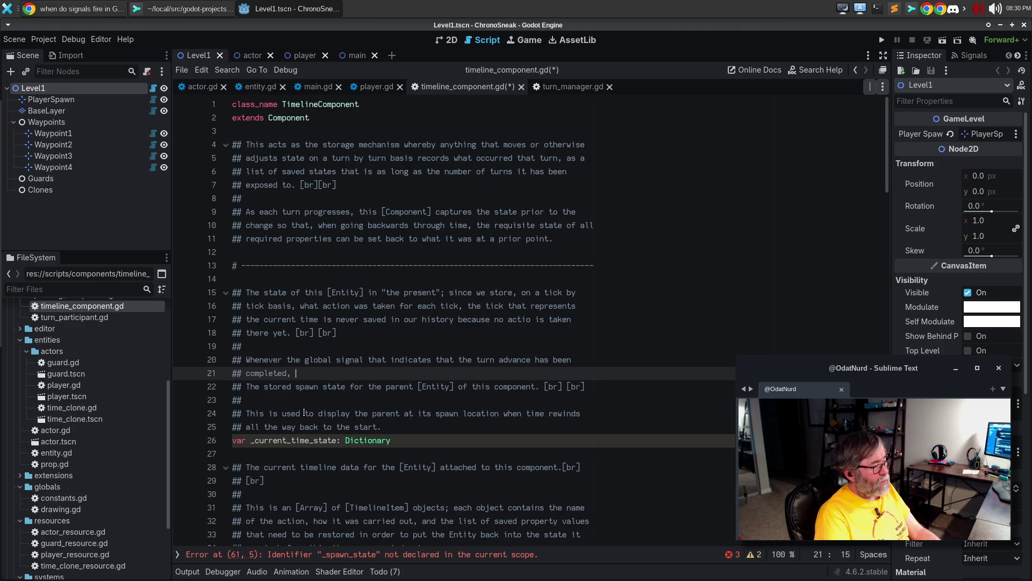
{"action": "type", "text": "we capture the "}
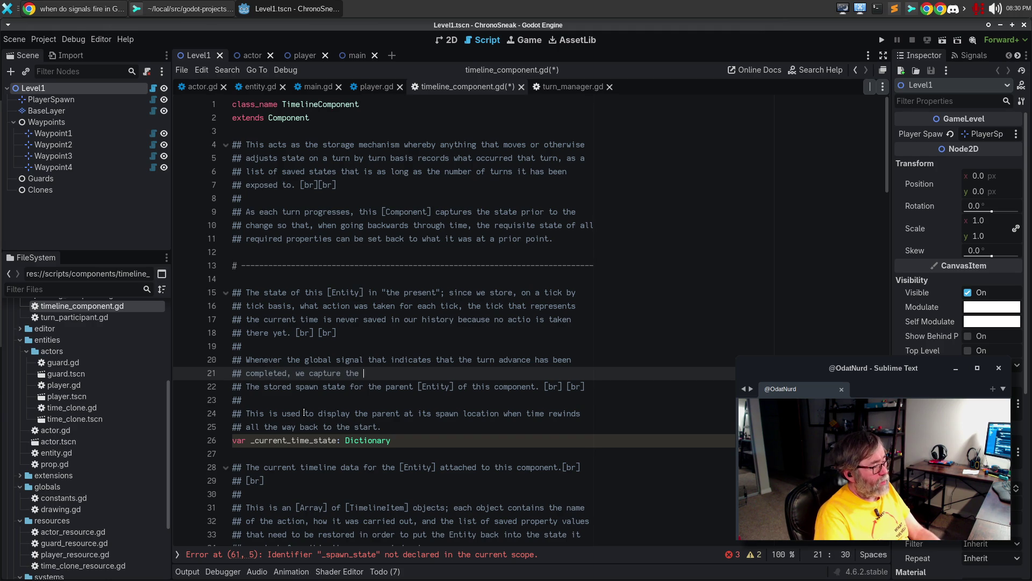
{"action": "type", "text": "current sate"}
{"action": "key", "text": "BackSpace"}
{"action": "key", "text": "BackSpace"}
{"action": "type", "text": "tate here so that when wego forwe"}
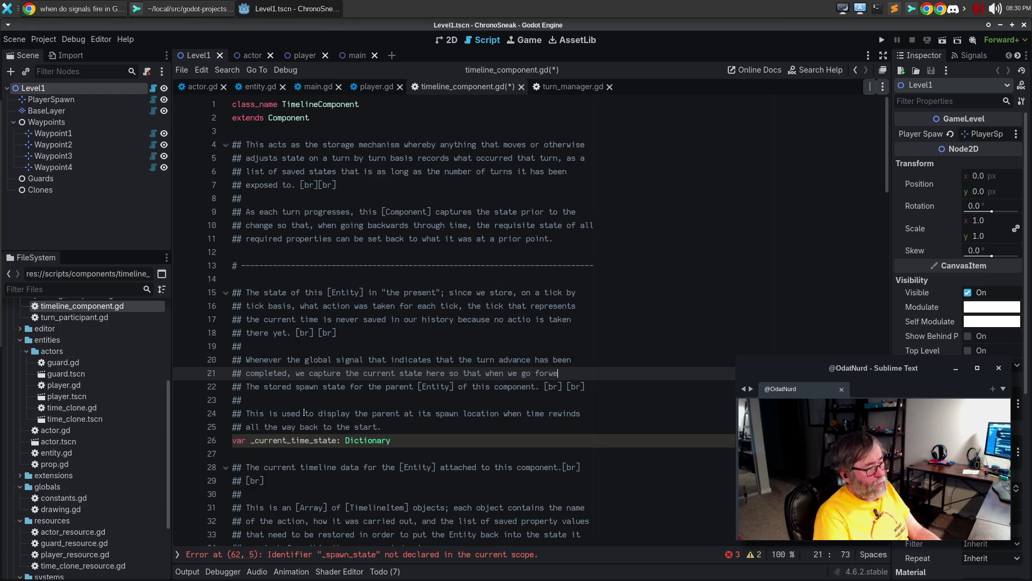
{"action": "type", "text": "d in"}
{"action": "key", "text": "Return"}
{"action": "type", "text": "## time b"}
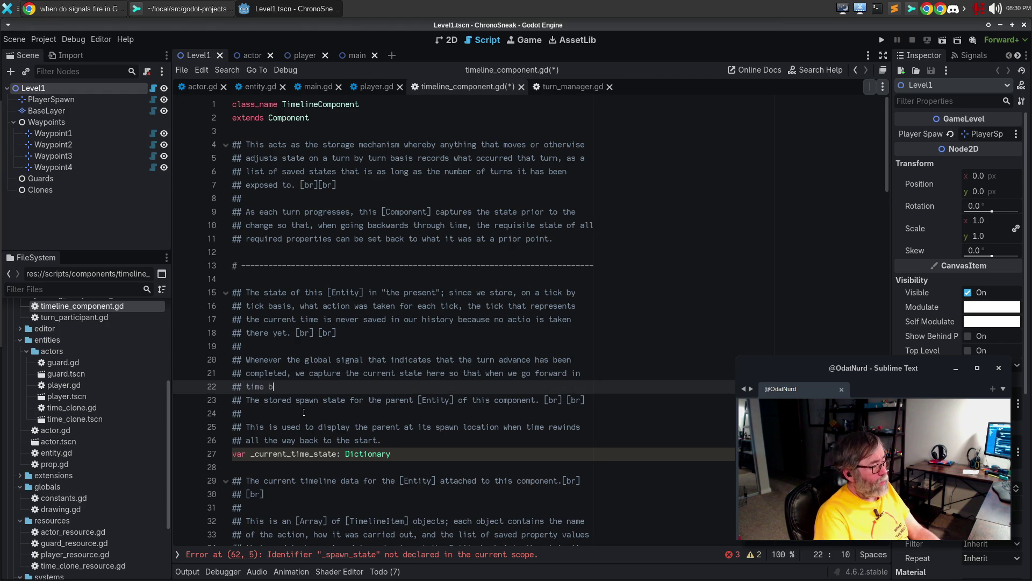
{"action": "type", "text": "ack to the current time"}
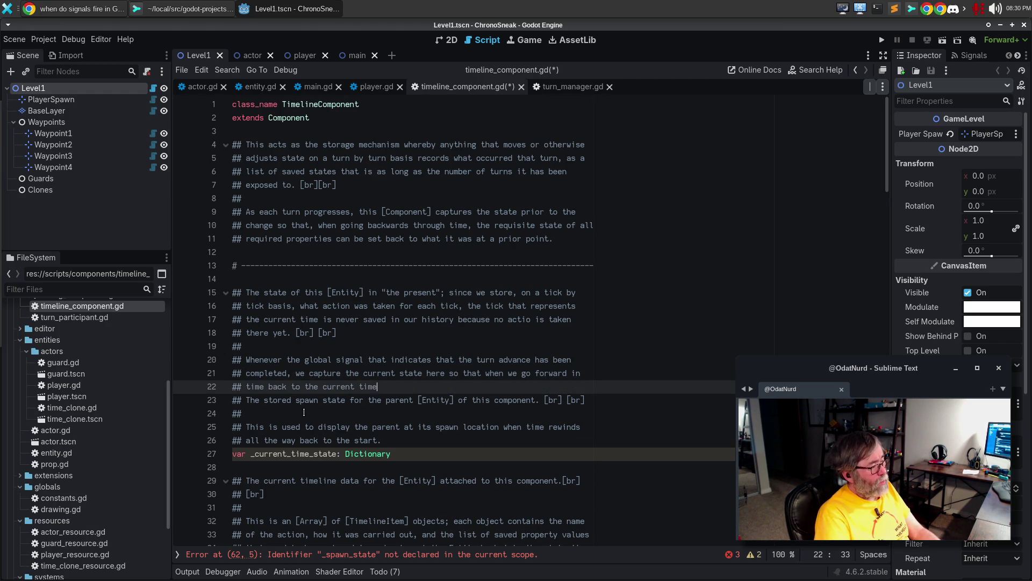
{"action": "type", "text": ", we have to sto"}
{"action": "key", "text": "BackSpace"}
{"action": "key", "text": "BackSpace"}
{"action": "key", "text": "BackSpace"}
{"action": "type", "text": "know what state t"}
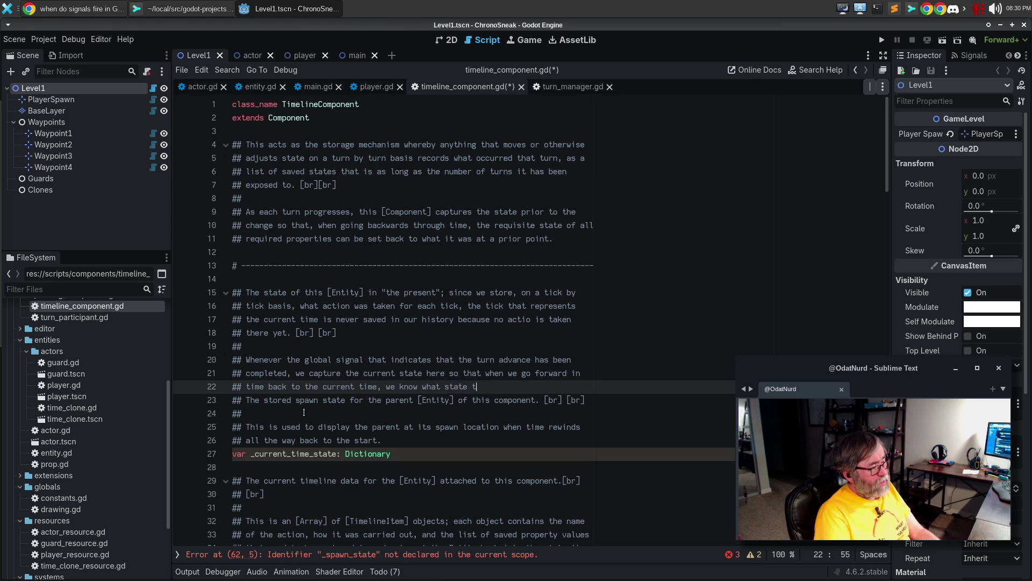
{"action": "type", "text": "o restore to. [br] [br]"}
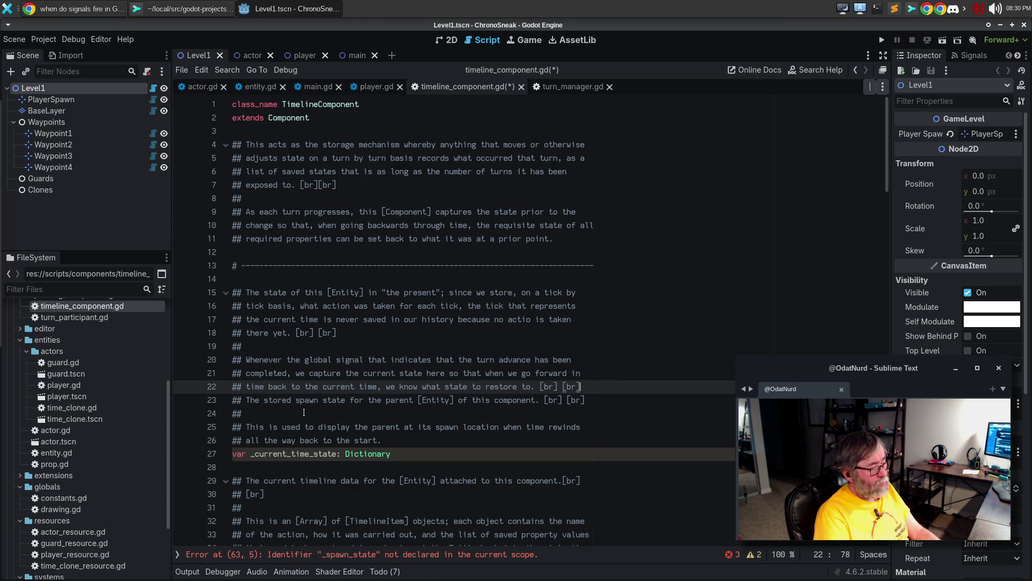
Delete the old spawn-state comment lines below the new text
{"action": "key", "text": "Right"}
{"action": "key", "text": "shift+Down"}
{"action": "key", "text": "shift+Down"}
{"action": "key", "text": "shift+Down"}
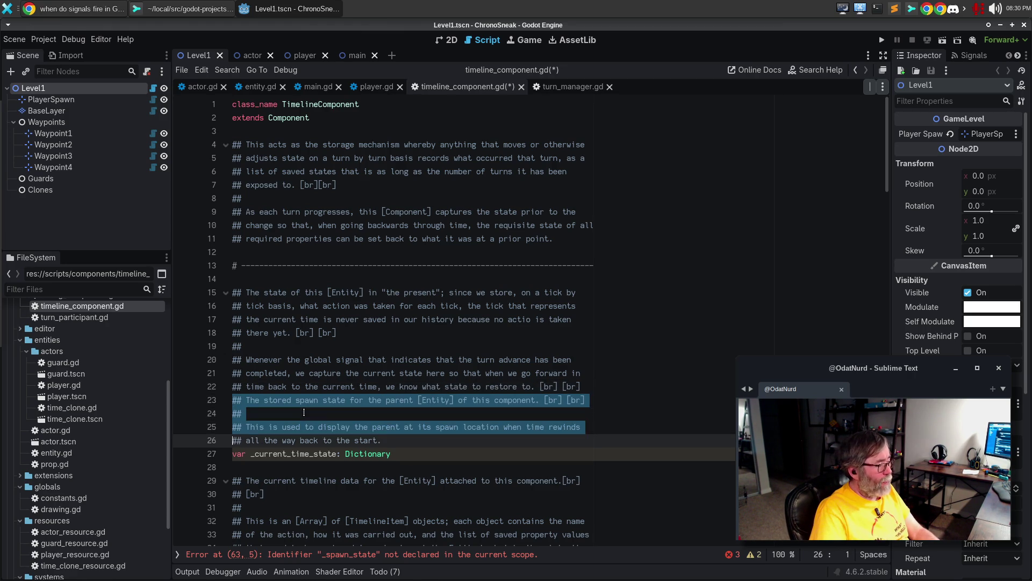
{"action": "key", "text": "Delete"}
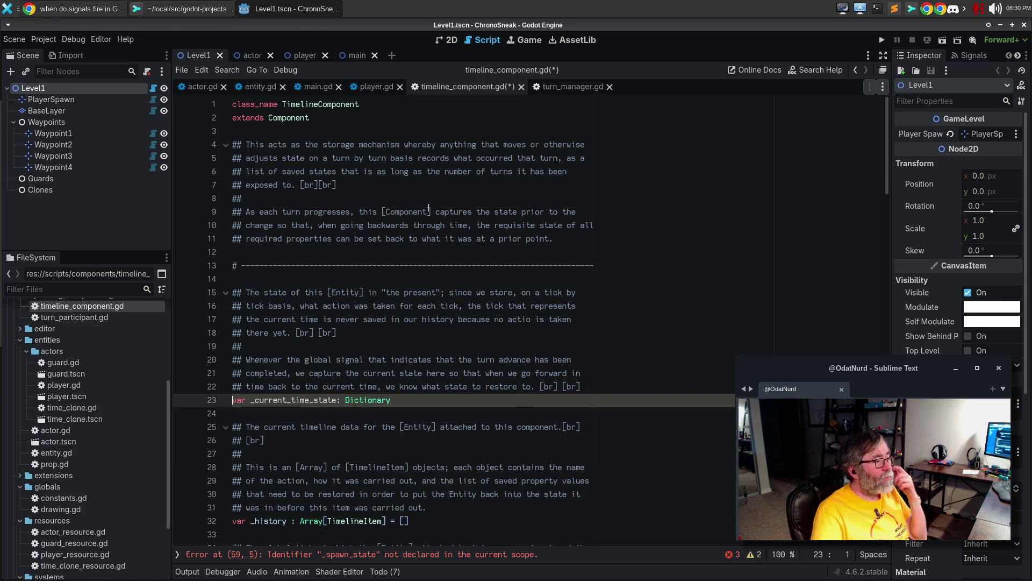
In the class comment, add that tick N's timeline entry captures the object's state AFTER that turn's action
{"action": "left_click", "coordinate": [416, 185]}
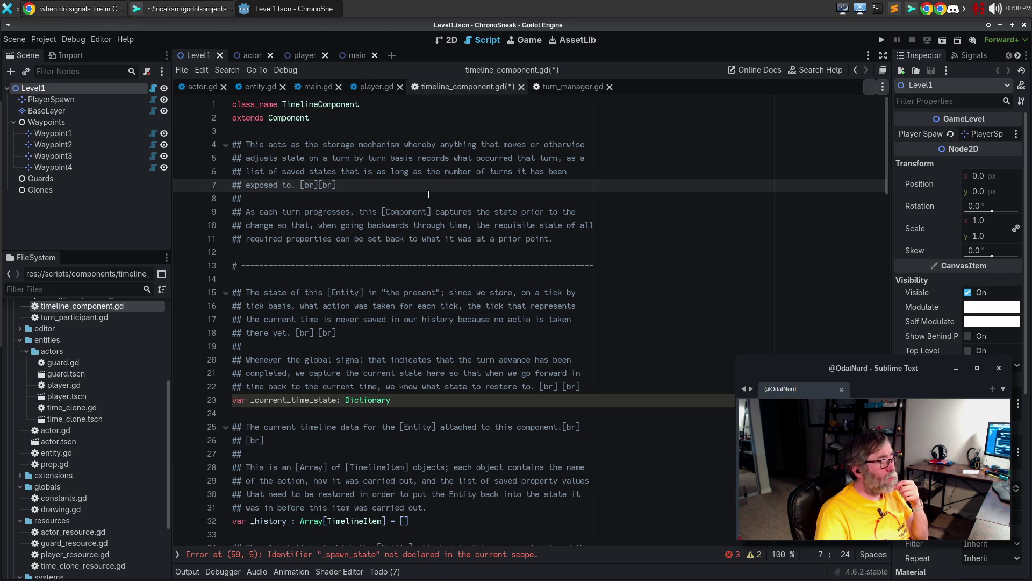
{"action": "left_click", "coordinate": [584, 239]}
{"action": "key", "text": "Return"}
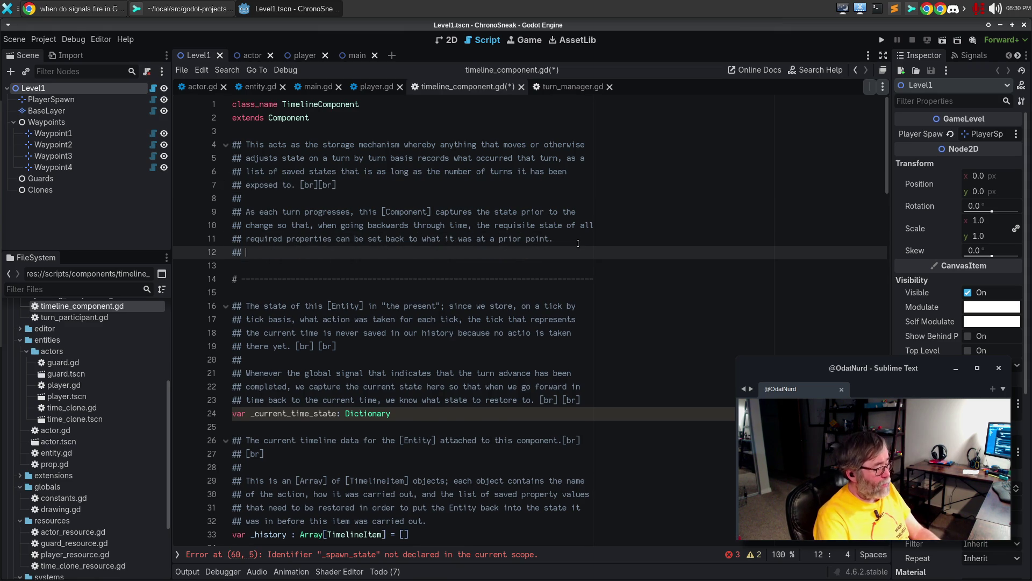
{"action": "key", "text": "Return"}
{"action": "type", "text": "For c"}
{"action": "type", "text": "larity, this means "}
{"action": "type", "text": "that history"}
{"action": "key", "text": "ctrl+BackSpace"}
{"action": "key", "text": "ctrl+BackSpace"}
{"action": "type", "text": "that the timeline entry for tic"}
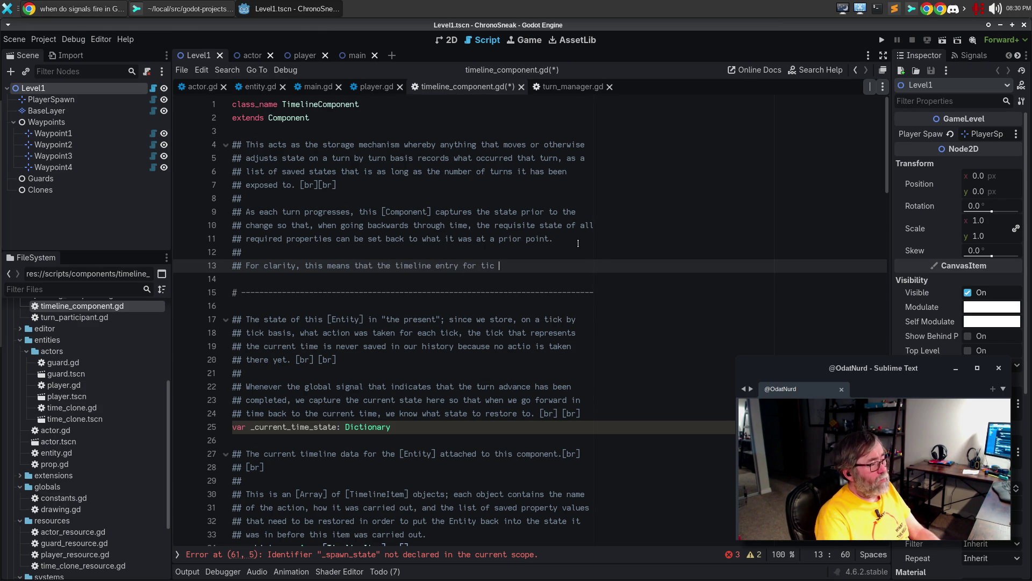
{"action": "key", "text": "BackSpace"}
{"action": "type", "text": "k"}
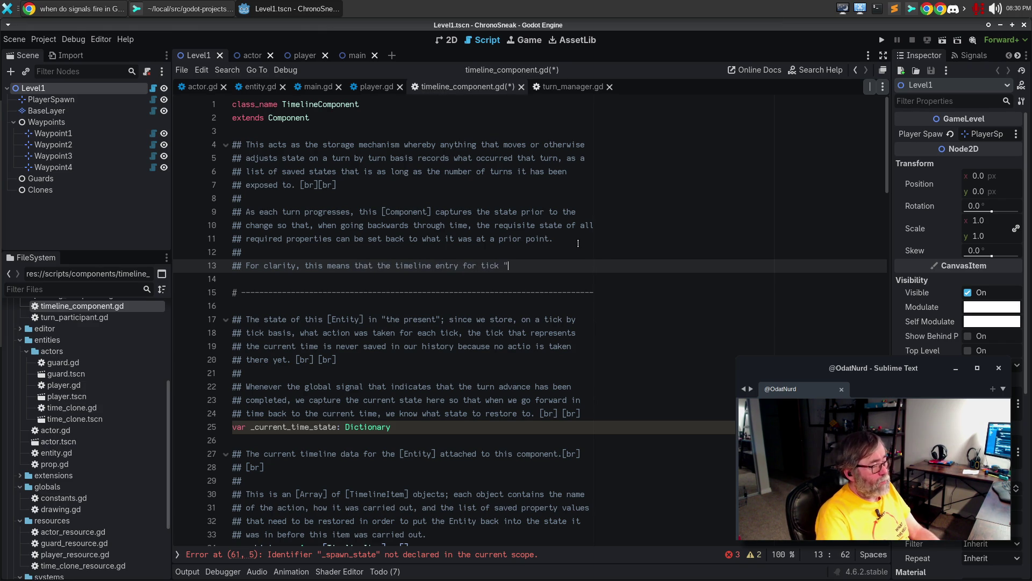
{"action": "key", "text": "BackSpace"}
{"action": "type", "text": "N indic"}
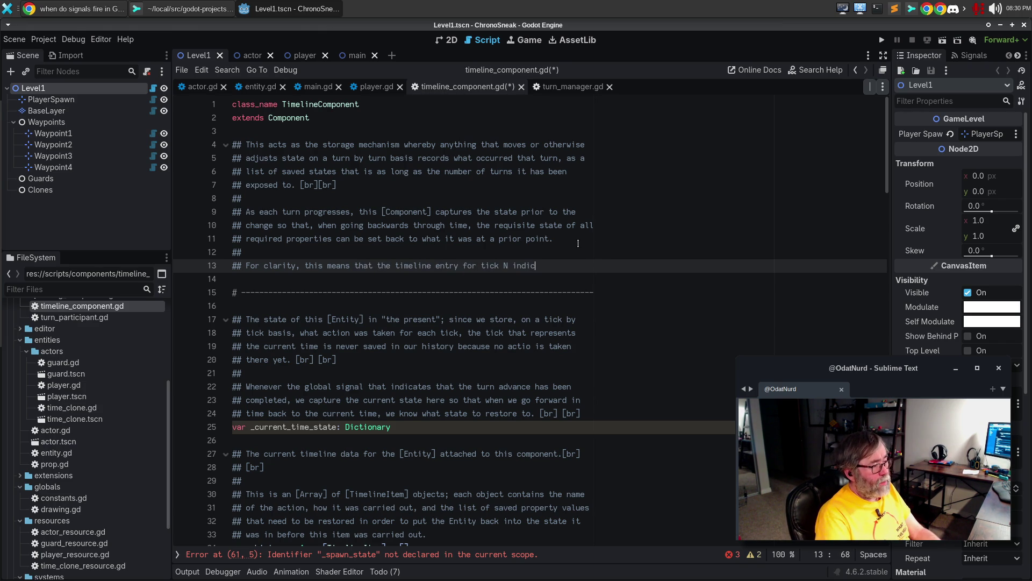
{"action": "key", "text": "BackSpace"}
{"action": "type", "text": "captures t"}
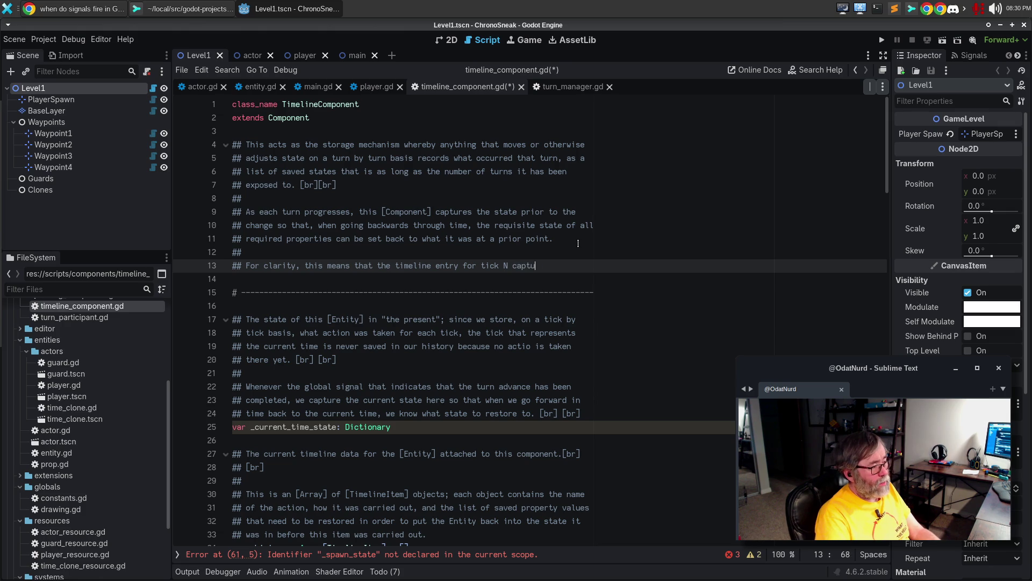
{"action": "type", "text": "he"}
{"action": "key", "text": "Return"}
{"action": "type", "text": "## state o"}
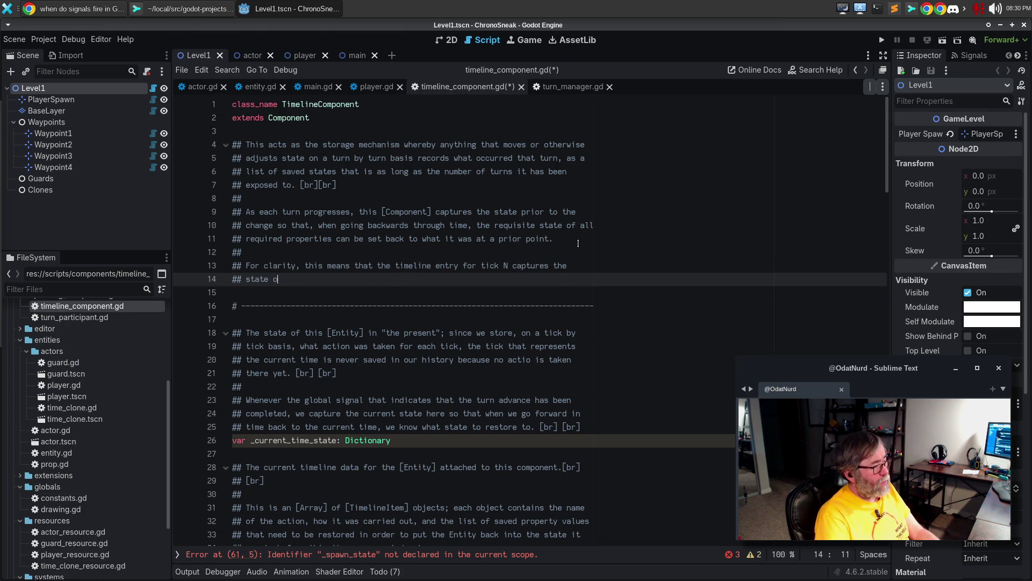
{"action": "type", "text": "f the object AFTER the action taken on that turn, and the action that"}
Add that there's never an entry for "the present" since it isn't recorded yet, rewrap, and save
{"action": "key", "text": "Return"}
{"action": "type", "text": "was taken; as a result of this, "}
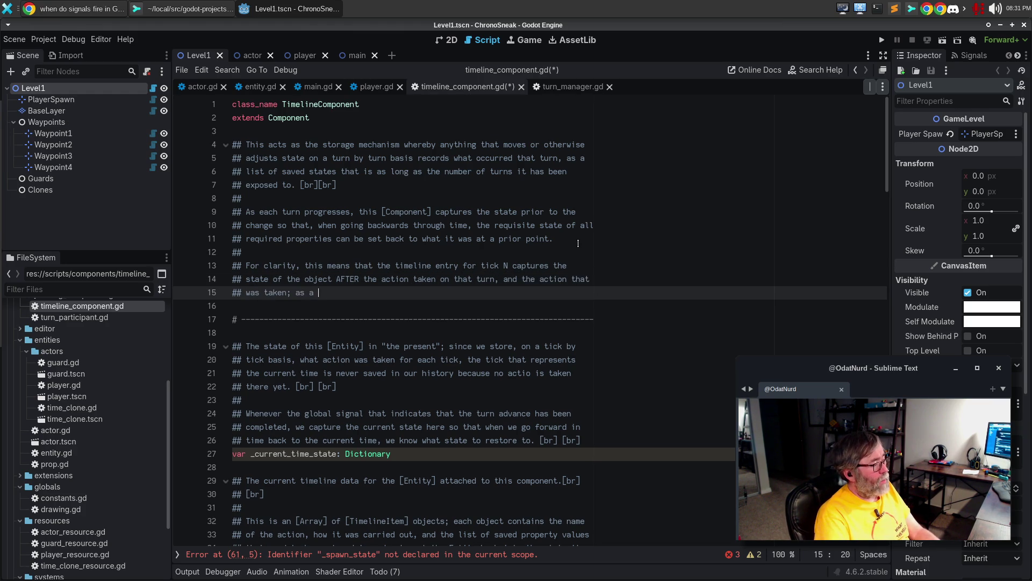
{"action": "type", "text": "the tim"}
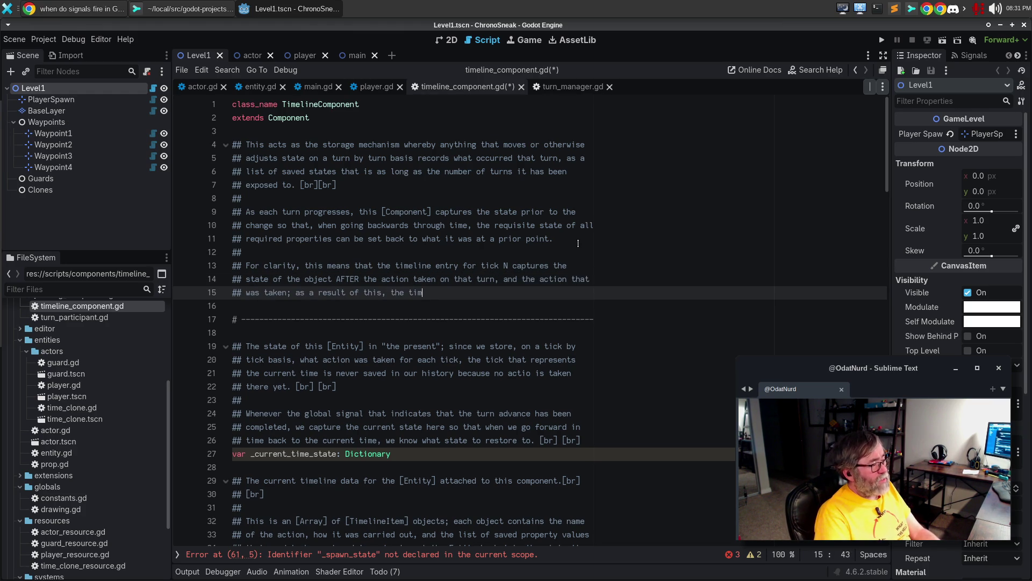
{"action": "key", "text": "BackSpace"}
{"action": "key", "text": "BackSpace"}
{"action": "key", "text": "BackSpace"}
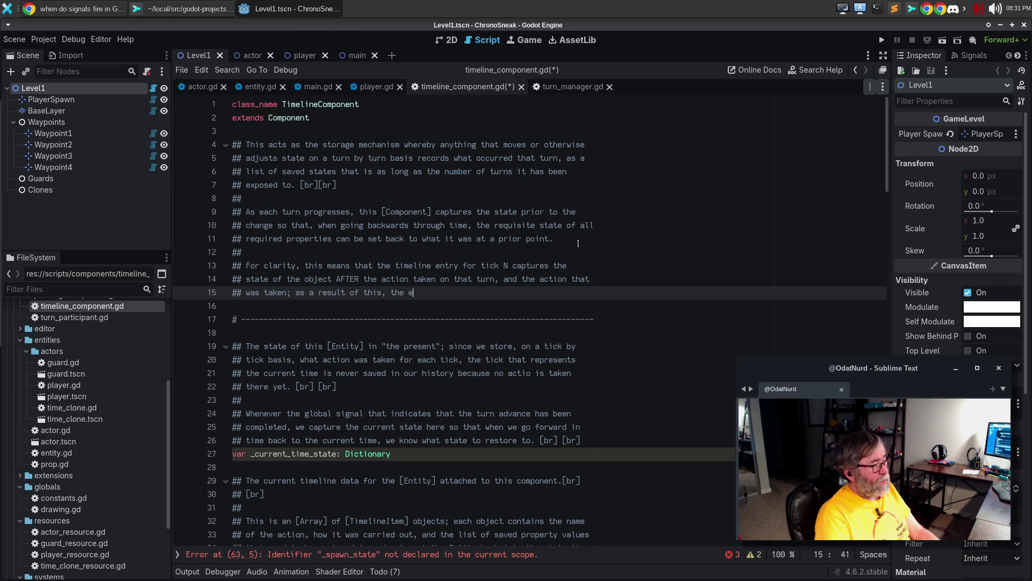
{"action": "type", "text": "is never an entery gf"}
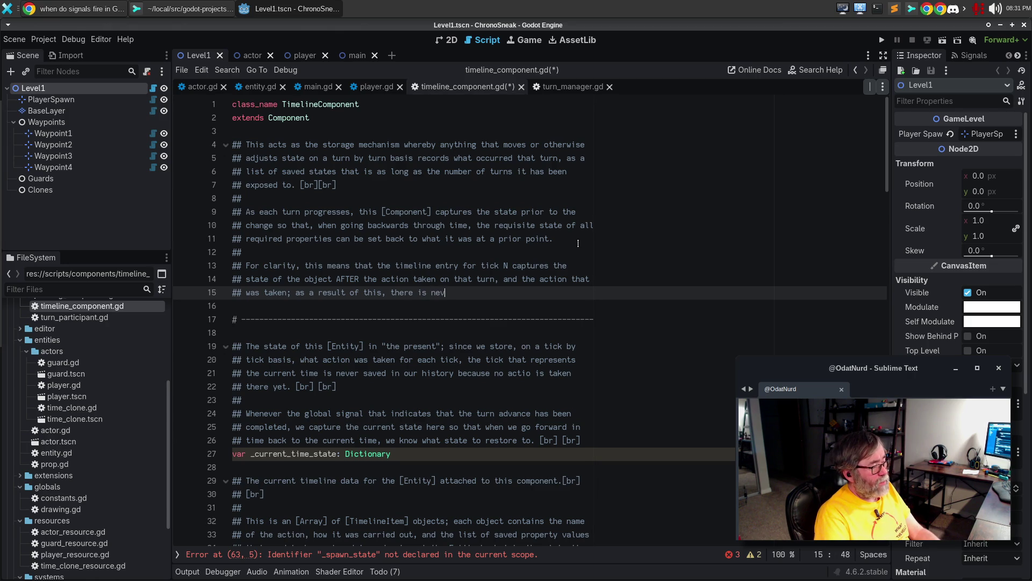
{"action": "key", "text": "BackSpace"}
{"action": "key", "text": "BackSpace"}
{"action": "key", "text": "BackSpace"}
{"action": "type", "text": "ry for \"the present"}
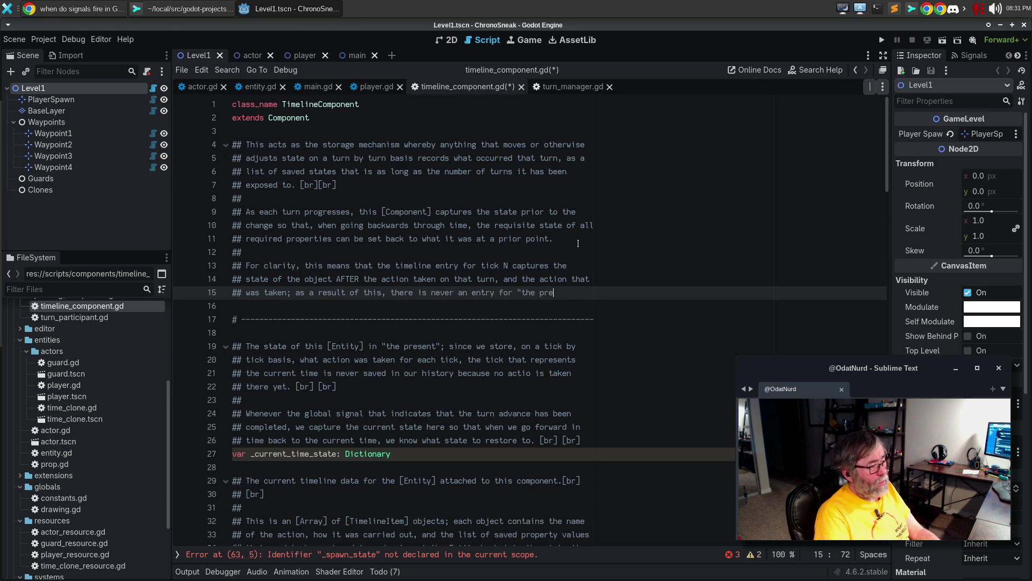
{"action": "key", "text": "Return"}
{"action": "type", "text": "because that actiopn has"}
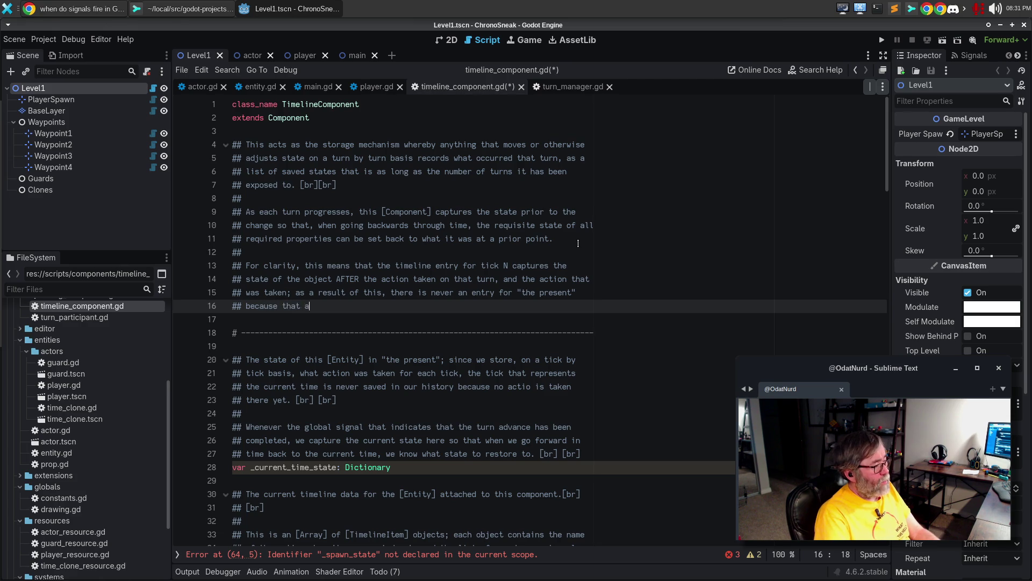
{"action": "key", "text": "BackSpace"}
{"action": "key", "text": "BackSpace"}
{"action": "key", "text": "BackSpace"}
{"action": "type", "text": "n has not been recorded yue"}
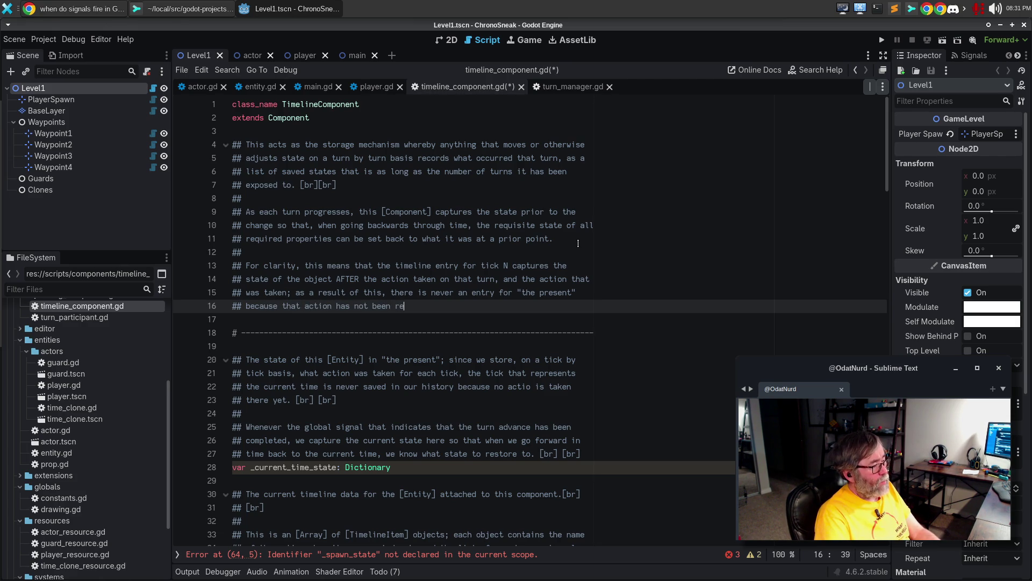
{"action": "key", "text": "BackSpace"}
{"action": "key", "text": "BackSpace"}
{"action": "key", "text": "BackSpace"}
{"action": "type", "text": "et."}
{"action": "key", "text": "alt+q"}
{"action": "key", "text": "ctrl+s"}
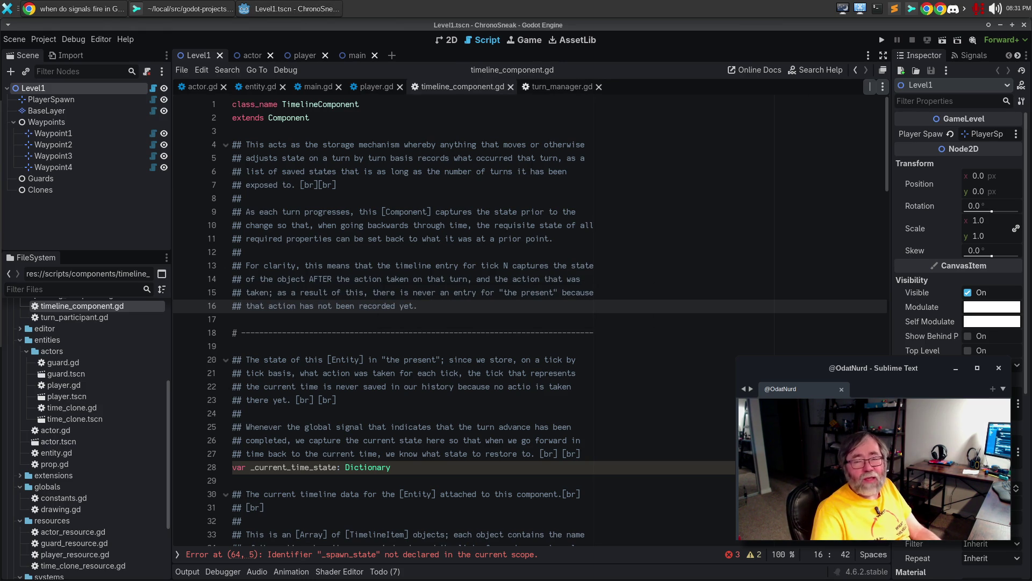
Rename the function _set_spawn_state to _save_current_state
{"action": "left_click", "coordinate": [586, 359]}
{"action": "scroll", "coordinate": [389, 368], "scroll_direction": "down", "scroll_amount": 4}
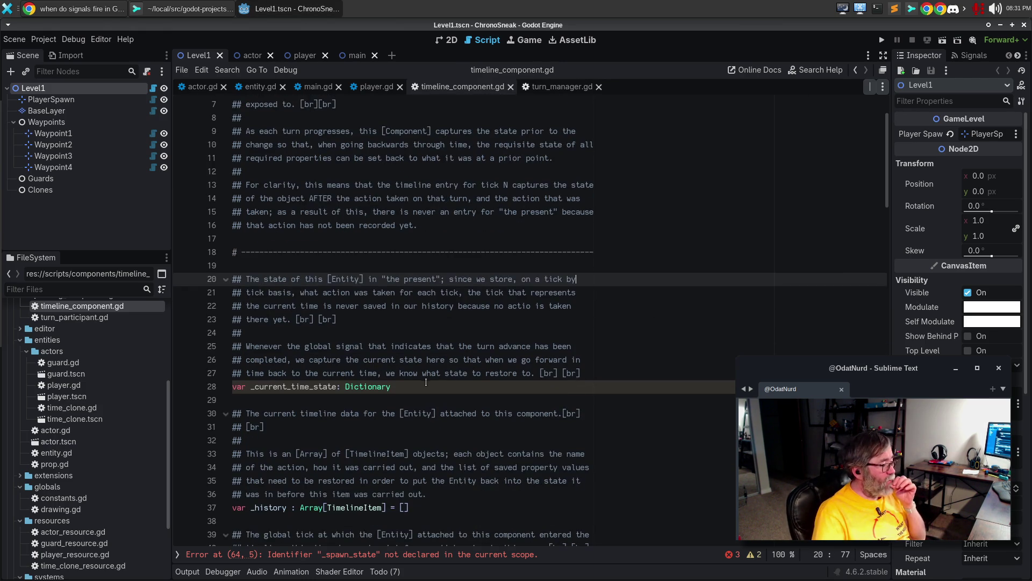
{"action": "scroll", "coordinate": [389, 369], "scroll_direction": "down", "scroll_amount": 6}
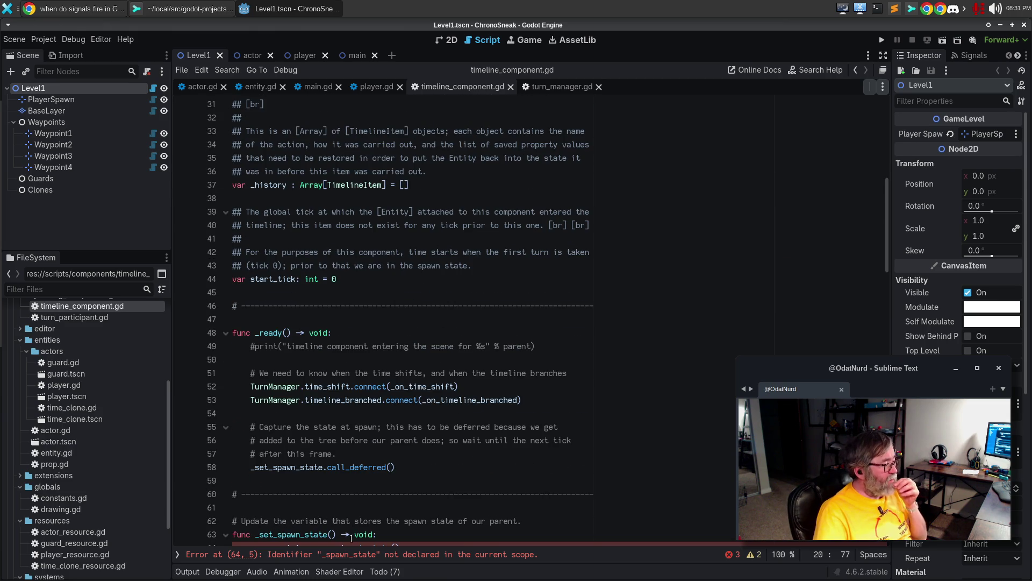
{"action": "left_click", "coordinate": [339, 554]}
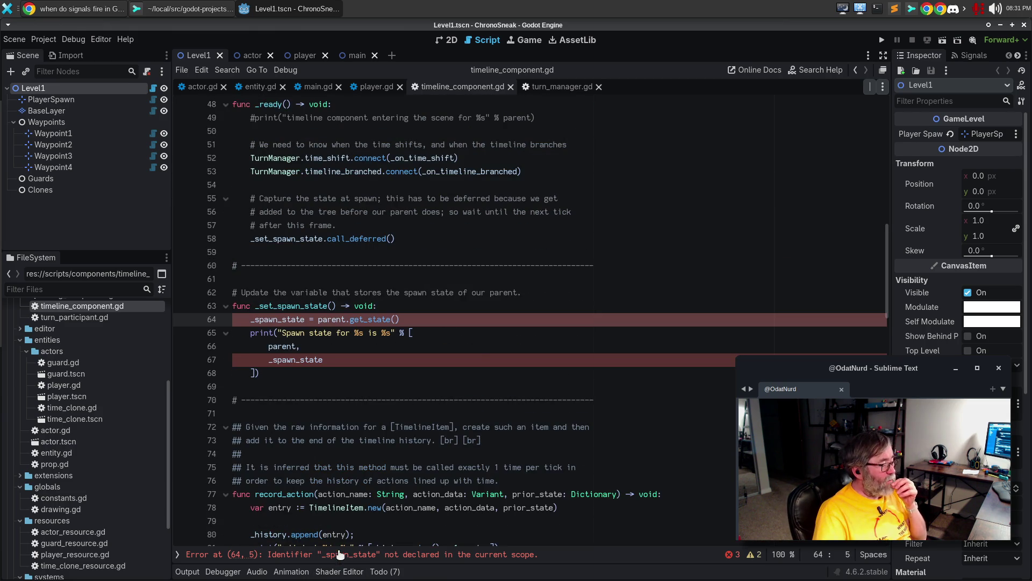
{"action": "left_click", "coordinate": [273, 306]}
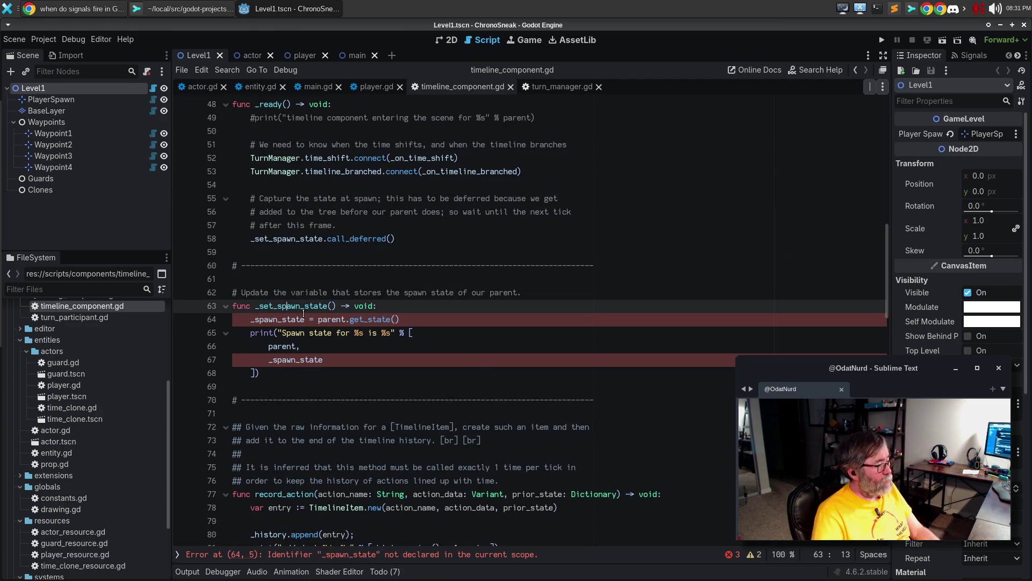
{"action": "left_click_drag", "start_coordinate": [278, 306], "coordinate": [295, 305]}
{"action": "left_click", "coordinate": [299, 306]}
{"action": "key", "text": "BackSpace"}
{"action": "key", "text": "BackSpace"}
{"action": "key", "text": "BackSpace"}
{"action": "type", "text": "save"}
{"action": "type", "text": "_current"}
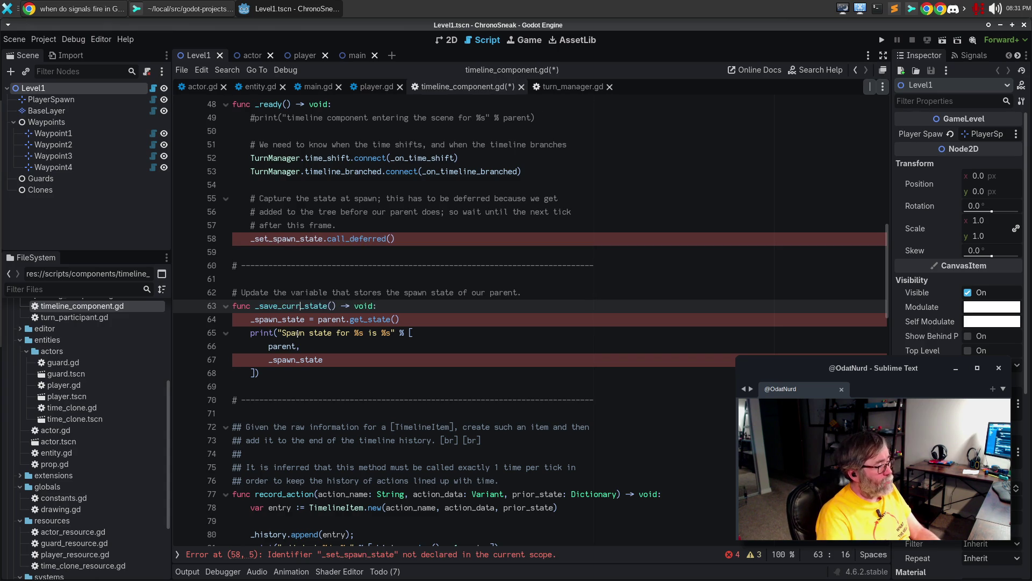
Replace both _spawn_state uses in it with _current_time_state and change the print message to 'end of time'
{"action": "scroll", "coordinate": [298, 333], "scroll_direction": "up", "scroll_amount": 13}
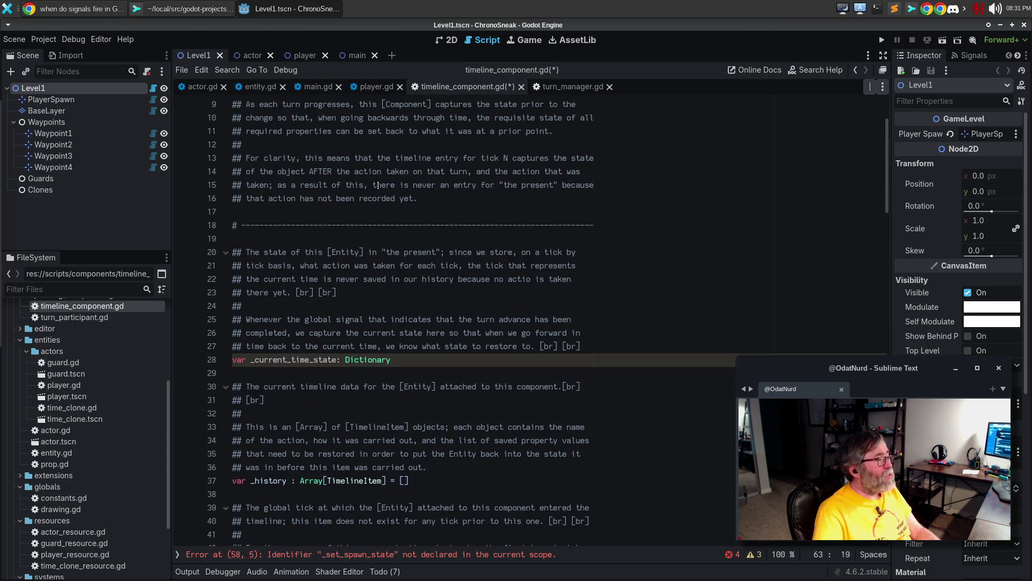
{"action": "left_click", "coordinate": [337, 360]}
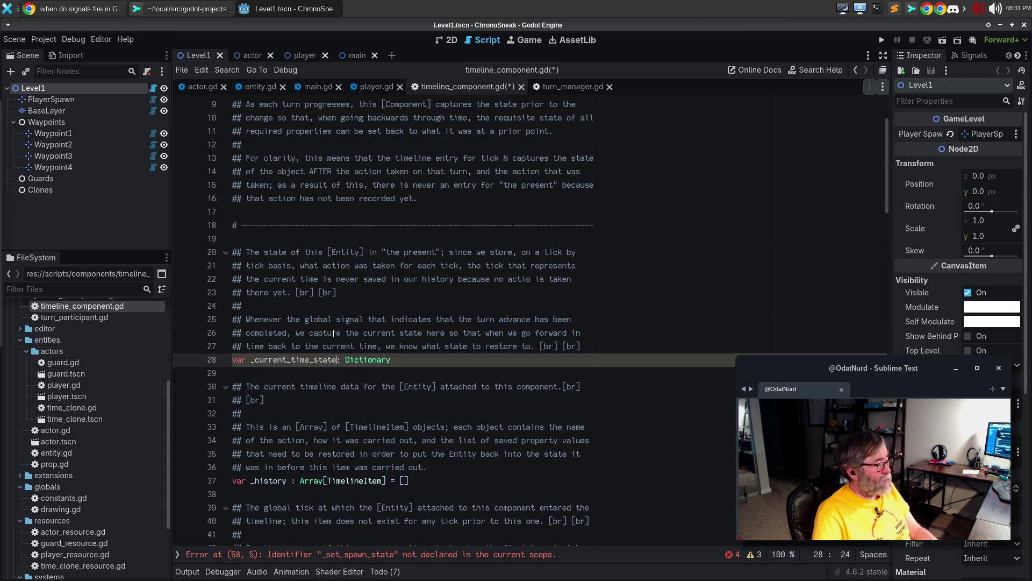
{"action": "double_click", "coordinate": [303, 360]}
{"action": "key", "text": "ctrl+c"}
{"action": "scroll", "coordinate": [303, 360], "scroll_direction": "down", "scroll_amount": 12}
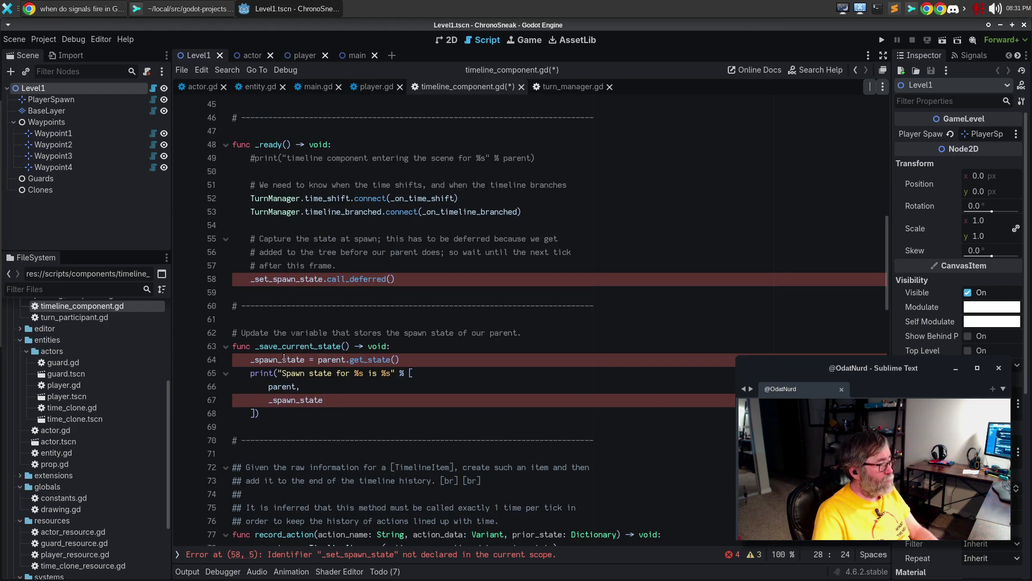
{"action": "double_click", "coordinate": [284, 359]}
{"action": "key", "text": "ctrl+d"}
{"action": "key", "text": "ctrl+v"}
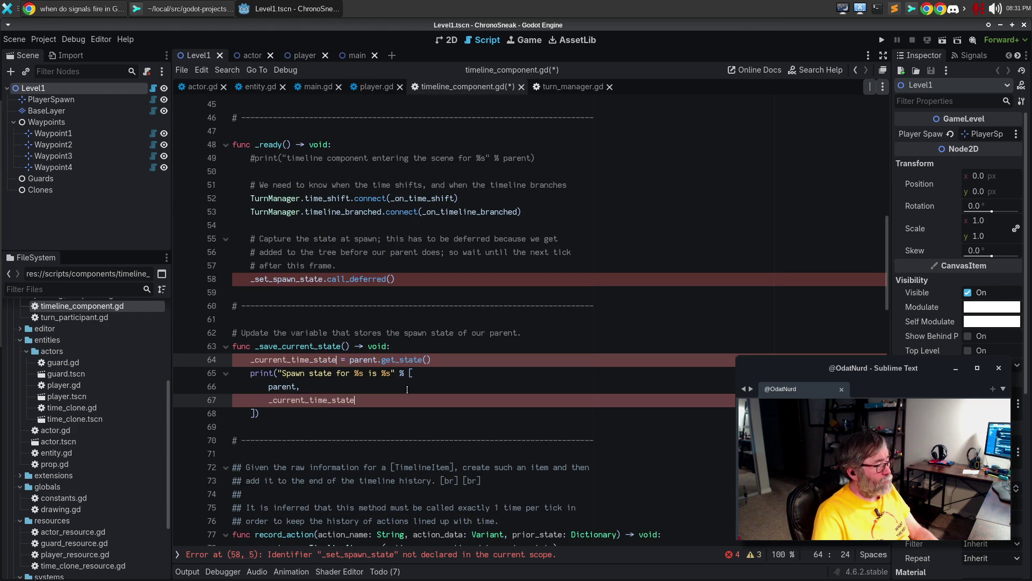
{"action": "left_click", "coordinate": [310, 373]}
{"action": "double_click", "coordinate": [294, 372]}
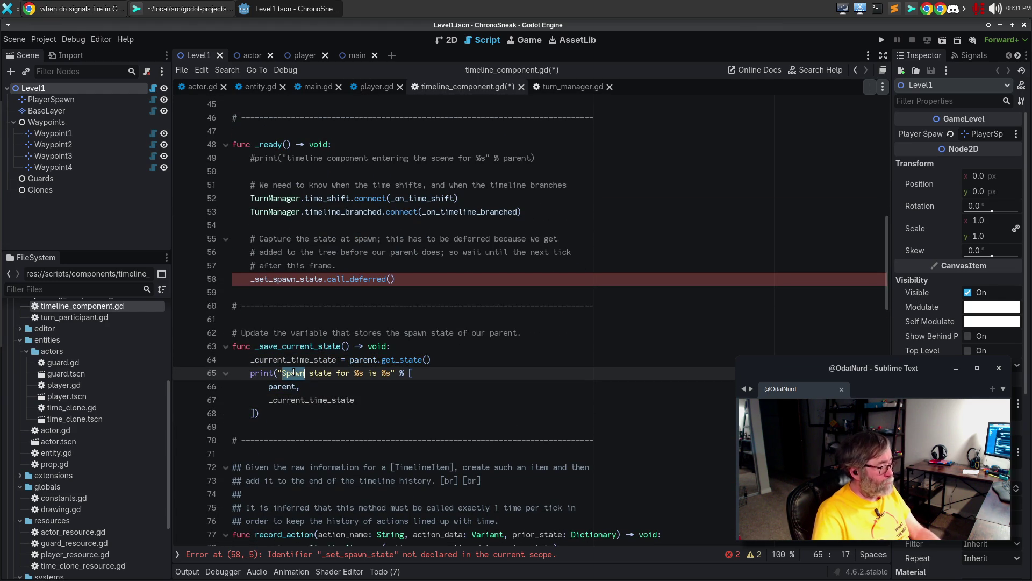
{"action": "type", "text": "current"}
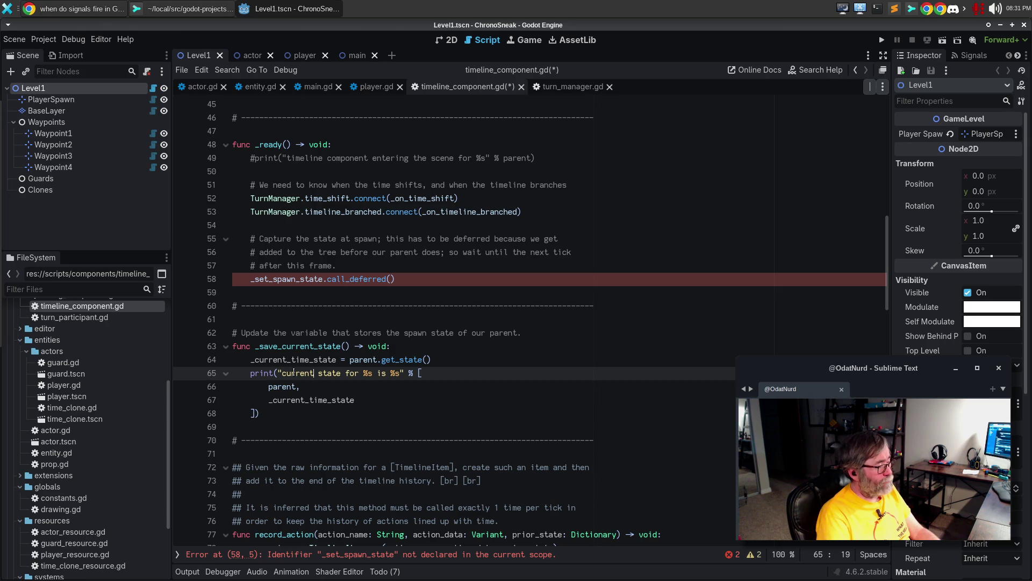
{"action": "key", "text": "BackSpace"}
{"action": "key", "text": "BackSpace"}
{"action": "key", "text": "BackSpace"}
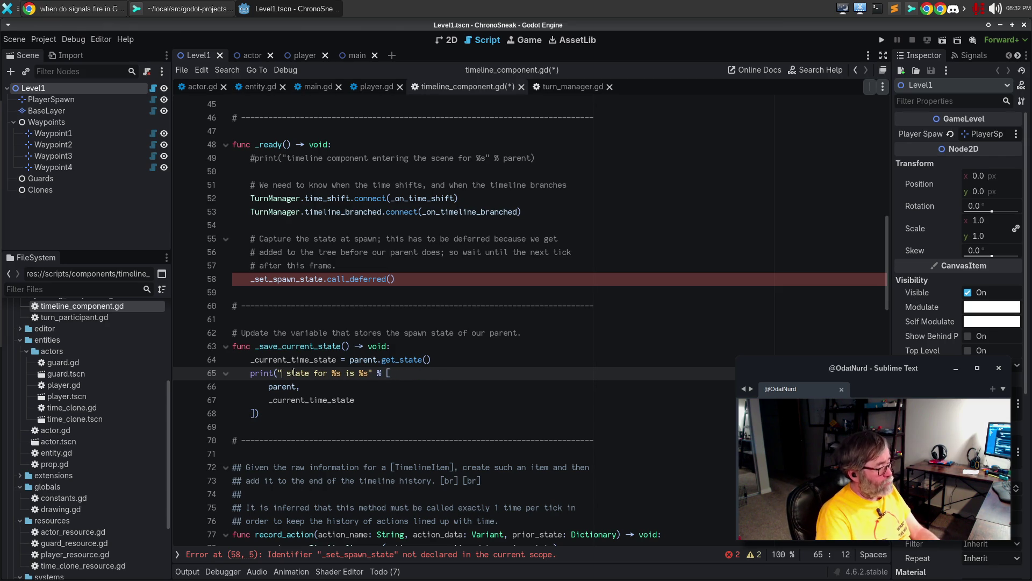
{"action": "type", "text": "end of time"}
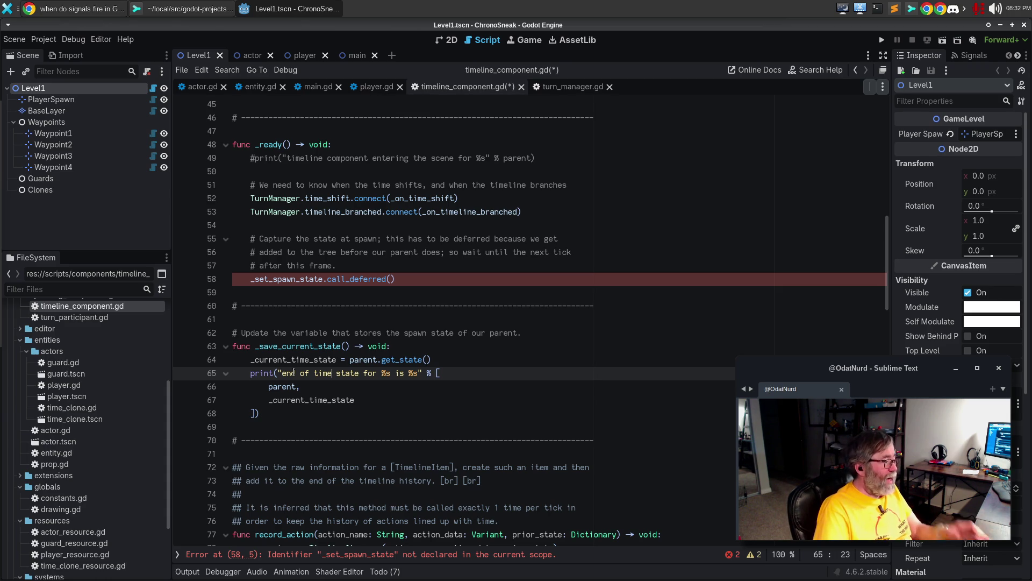
Make call_deferred use _save_current_state and restore _current_time_state in the _on_time_shift spawn branch
{"action": "double_click", "coordinate": [313, 348]}
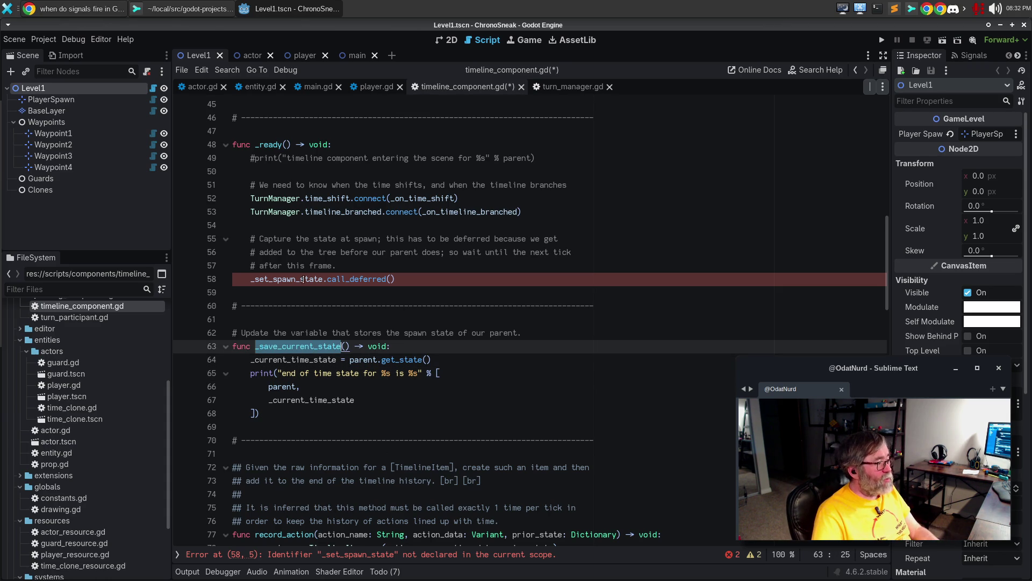
{"action": "double_click", "coordinate": [304, 280]}
{"action": "type", "text": "_save_current_state"}
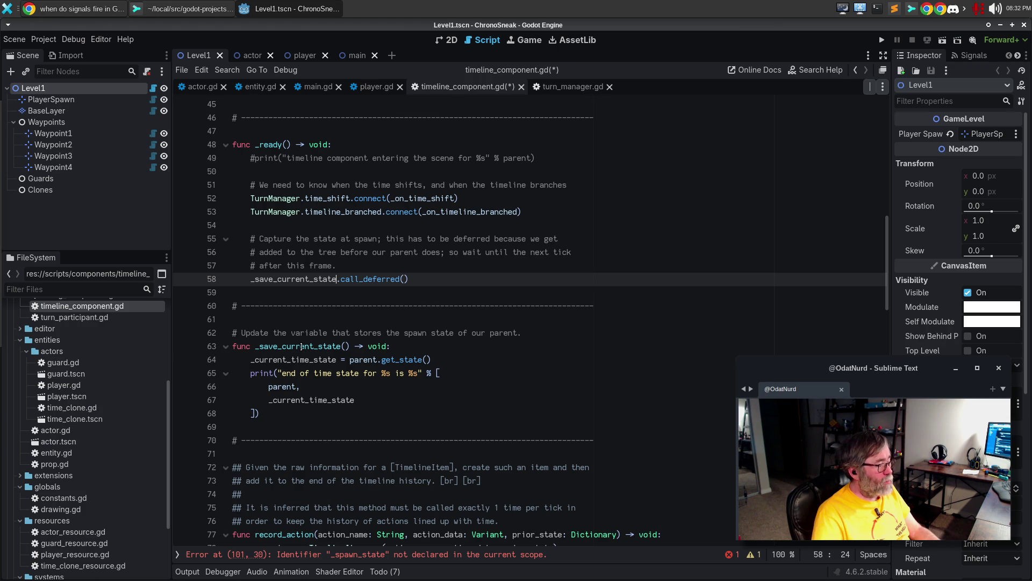
{"action": "double_click", "coordinate": [301, 346]}
{"action": "double_click", "coordinate": [297, 360]}
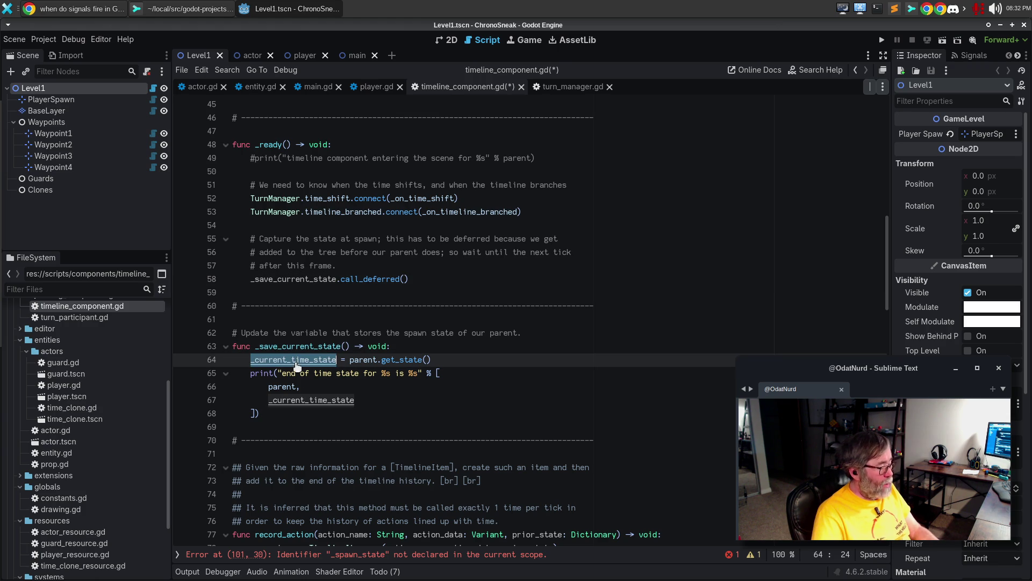
{"action": "left_click", "coordinate": [357, 554]}
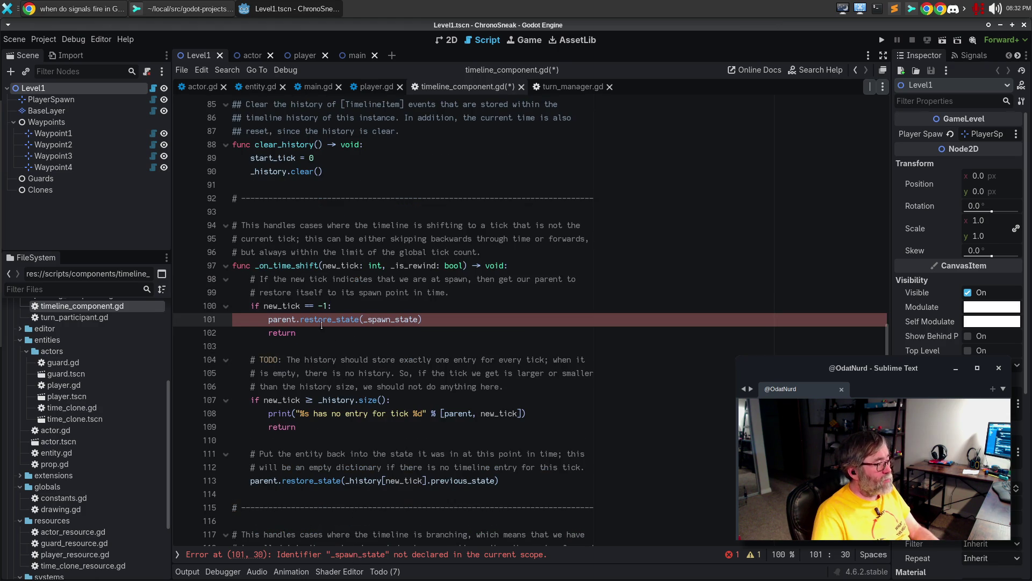
{"action": "double_click", "coordinate": [393, 321]}
{"action": "key", "text": "ctrl+v"}
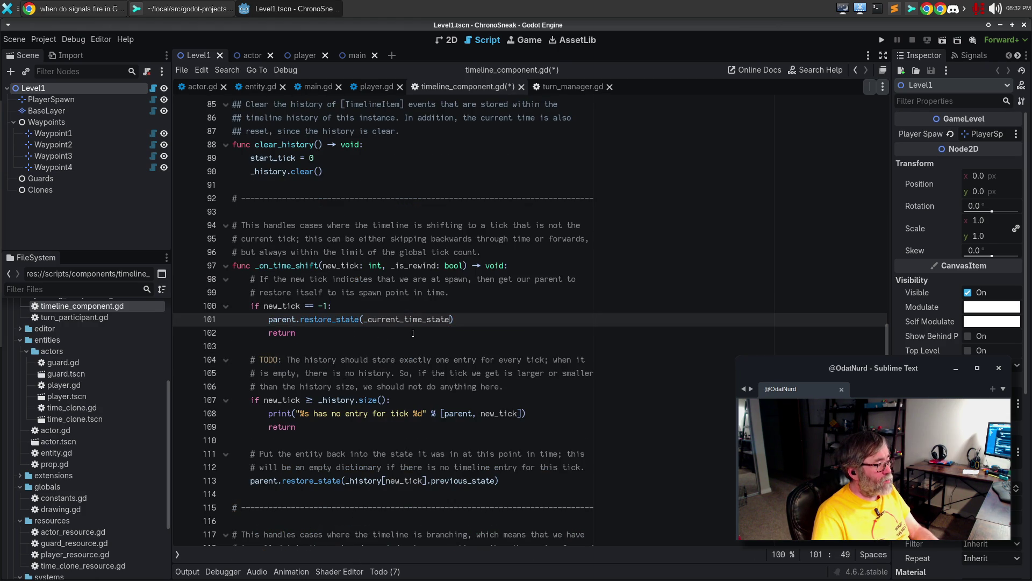
{"action": "scroll", "coordinate": [400, 391], "scroll_direction": "up", "scroll_amount": 20}
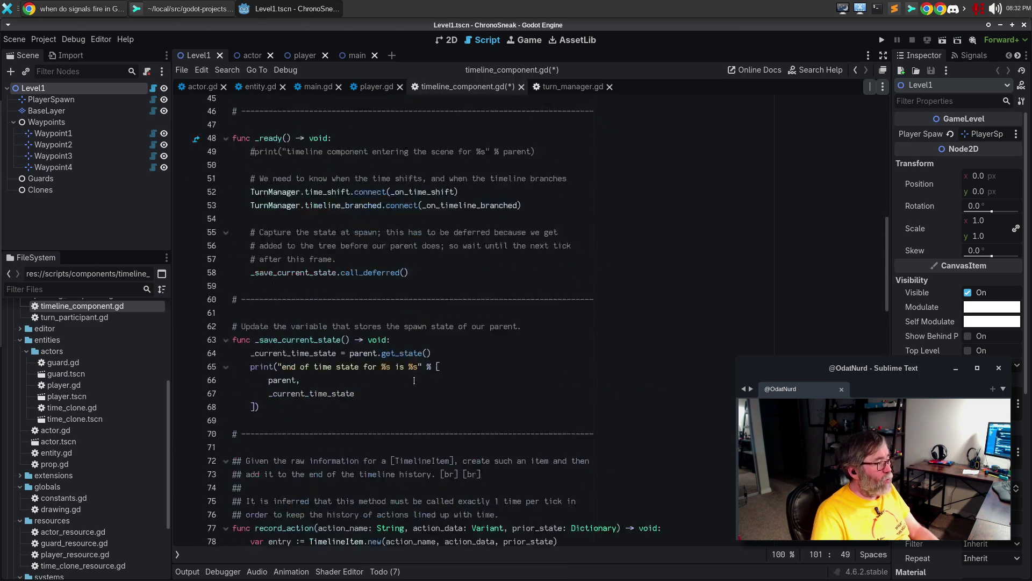
Below the signal connections in _ready, add TurnManager.advance_turn.connect(_save_current_state) via autocomplete
{"action": "scroll", "coordinate": [410, 377], "scroll_direction": "down", "scroll_amount": 5}
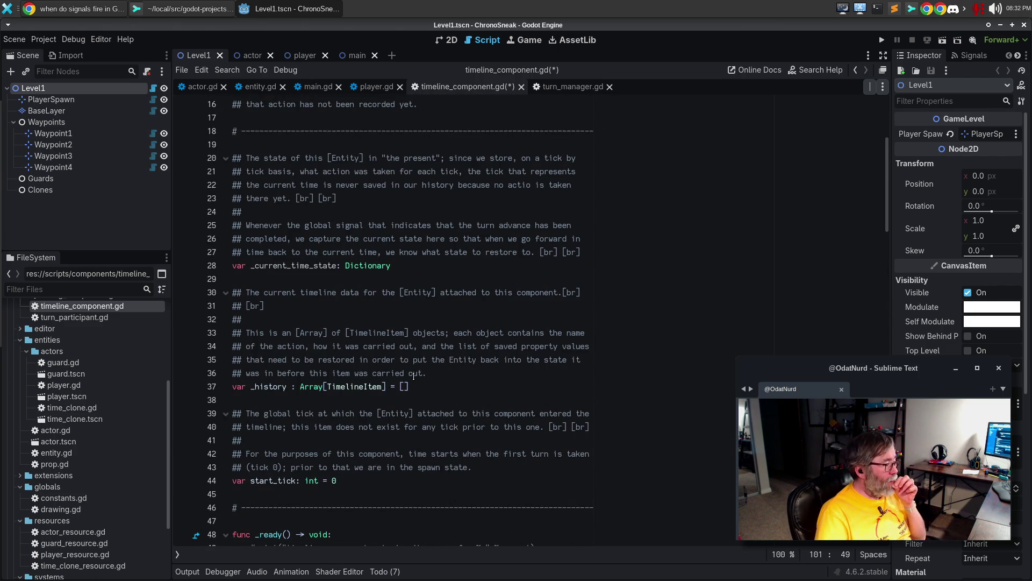
{"action": "scroll", "coordinate": [419, 363], "scroll_direction": "down", "scroll_amount": 4}
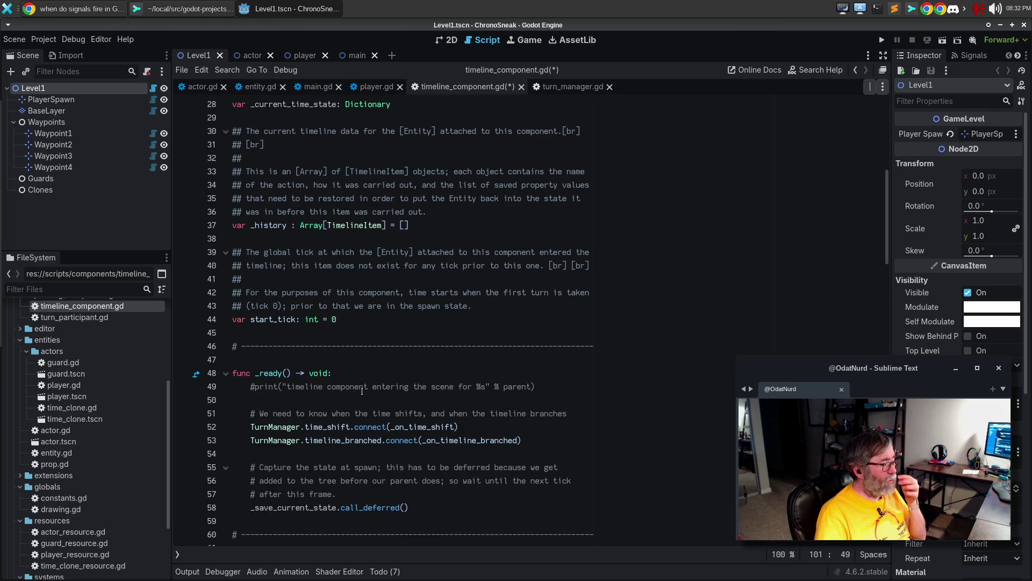
{"action": "left_click", "coordinate": [469, 425]}
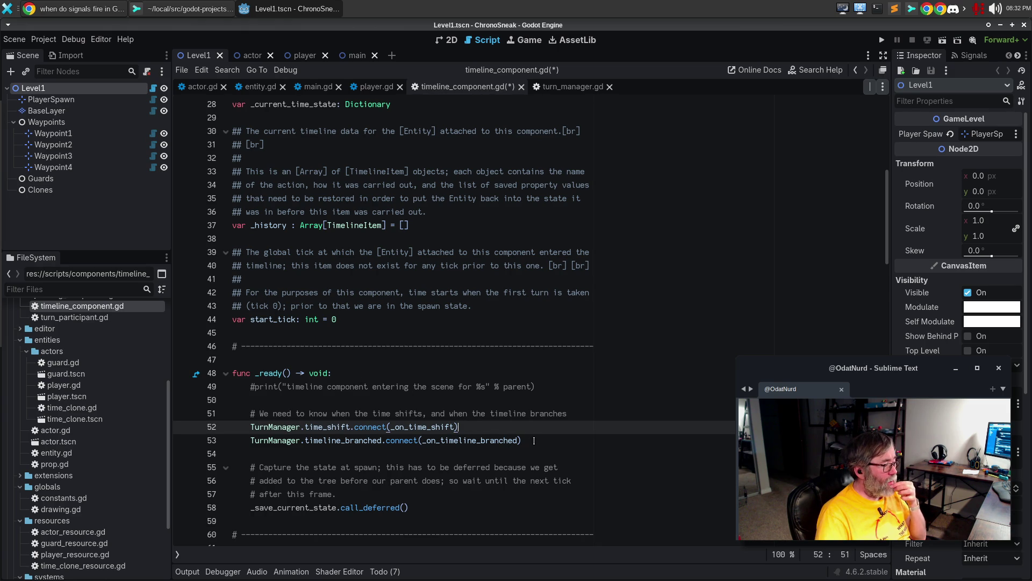
{"action": "left_click", "coordinate": [534, 441]}
{"action": "key", "text": "Return"}
{"action": "scroll", "coordinate": [538, 444], "scroll_direction": "down", "scroll_amount": 2}
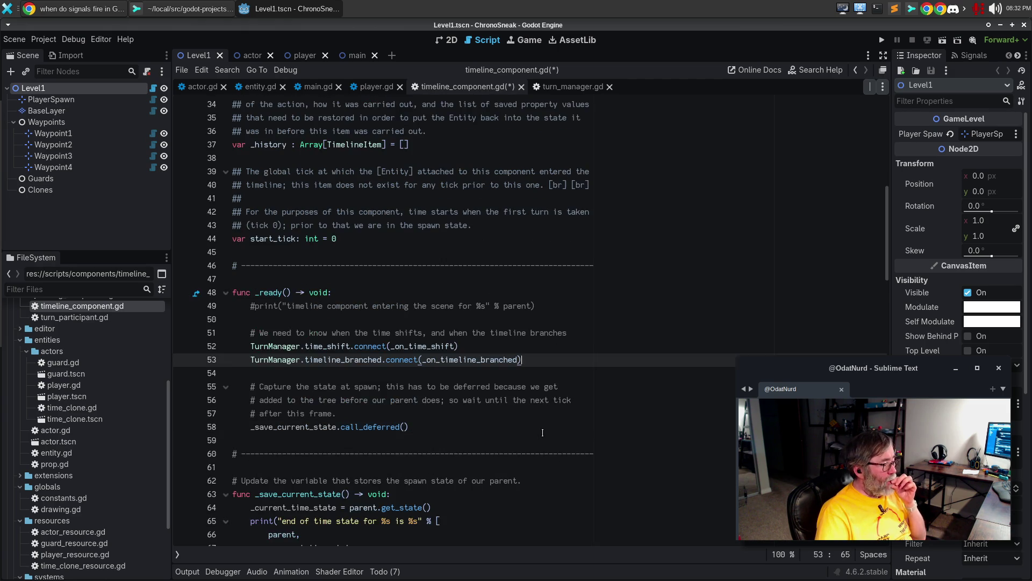
{"action": "type", "text": "TU"}
{"action": "key", "text": "BackSpace"}
{"action": "type", "text": "urn"}
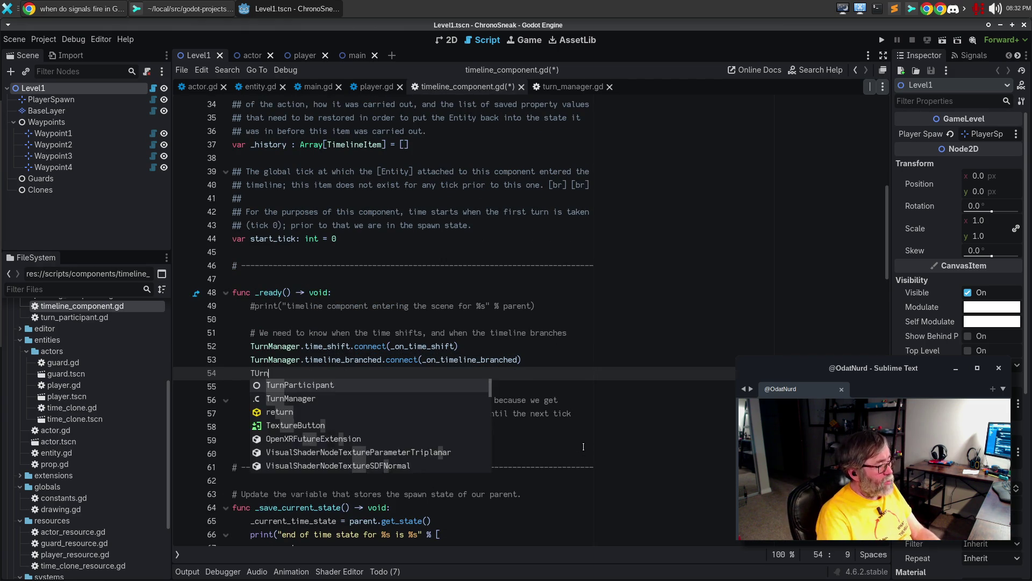
{"action": "type", "text": "ager"}
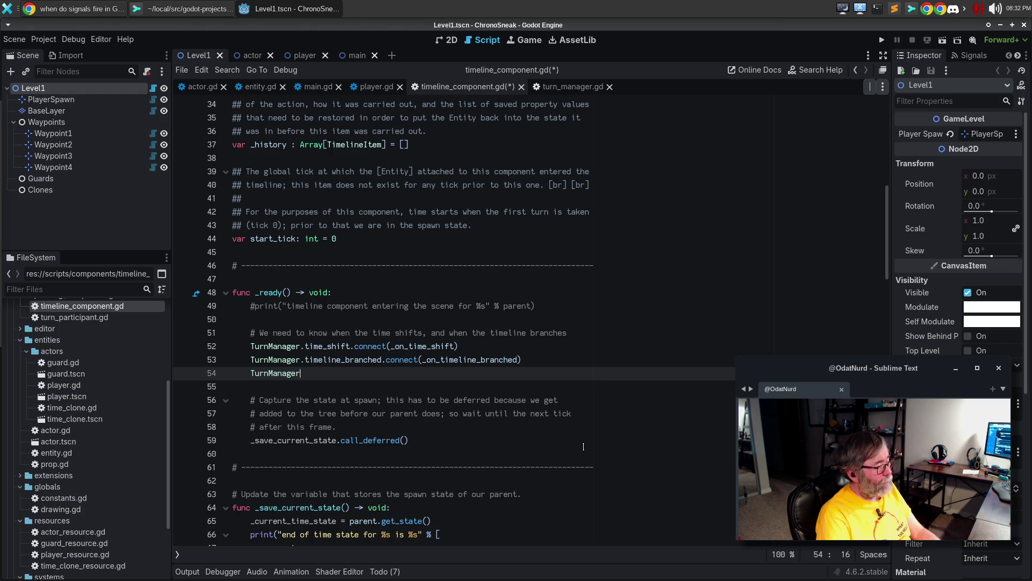
{"action": "type", "text": ".advance_turn()"}
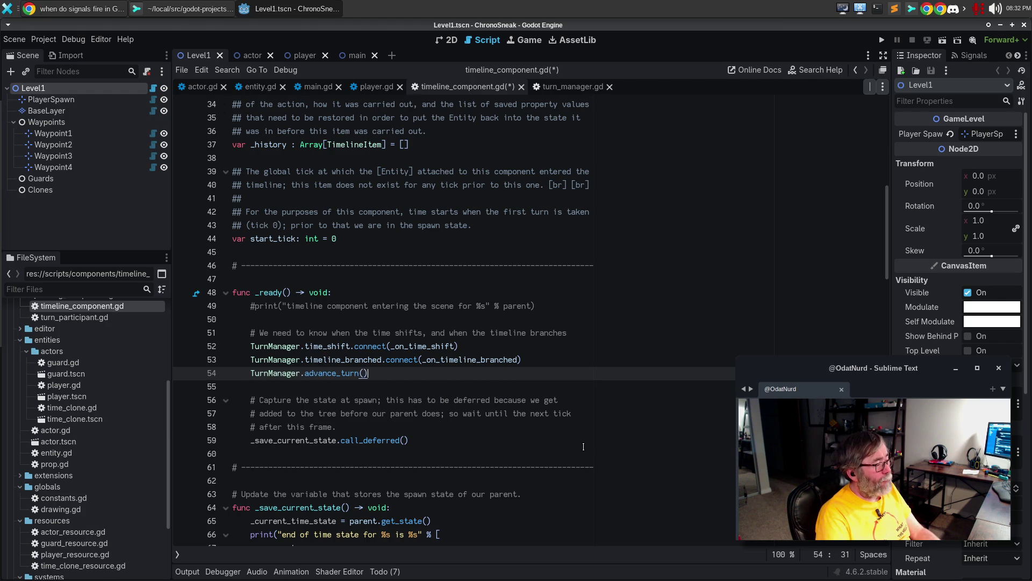
{"action": "key", "text": "BackSpace"}
{"action": "key", "text": "BackSpace"}
{"action": "type", "text": ".con"}
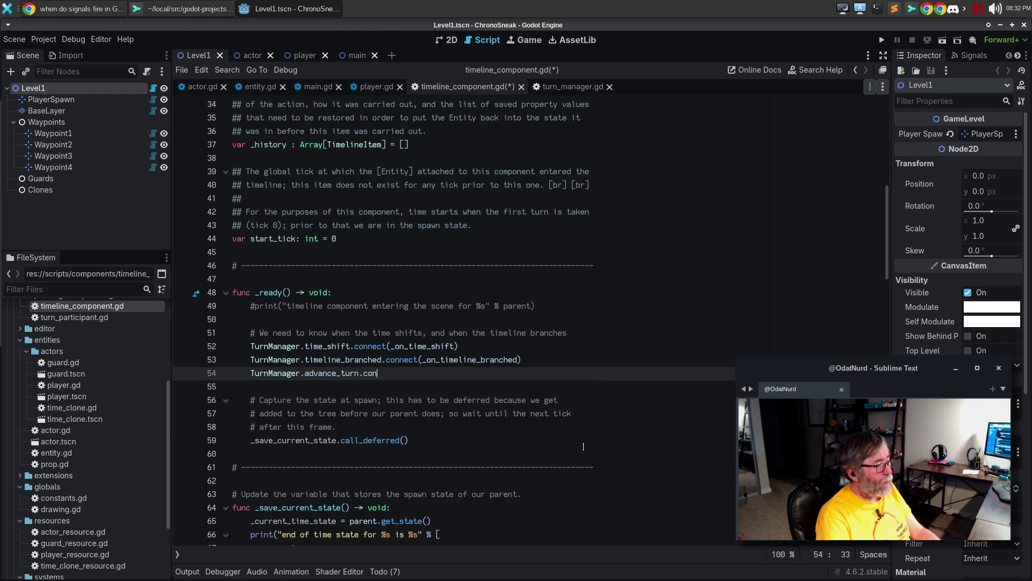
{"action": "type", "text": "nect(_save_cur"}
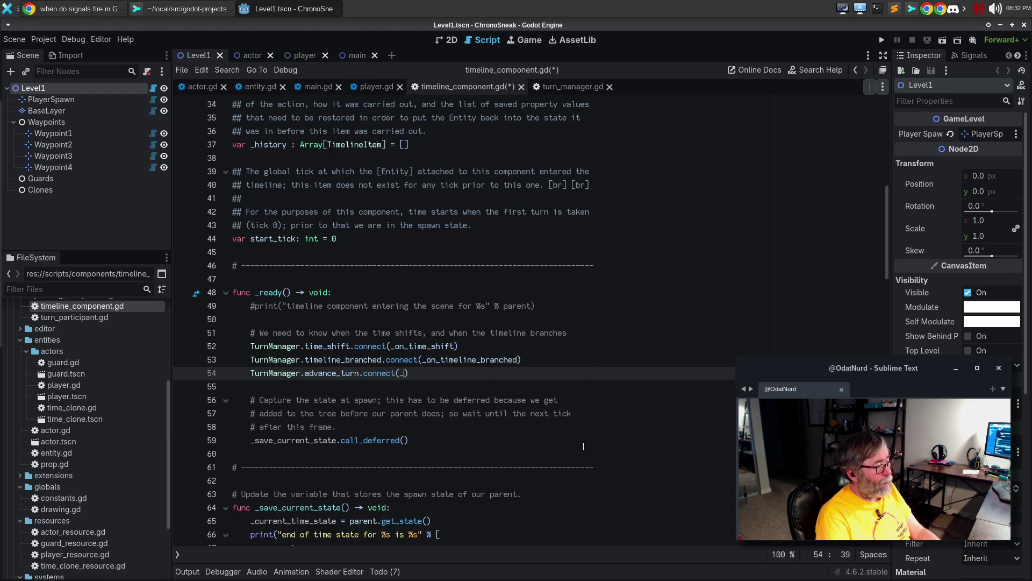
{"action": "type", "text": "rent"}
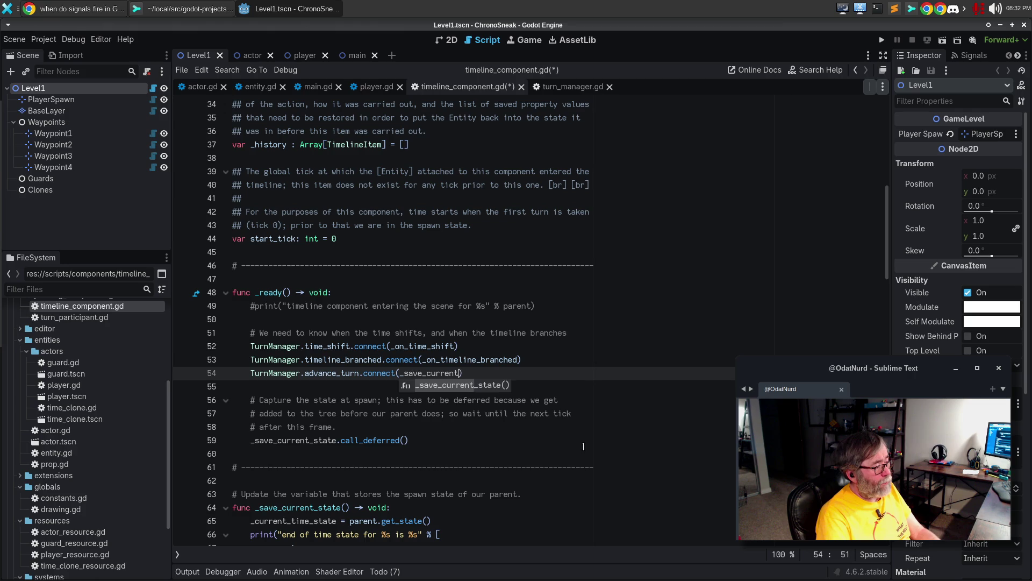
{"action": "key", "text": "Return"}
{"action": "key", "text": "BackSpace"}
{"action": "key", "text": "BackSpace"}
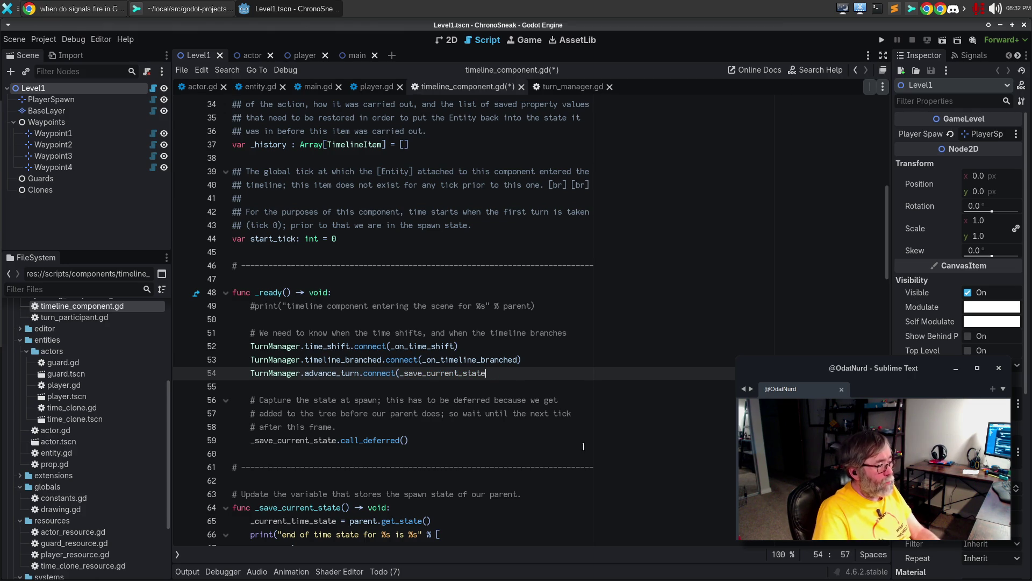
Insert an empty # comment line above the connection, fix its closing parenthesis, and check turn_manager.gd
{"action": "key", "text": "Up"}
{"action": "key", "text": "End"}
{"action": "key", "text": "Return"}
{"action": "key", "text": "Return"}
{"action": "type", "text": "#"}
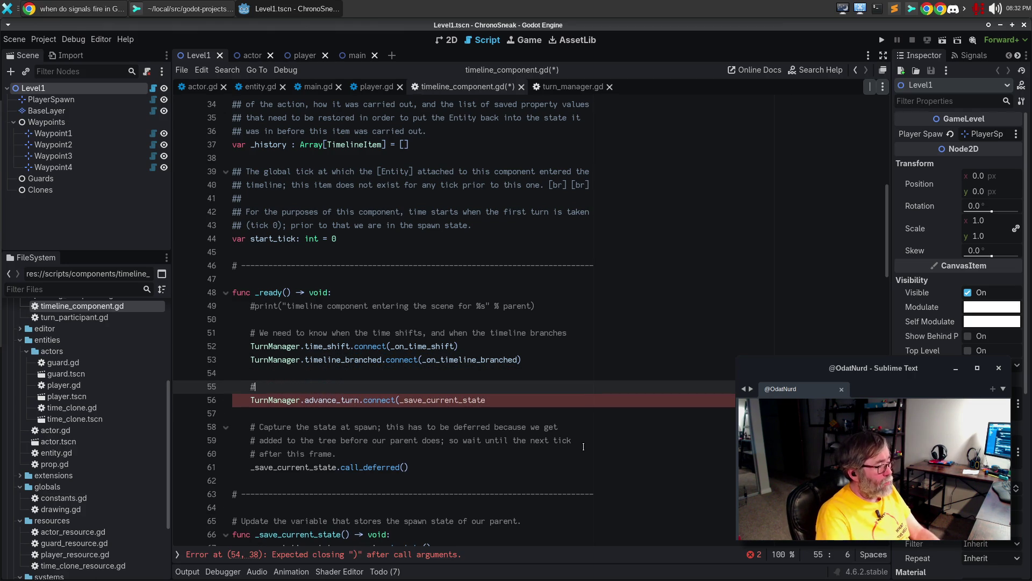
{"action": "key", "text": "Down"}
{"action": "key", "text": "End"}
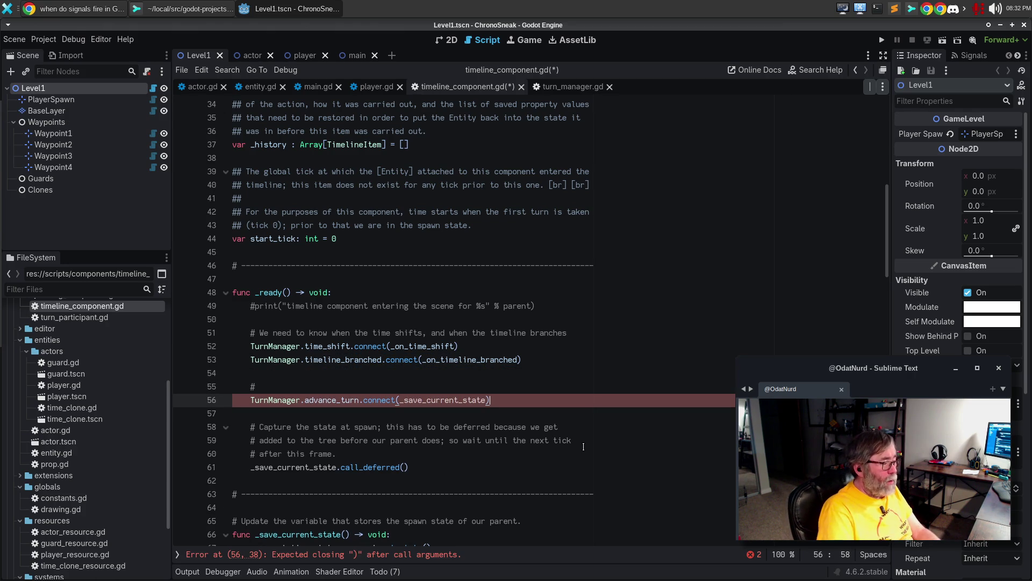
{"action": "type", "text": ")"}
{"action": "key", "text": "Up"}
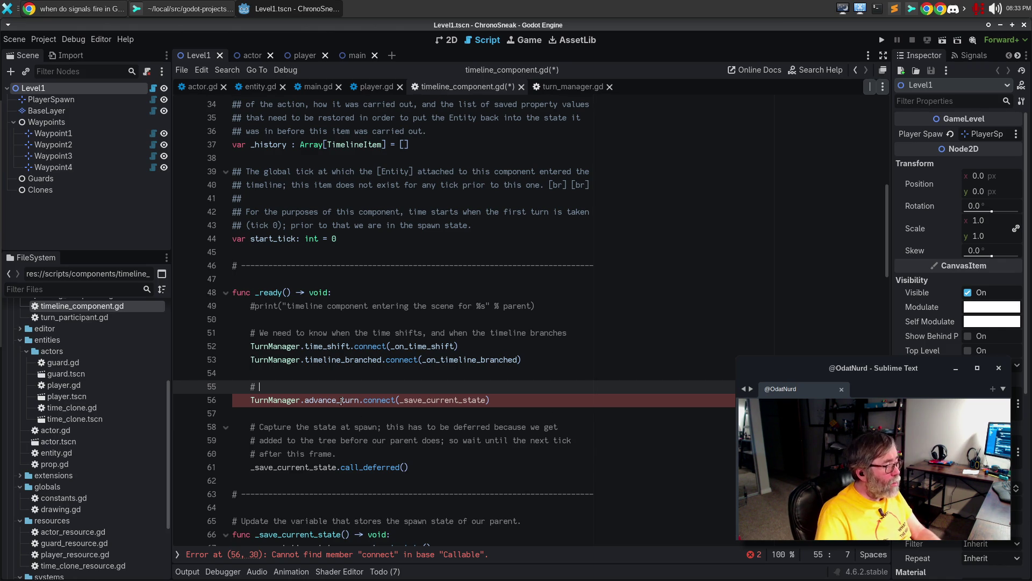
{"action": "left_click", "coordinate": [574, 87]}
Back in timeline_component.gd, change the connected signal from advance_turn to turn_advanced
{"action": "scroll", "coordinate": [587, 243], "scroll_direction": "up", "scroll_amount": 2}
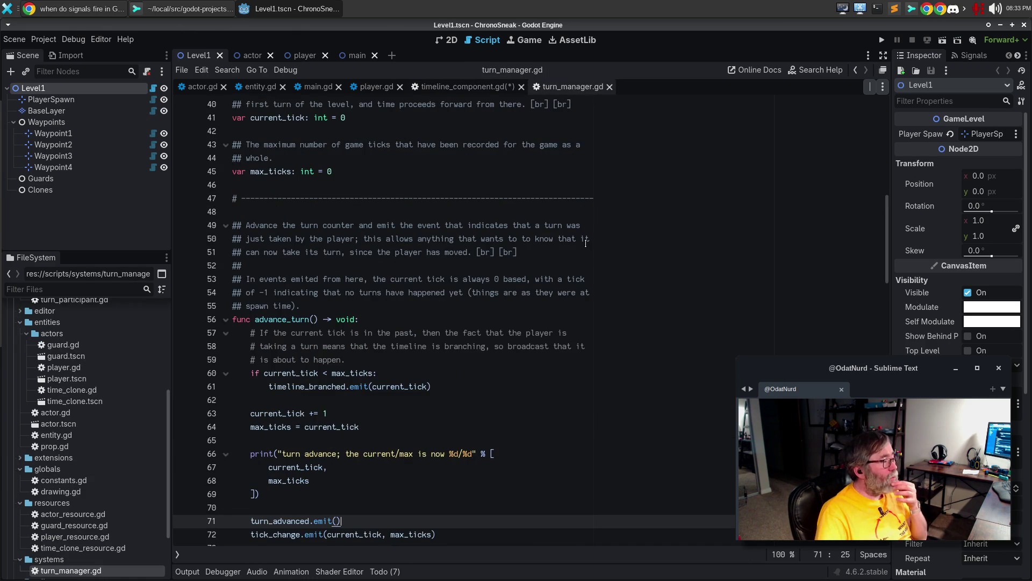
{"action": "left_click", "coordinate": [468, 87]}
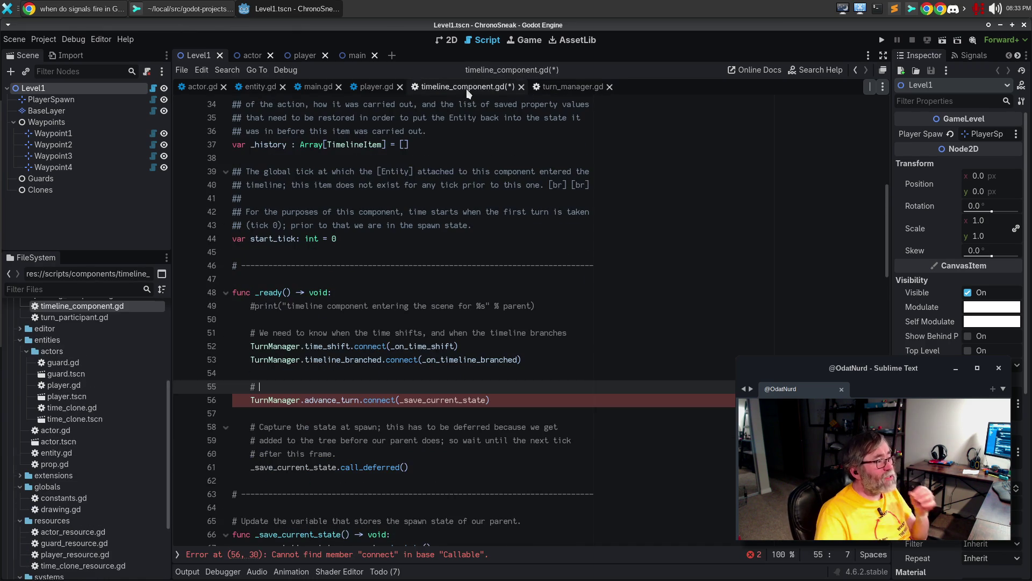
{"action": "double_click", "coordinate": [328, 399]}
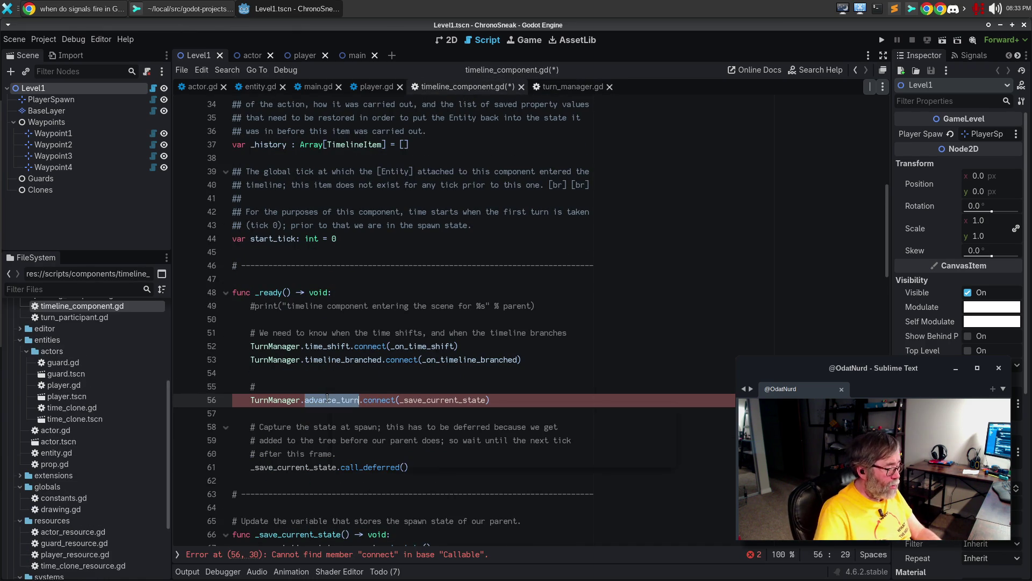
{"action": "type", "text": "turn_advanced"}
Comment that we need to know when a user action finishes to store the entity's current state
{"action": "key", "text": "Up"}
{"action": "type", "text": "We need"}
{"action": "key", "text": "ctrl+BackSpace"}
{"action": "key", "text": "ctrl+BackSpace"}
{"action": "type", "text": "We need to know when a user action finishes so that we c"}
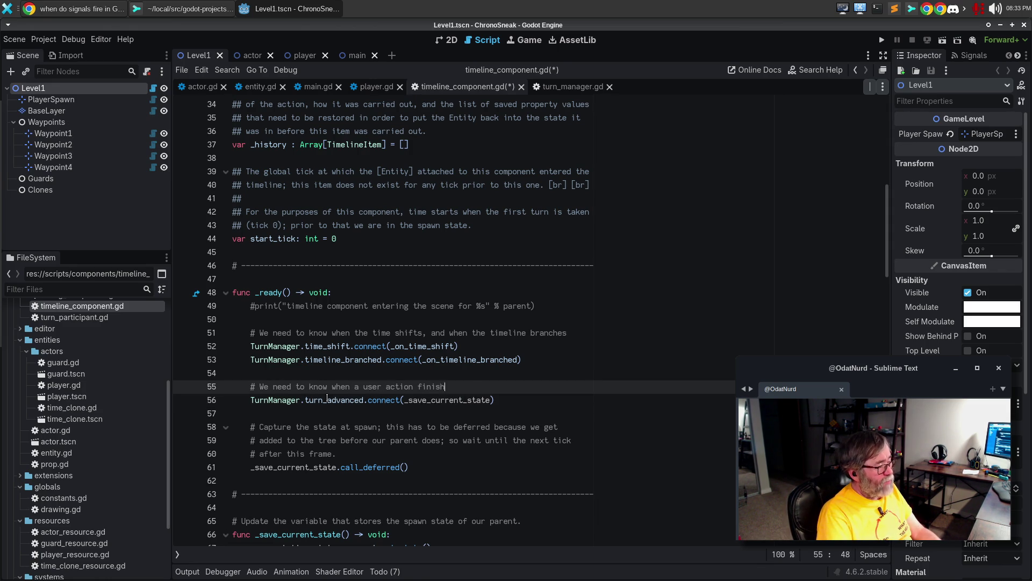
{"action": "type", "text": "an store the state"}
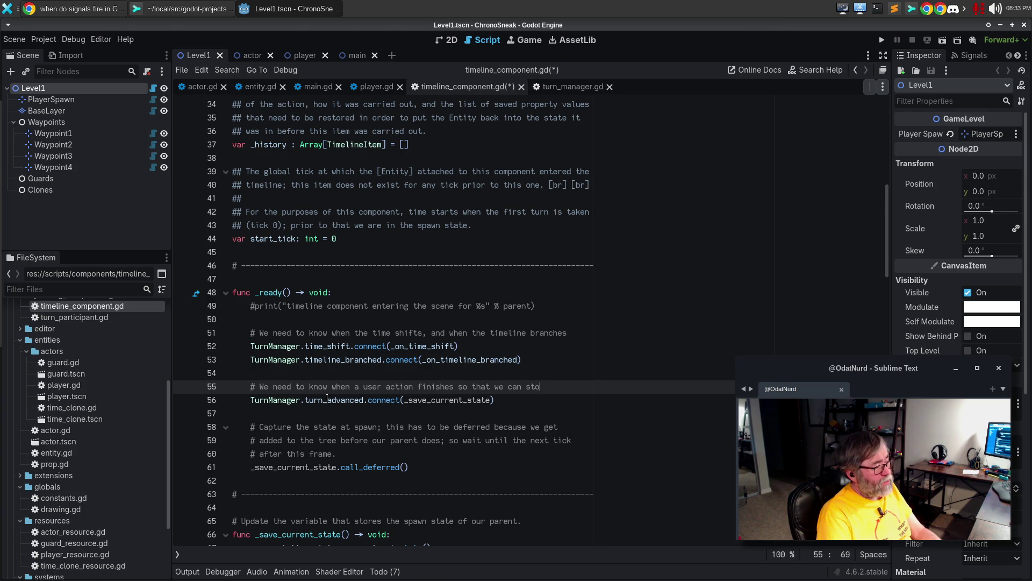
{"action": "key", "text": "Return"}
{"action": "type", "text": "# of our entt"}
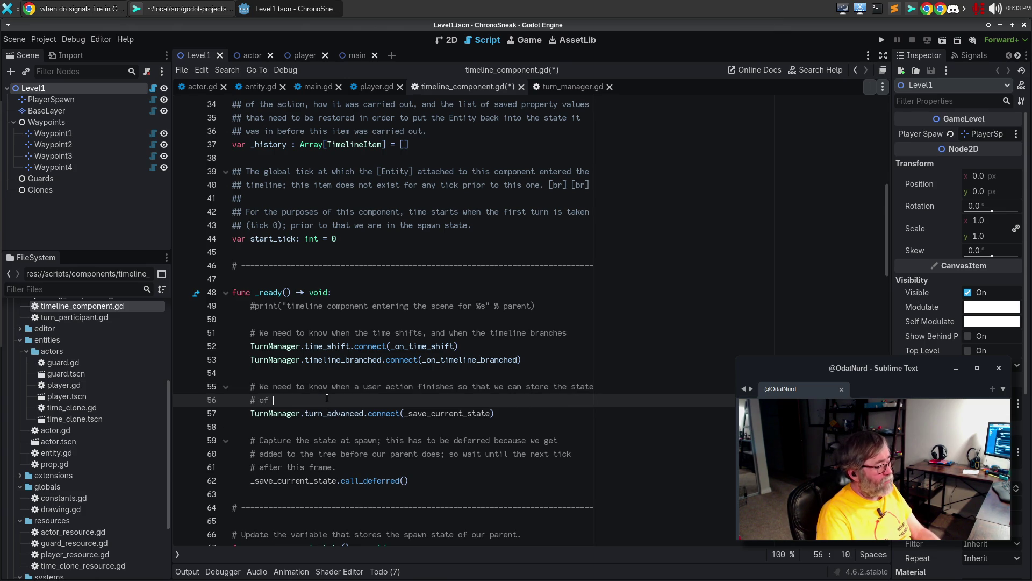
{"action": "key", "text": "BackSpace"}
{"action": "type", "text": "ity"}
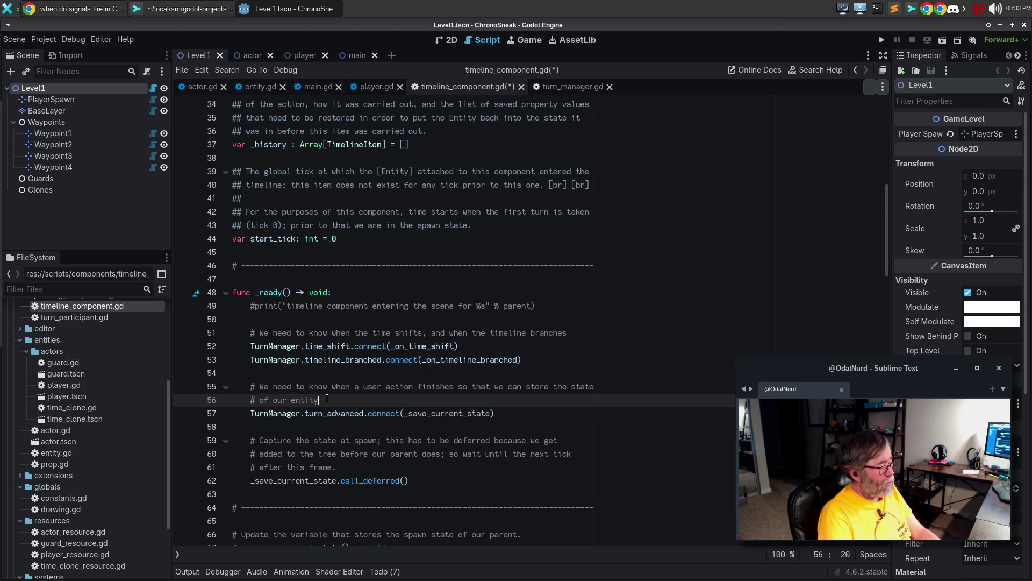
{"action": "type", "text": " as of whatever the current time is, since this always"}
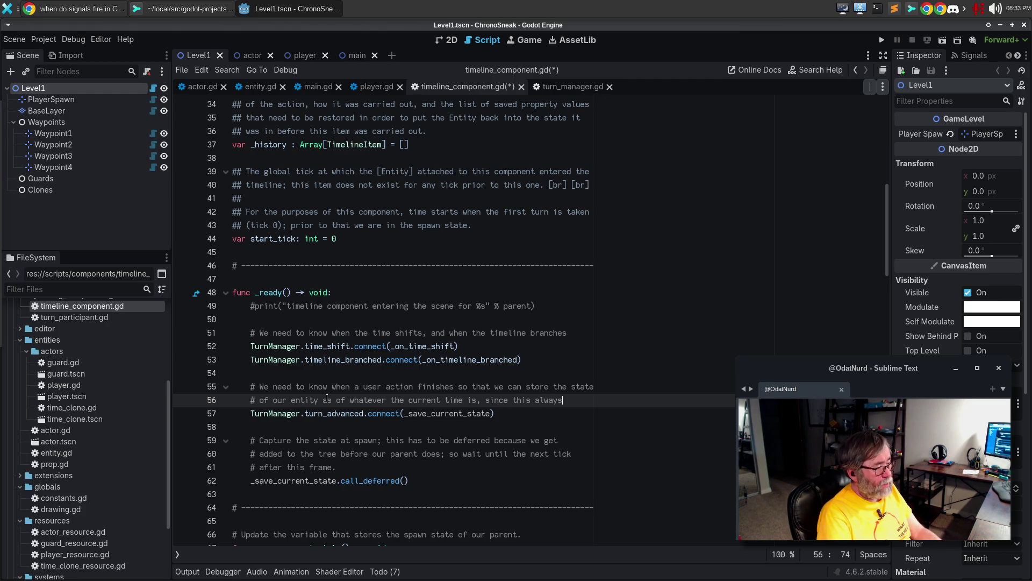
Finish the comment noting the most recent turn has ended, then save the script
{"action": "key", "text": "Return"}
{"action": "type", "text": "# indicates "}
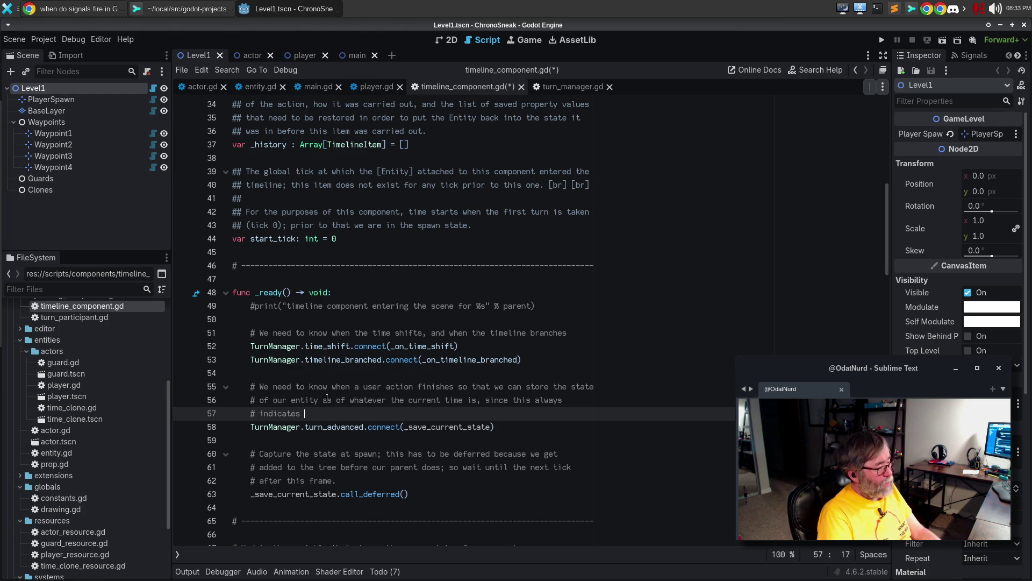
{"action": "type", "text": "that the most rec"}
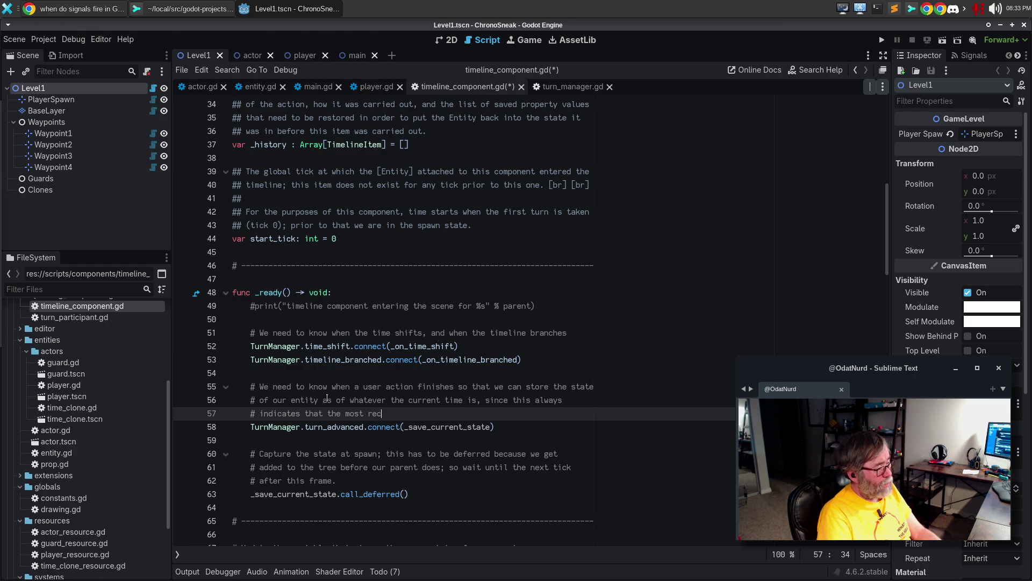
{"action": "type", "text": "ent turn has ended"}
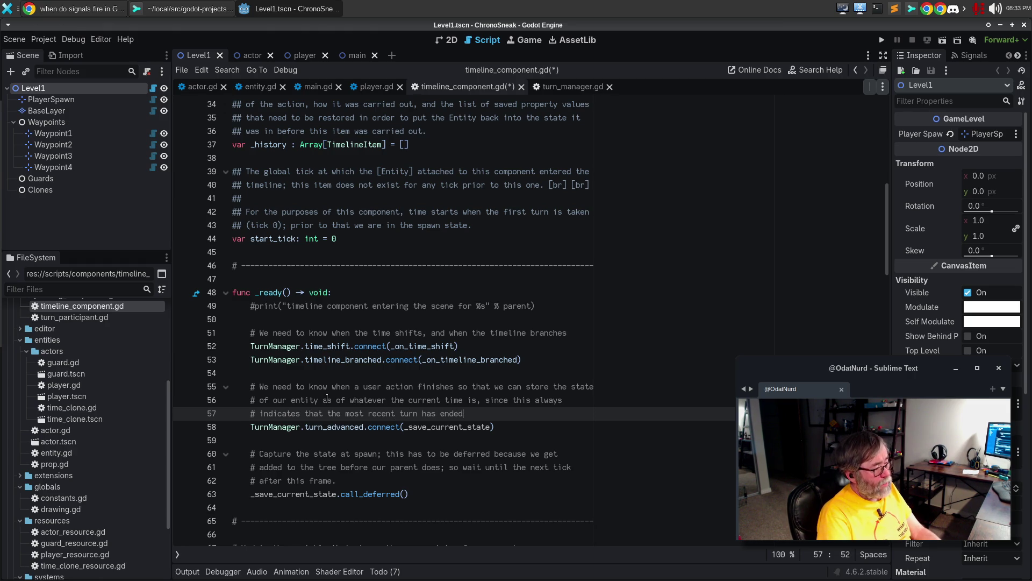
{"action": "type", "text": ", and as such the "}
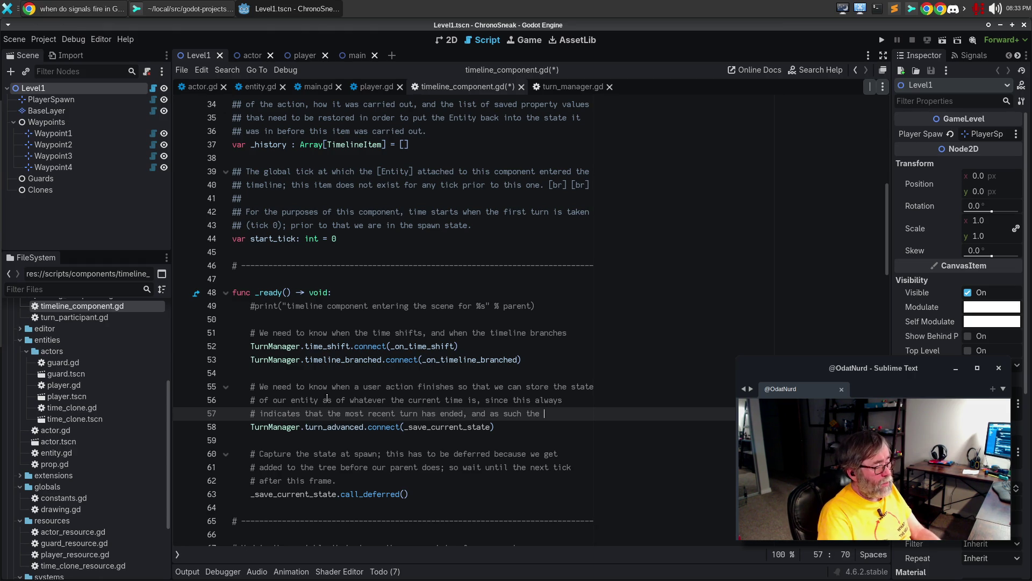
{"action": "type", "text": "current"}
{"action": "key", "text": "Return"}
{"action": "type", "text": "ti"}
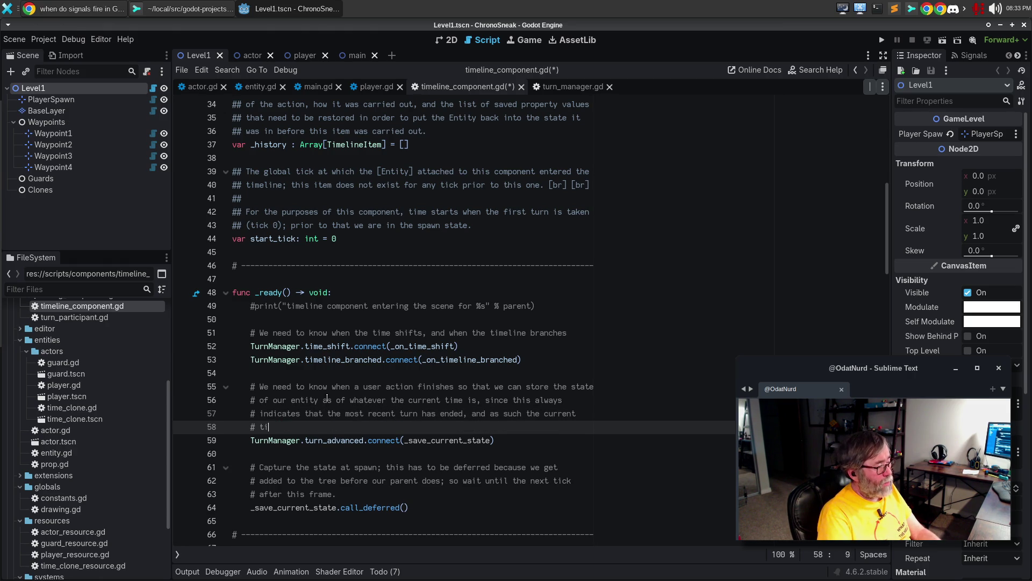
{"action": "type", "text": "ck is"}
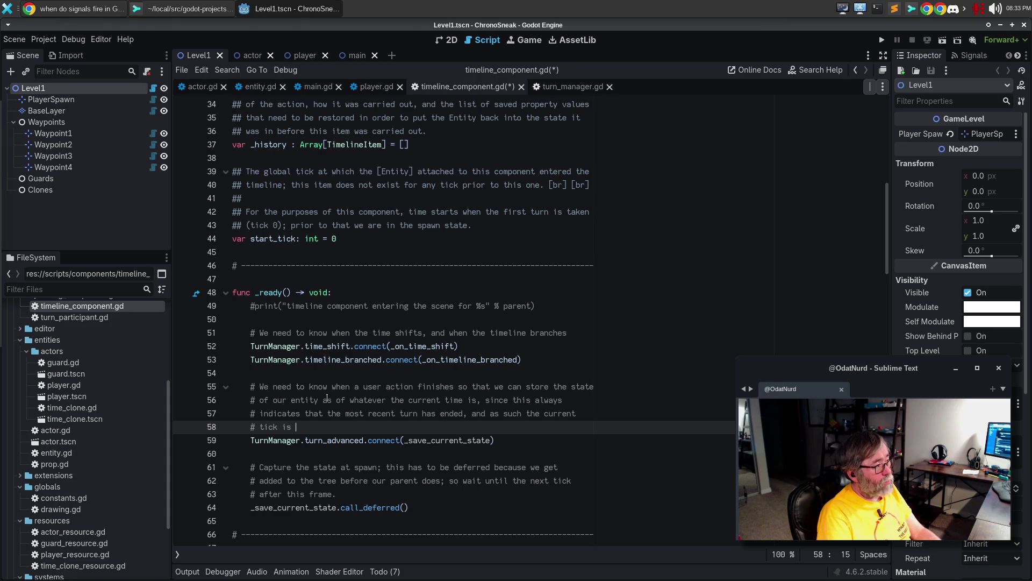
{"action": "key", "text": "BackSpace"}
{"action": "key", "text": "BackSpace"}
{"action": "key", "text": "BackSpace"}
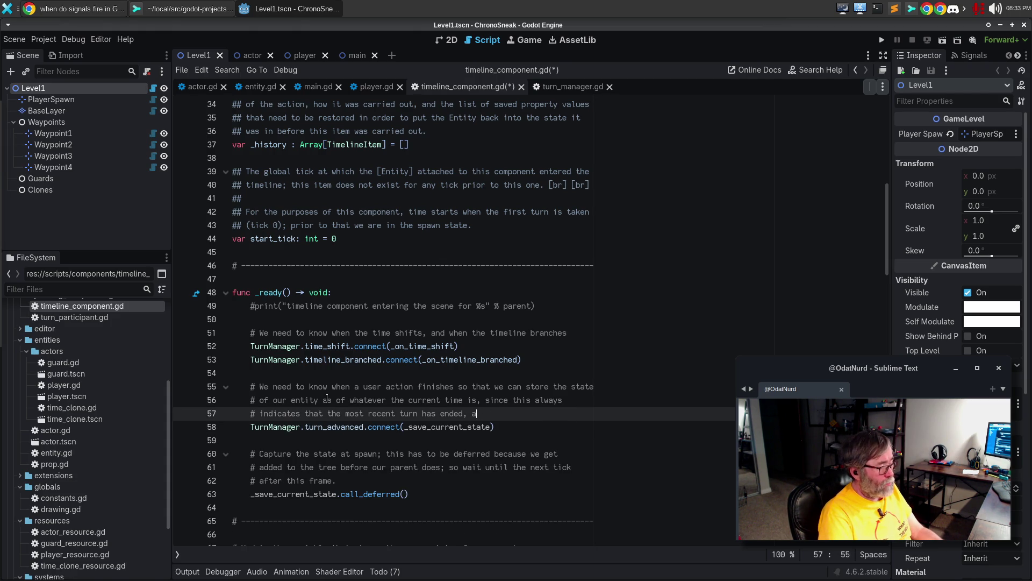
{"action": "type", "text": "."}
{"action": "key", "text": "ctrl+s"}
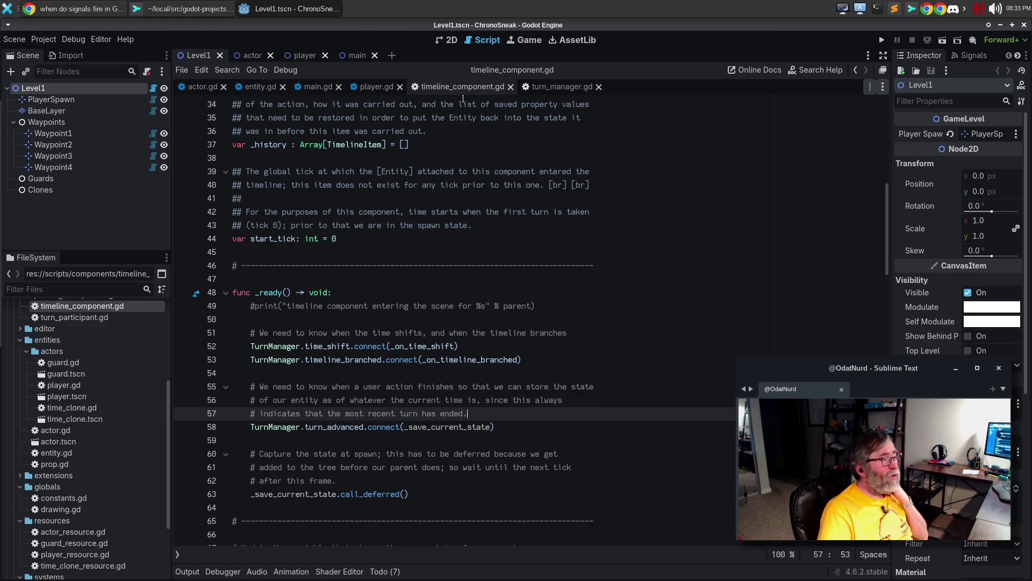
After checking turn_manager.gd, add a line below the turn_advanced connection starting a '# Captu' comment
{"action": "left_click", "coordinate": [559, 88]}
{"action": "scroll", "coordinate": [508, 424], "scroll_direction": "down", "scroll_amount": 10}
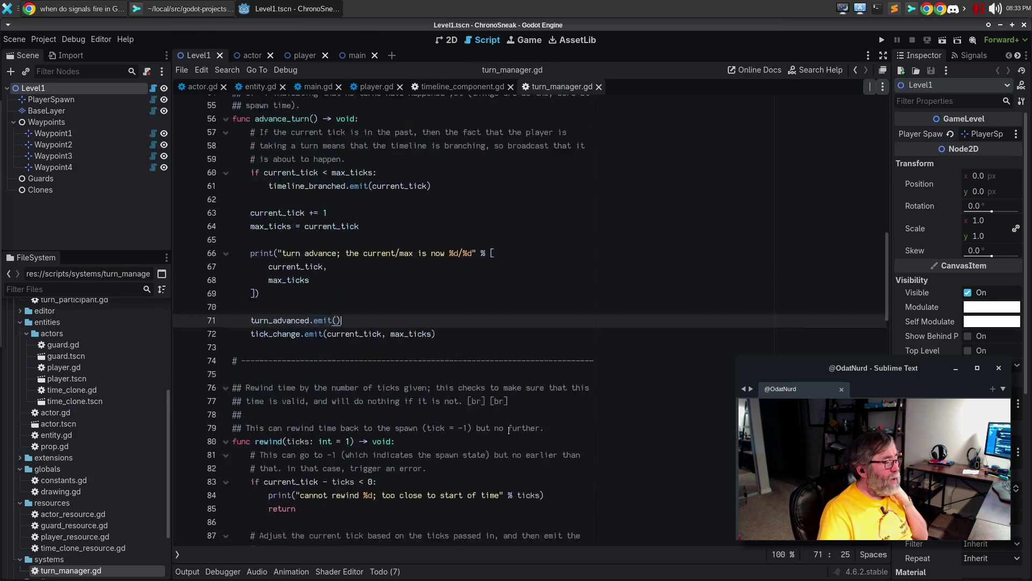
{"action": "scroll", "coordinate": [509, 424], "scroll_direction": "down", "scroll_amount": 12}
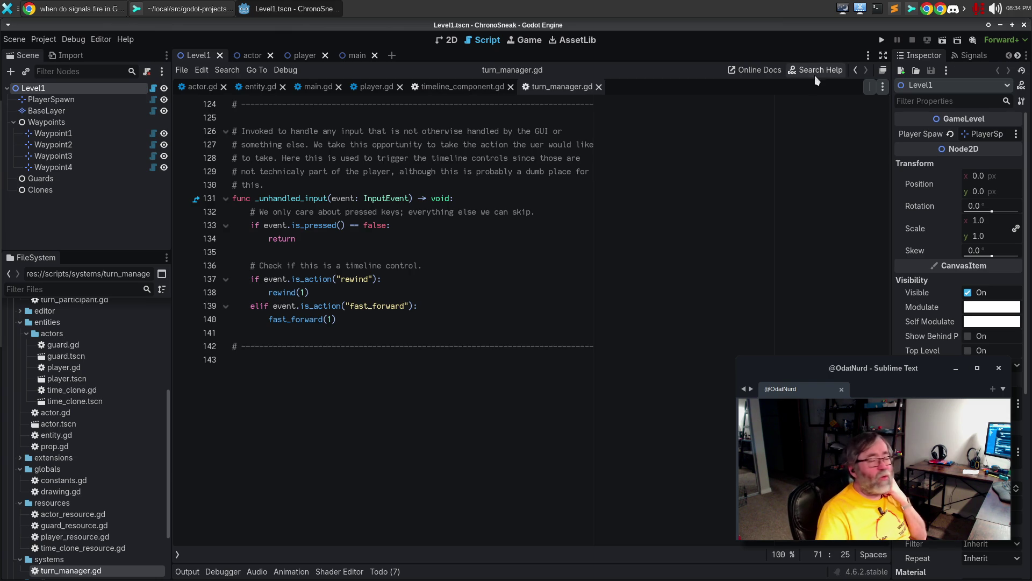
{"action": "left_click", "coordinate": [462, 86]}
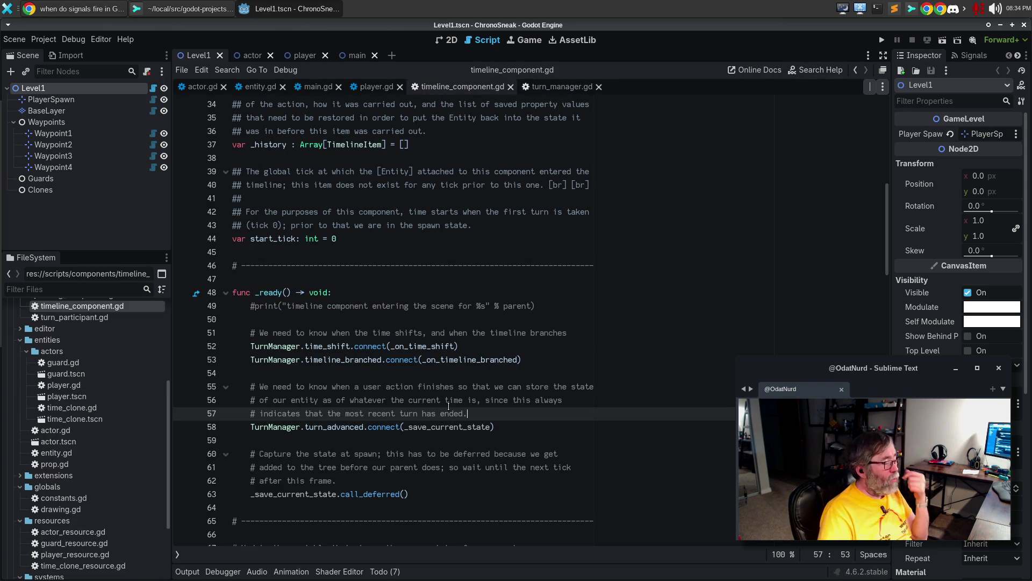
{"action": "left_click", "coordinate": [544, 425]}
{"action": "scroll", "coordinate": [535, 430], "scroll_direction": "down", "scroll_amount": 3}
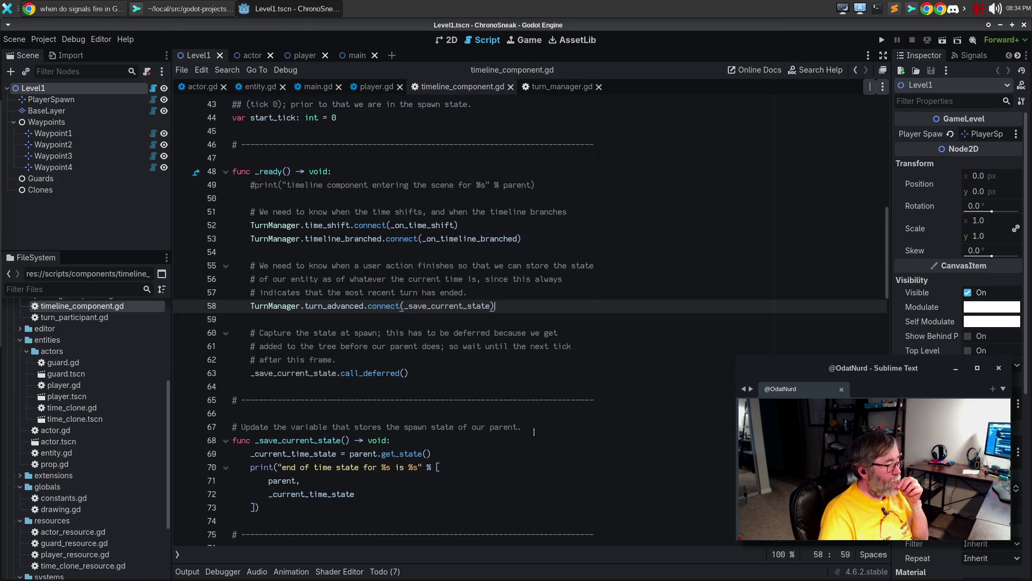
{"action": "left_click", "coordinate": [360, 323]}
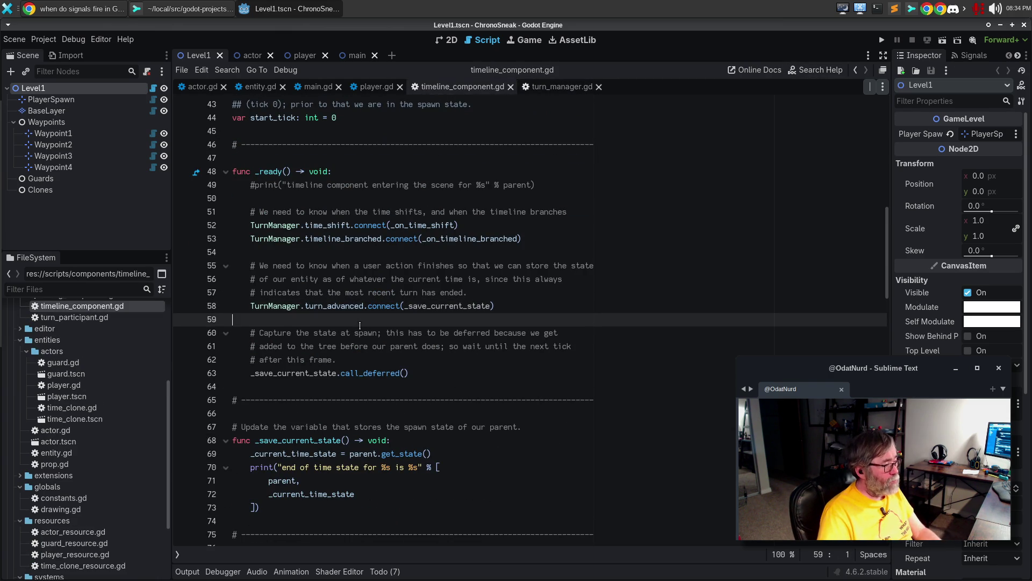
{"action": "key", "text": "Return"}
{"action": "type", "text": "# Captu"}
Tidy the blank lines, add '# This ensures that we always have a "current" state for things.' to the spawn-capture comment, and save
{"action": "key", "text": "BackSpace"}
{"action": "key", "text": "BackSpace"}
{"action": "key", "text": "BackSpace"}
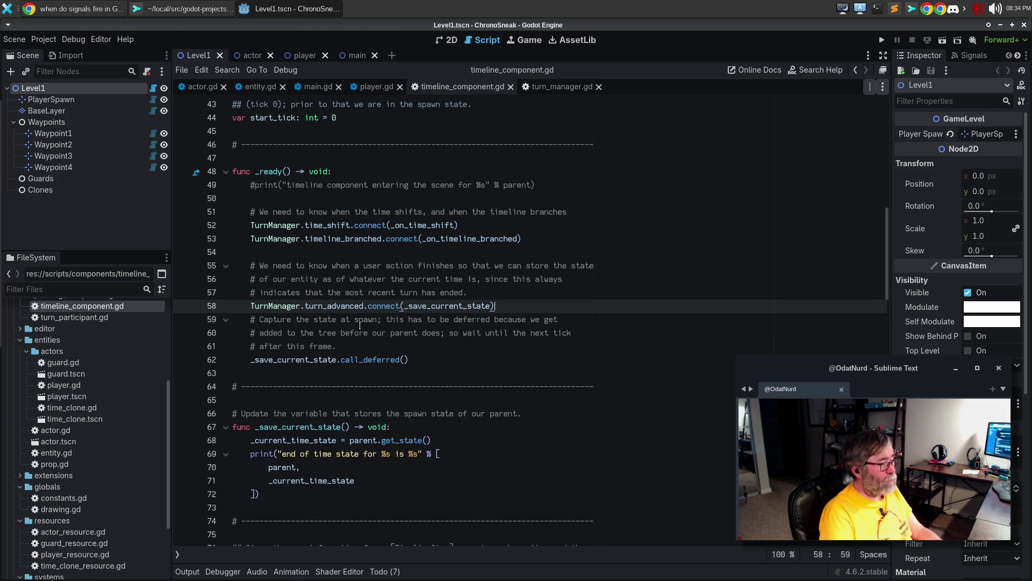
{"action": "key", "text": "Return"}
{"action": "key", "text": "Down"}
{"action": "key", "text": "Down"}
{"action": "key", "text": "Down"}
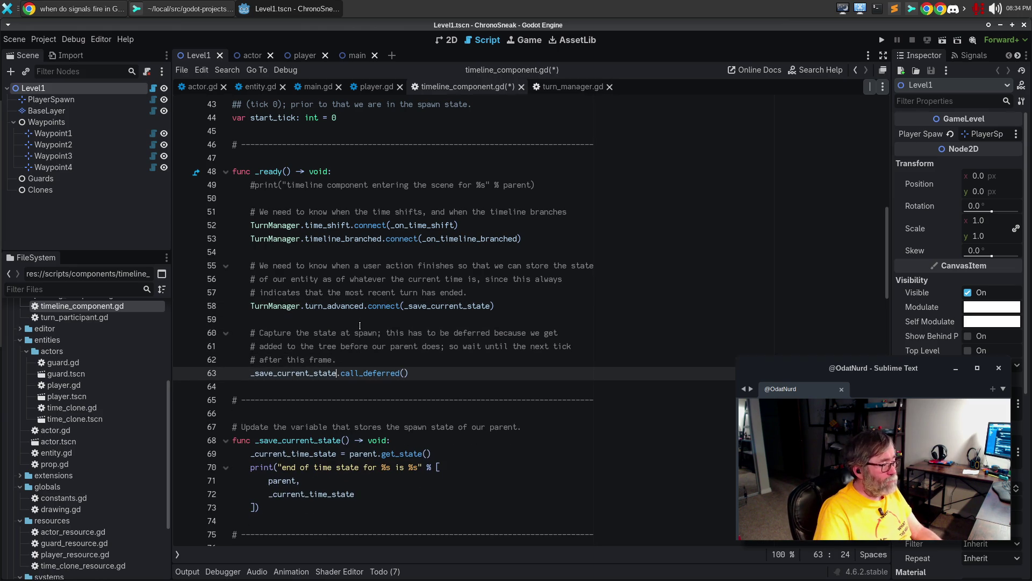
{"action": "key", "text": "Up"}
{"action": "key", "text": "Return"}
{"action": "type", "text": "#"}
{"action": "key", "text": "Return"}
{"action": "type", "text": "# This "}
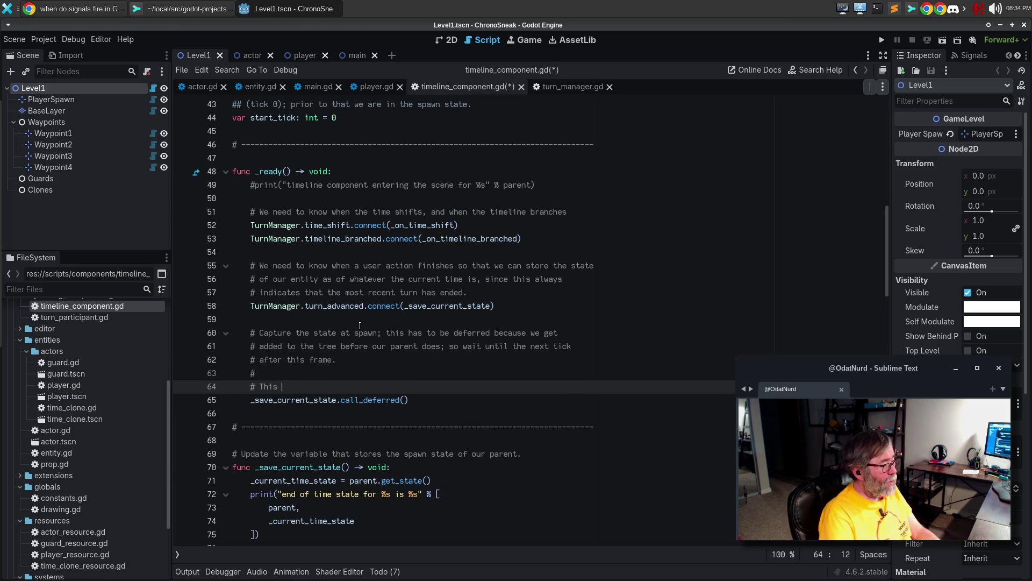
{"action": "type", "text": "e"}
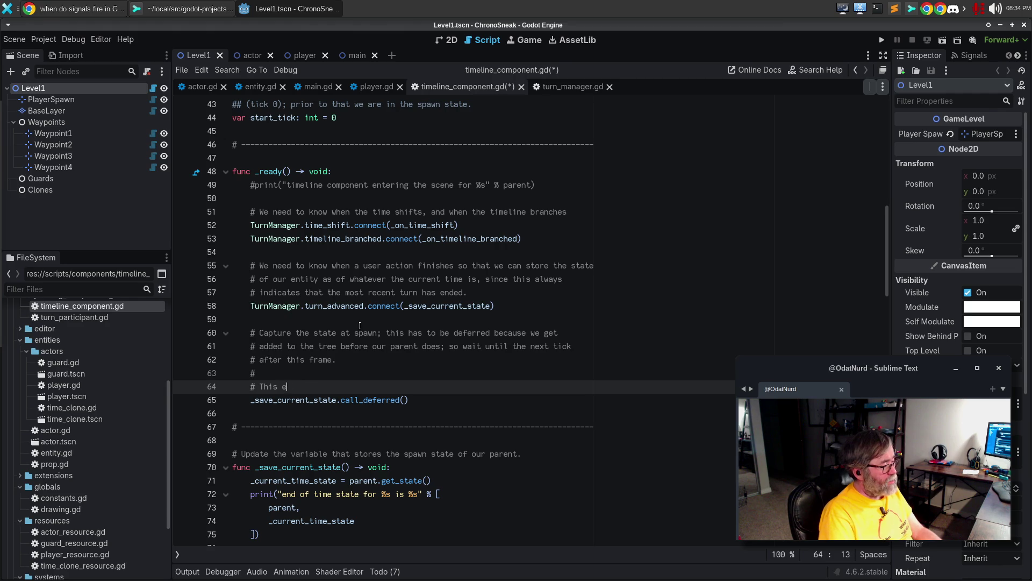
{"action": "type", "text": "nsures that we alwa"}
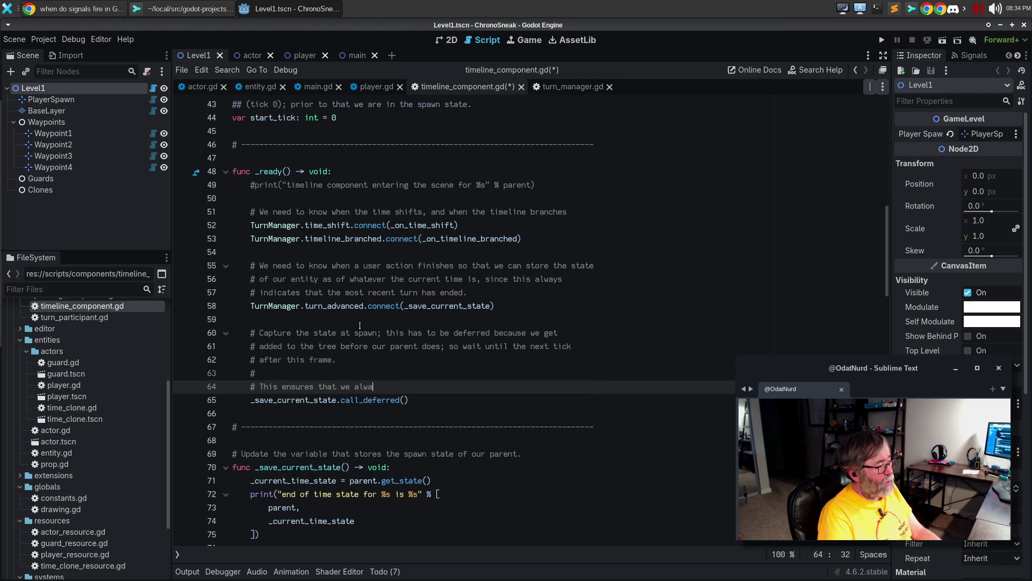
{"action": "type", "text": "ys have a \"current\" state"}
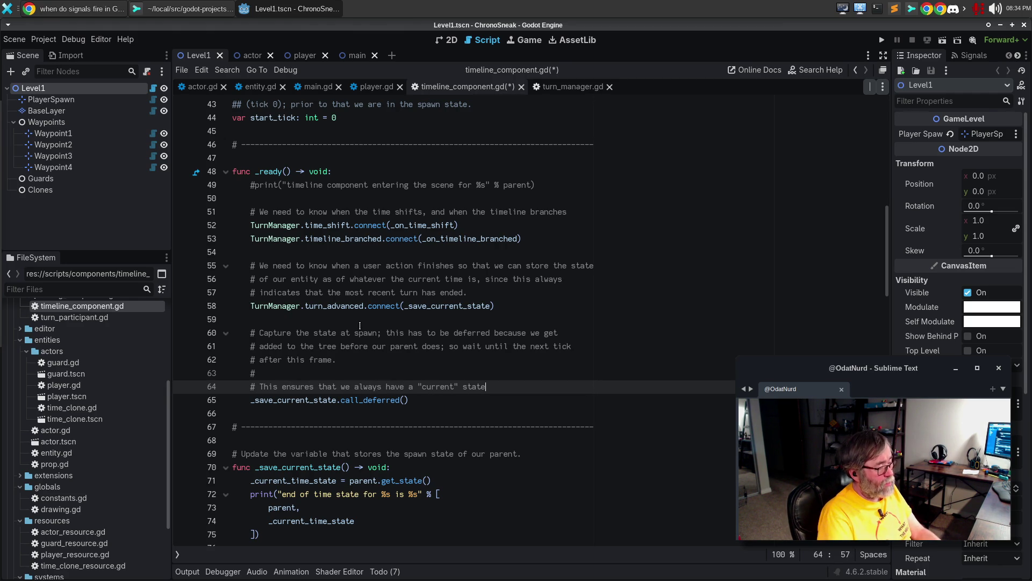
{"action": "type", "text": " for things"}
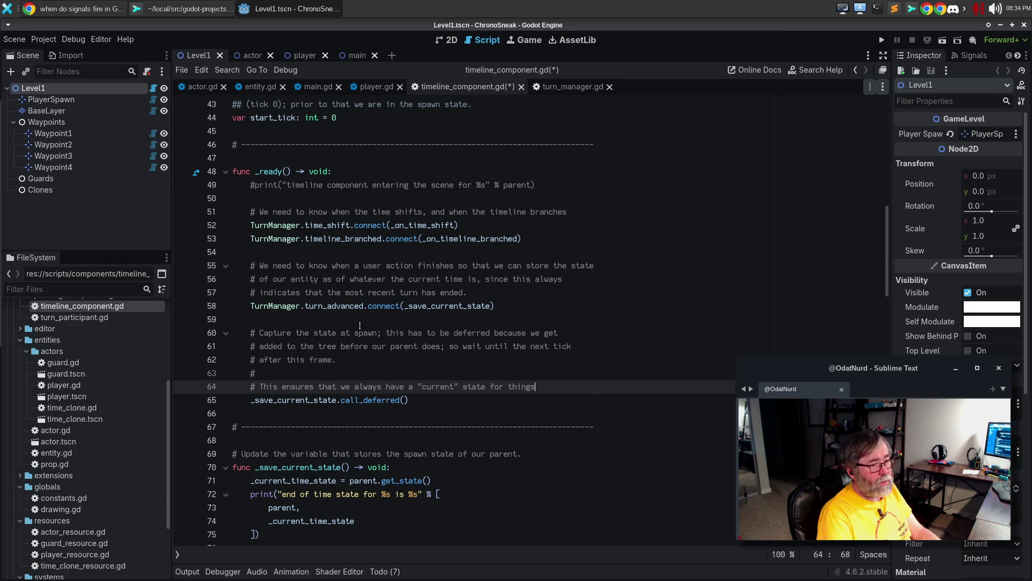
{"action": "type", "text": "."}
{"action": "key", "text": "ctrl+s"}
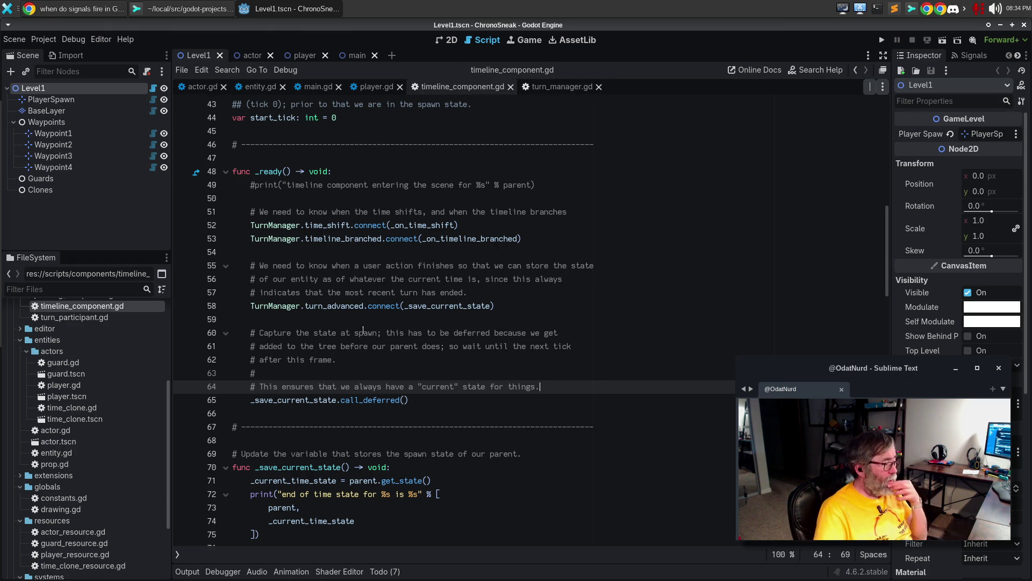
{"action": "scroll", "coordinate": [340, 341], "scroll_direction": "down", "scroll_amount": 2}
Above _save_current_state, write a comment saying it captures the attached entity's state so it can be restored
{"action": "left_click", "coordinate": [478, 388]}
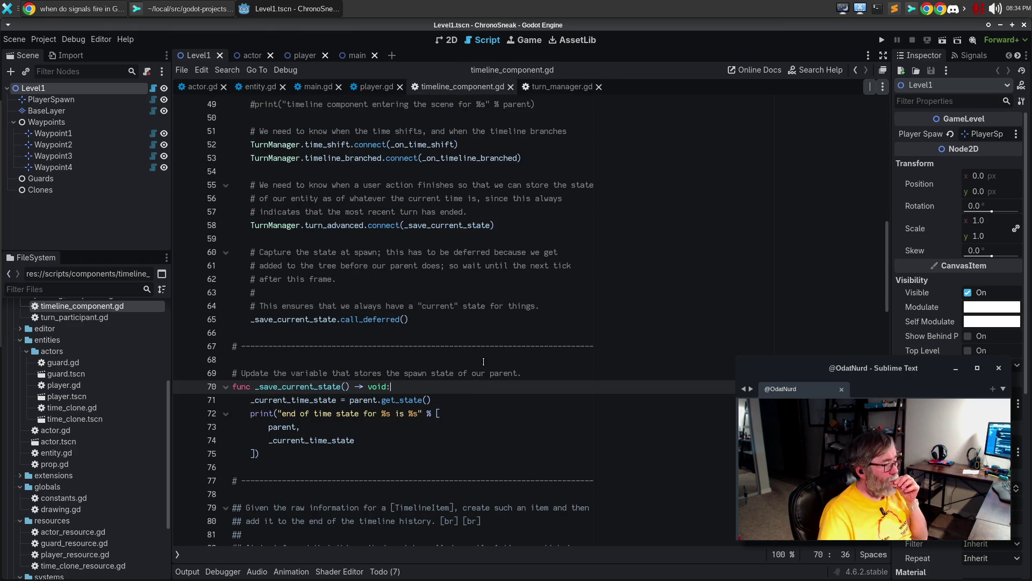
{"action": "left_click", "coordinate": [483, 362]}
{"action": "left_click", "coordinate": [466, 371]}
{"action": "key", "text": "Up"}
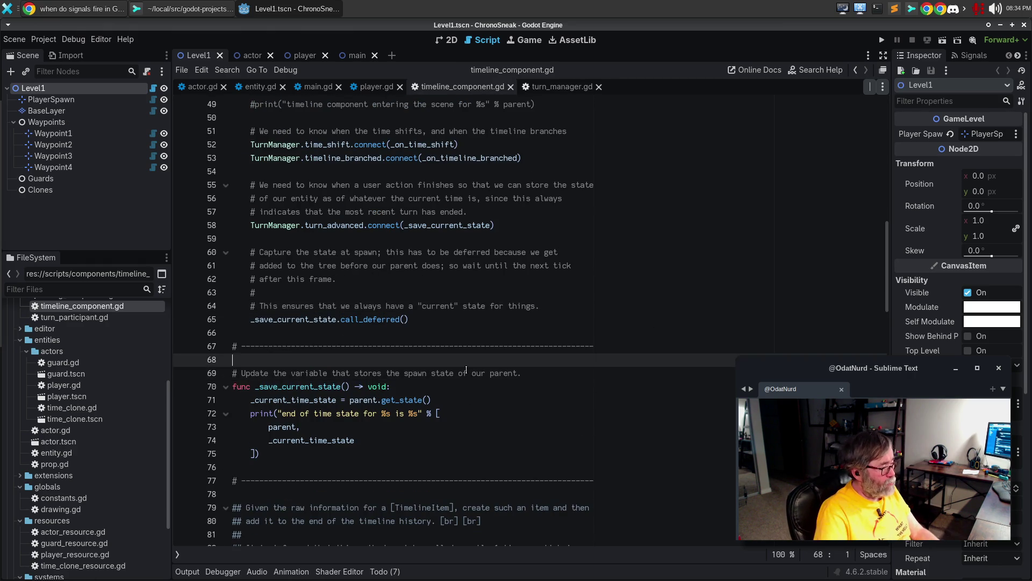
{"action": "key", "text": "Return"}
{"action": "type", "text": "# Update the variable"}
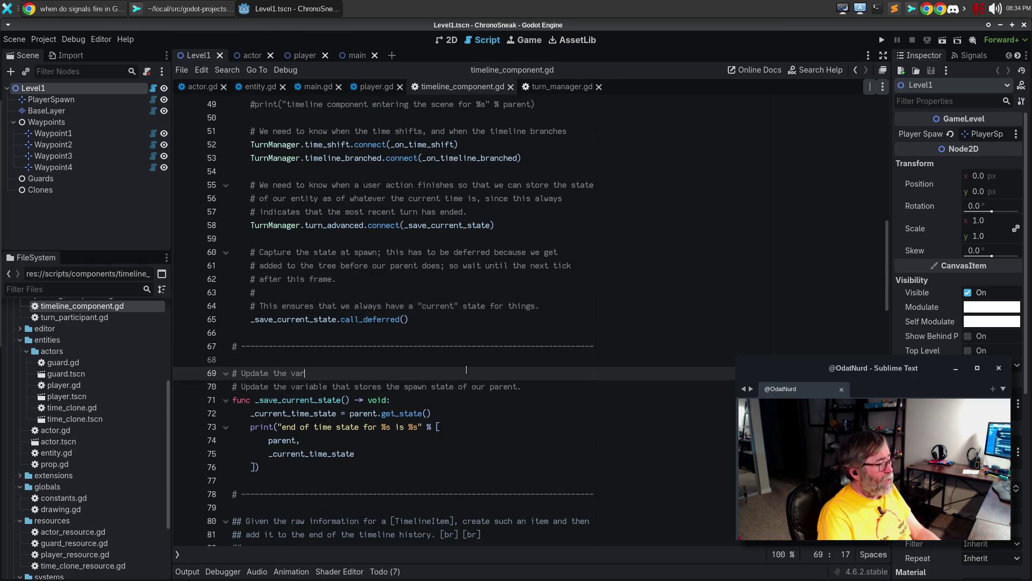
{"action": "key", "text": "BackSpace"}
{"action": "key", "text": "BackSpace"}
{"action": "key", "text": "BackSpace"}
{"action": "type", "text": "Capture the current state of "}
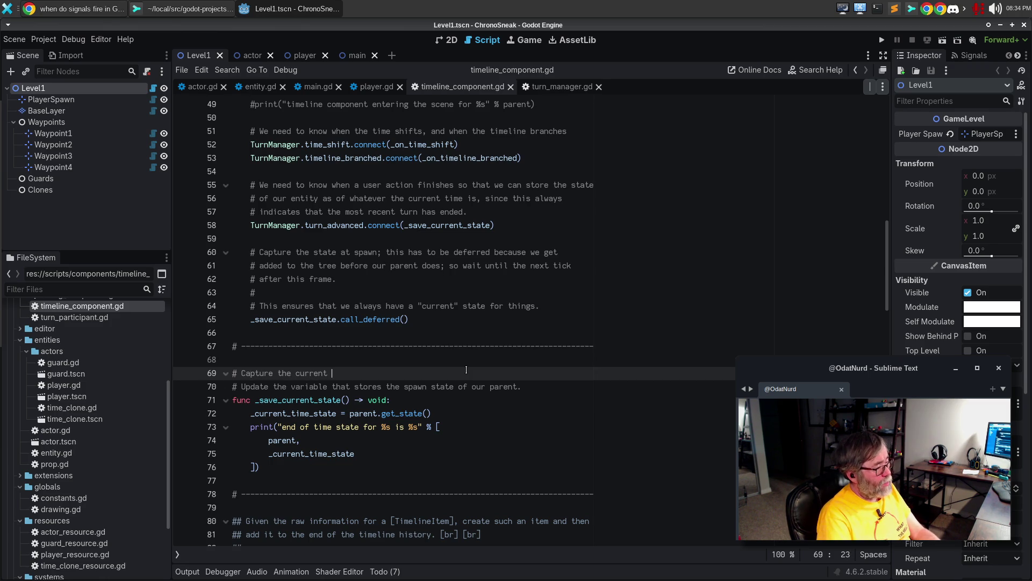
{"action": "type", "text": "the enti"}
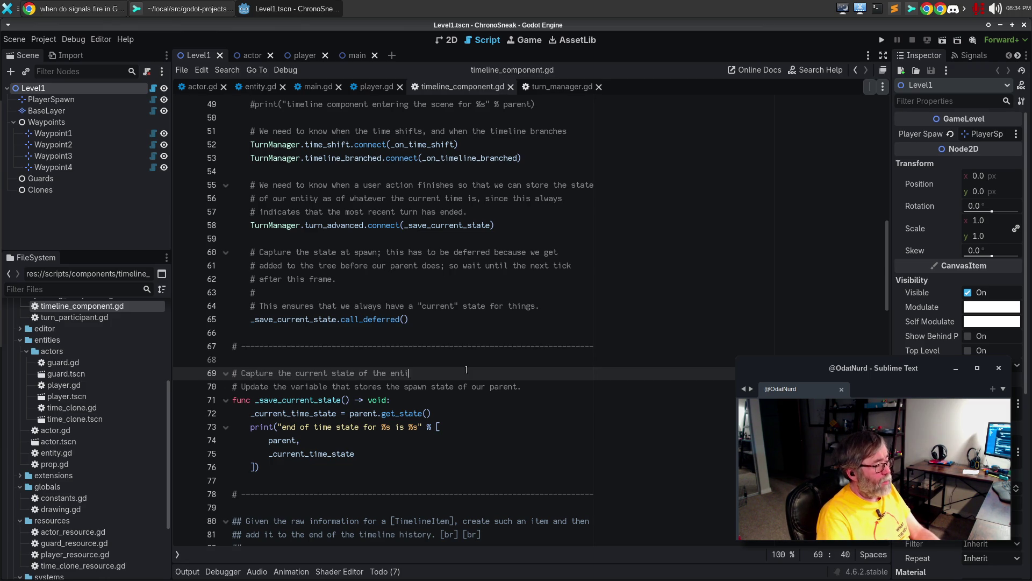
{"action": "type", "text": "ty that we are attached "}
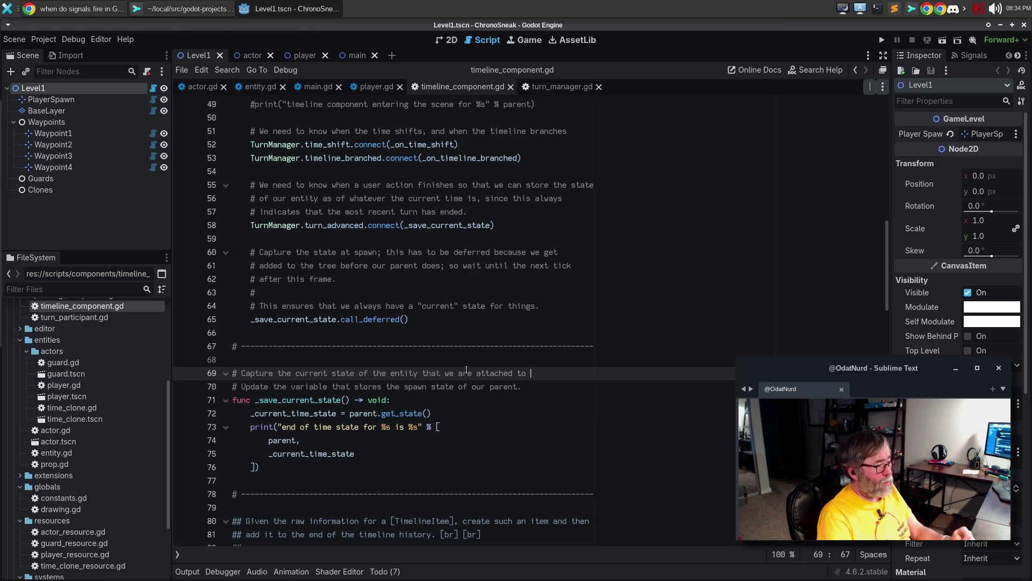
{"action": "type", "text": "to "}
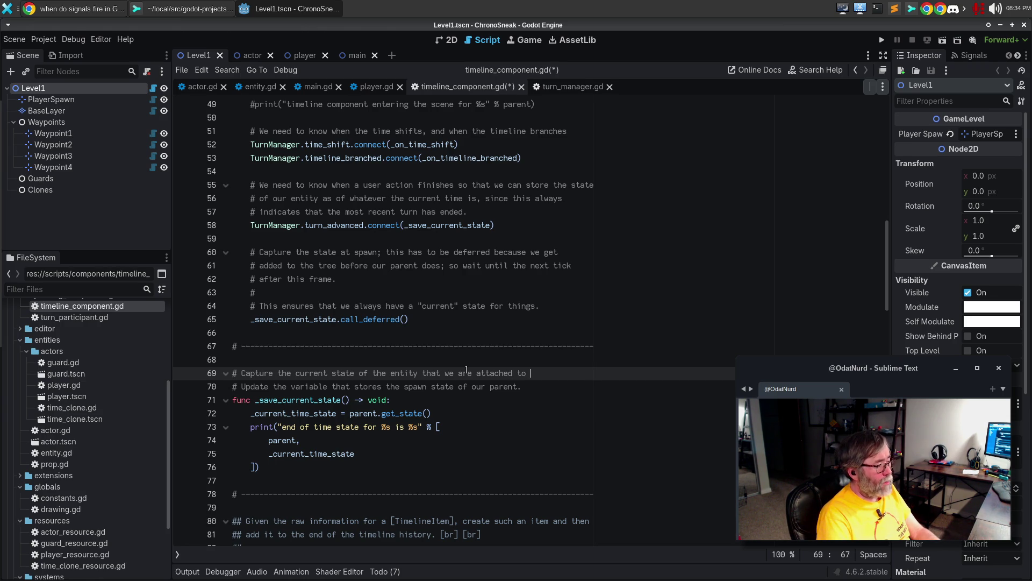
{"action": "type", "text": "so that we"}
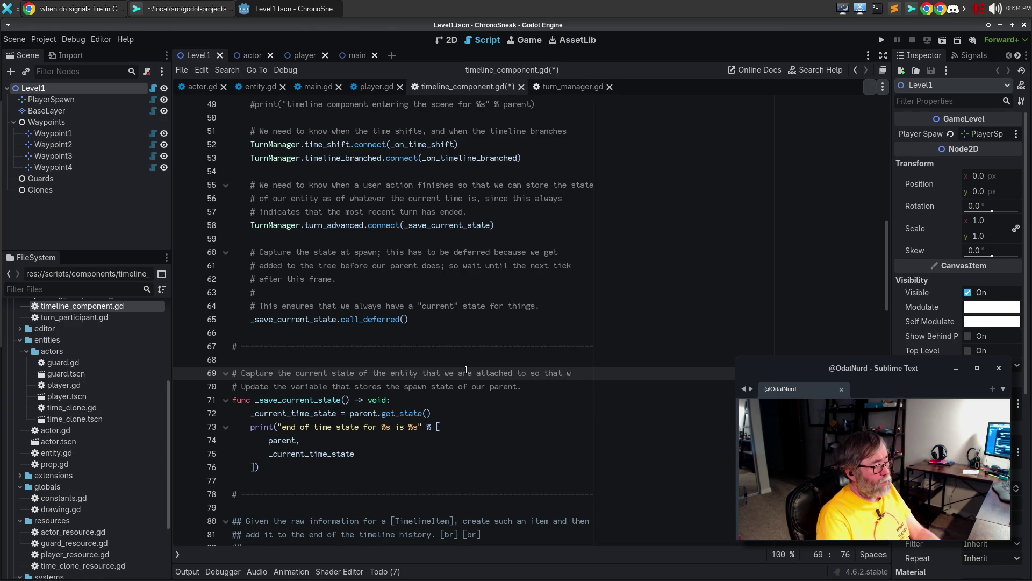
{"action": "key", "text": "Return"}
{"action": "type", "text": "can restore bac"}
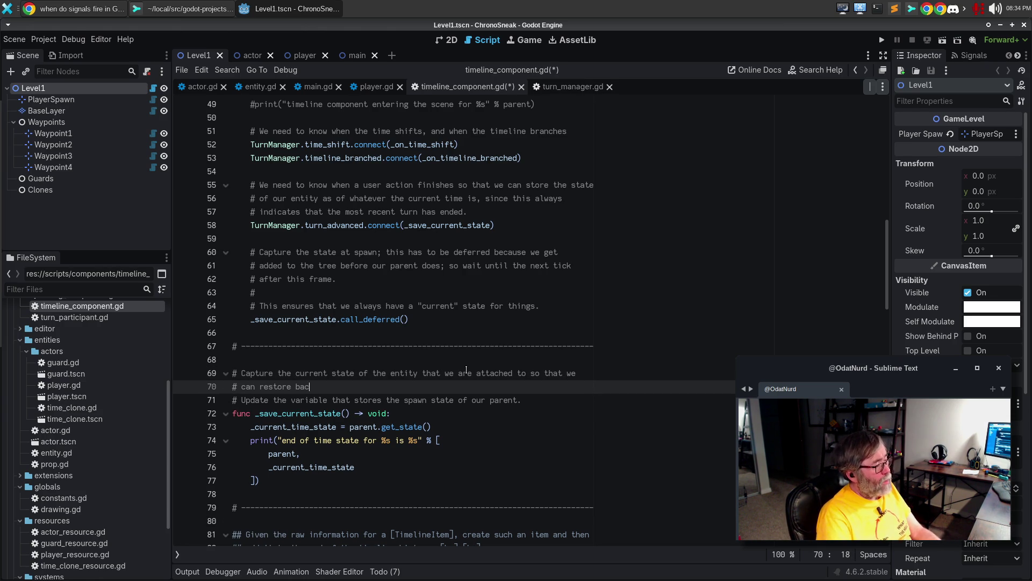
{"action": "type", "text": "k to it."}
Add the note 'This is generally called when a new turn is added, marking the current "present" in the timeline.'
{"action": "key", "text": "Return"}
{"action": "key", "text": "Return"}
{"action": "type", "text": "THi"}
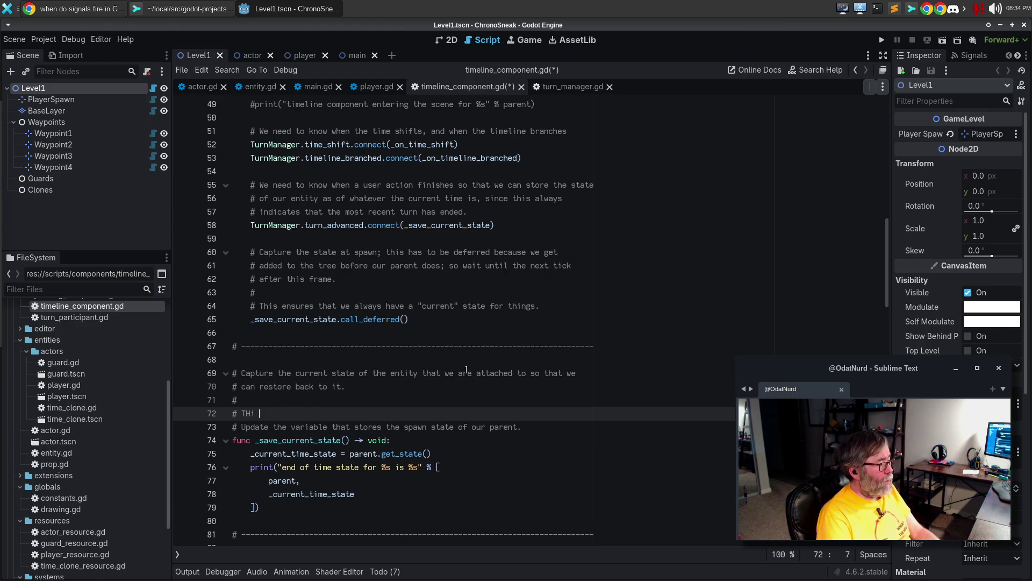
{"action": "key", "text": "BackSpace"}
{"action": "key", "text": "BackSpace"}
{"action": "key", "text": "BackSpace"}
{"action": "type", "text": "his is gene"}
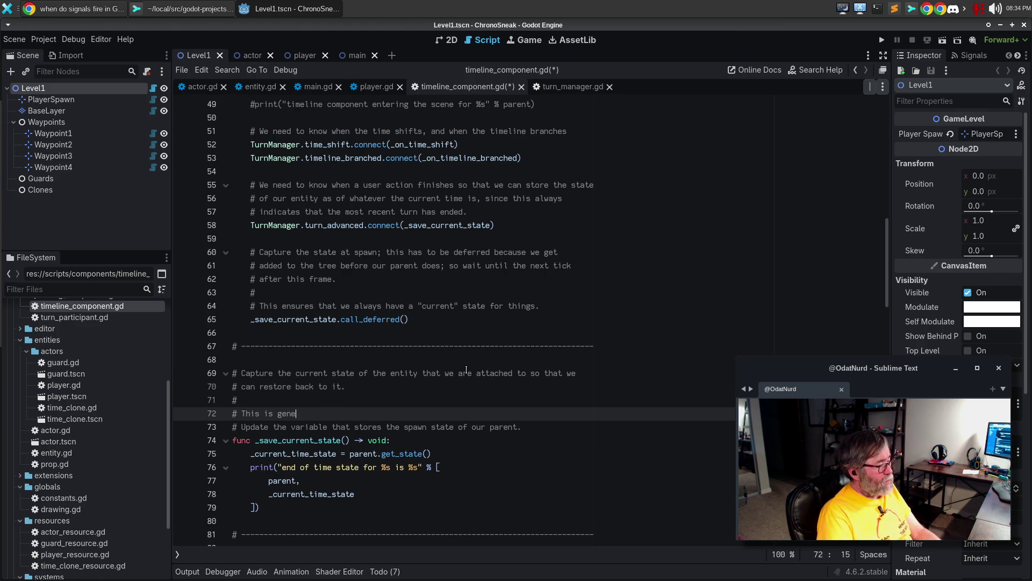
{"action": "type", "text": "rally called at"}
{"action": "key", "text": "BackSpace"}
{"action": "key", "text": "BackSpace"}
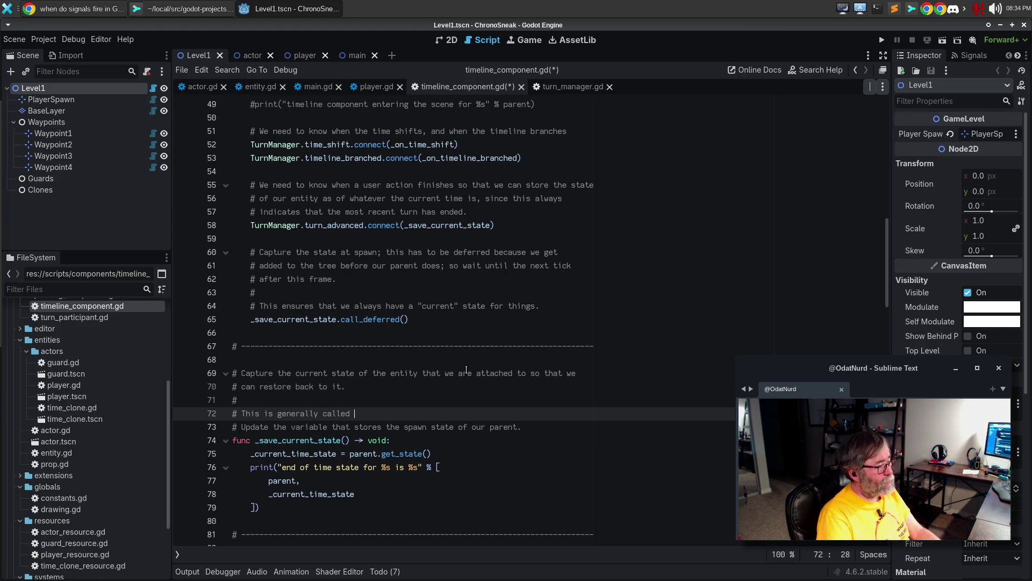
{"action": "type", "text": "when a new turn is a"}
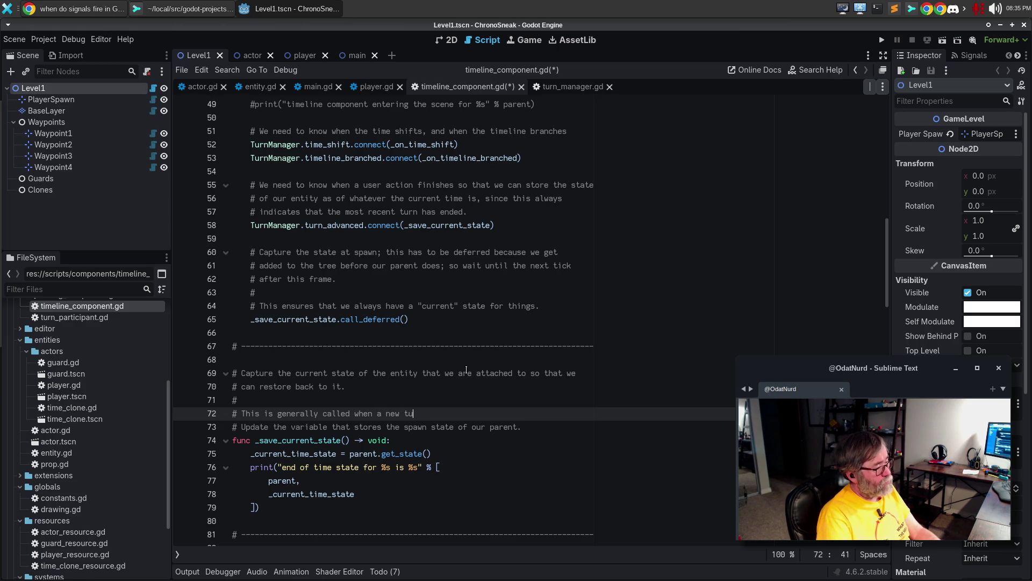
{"action": "type", "text": "dded,"}
{"action": "type", "text": " marking th"}
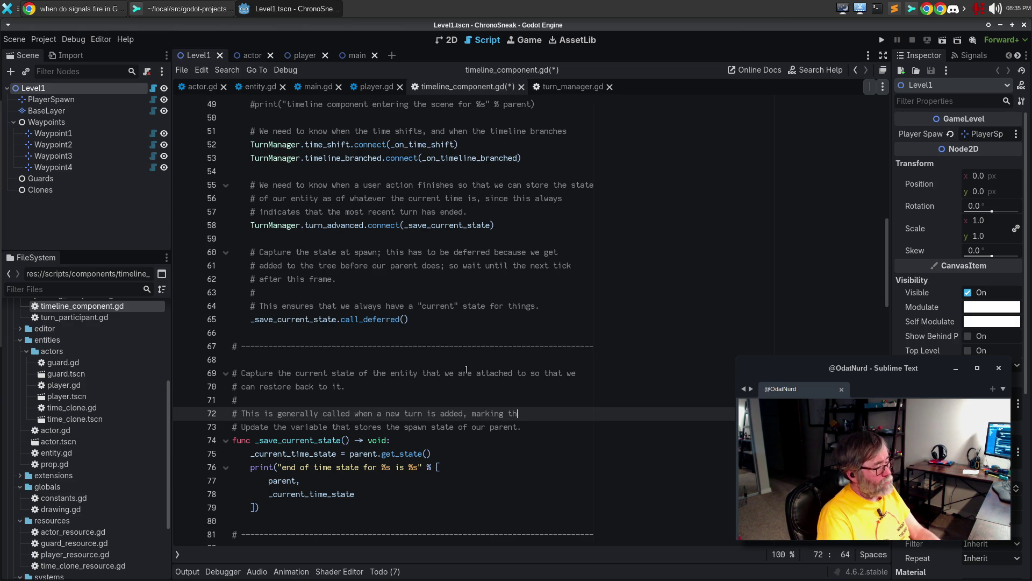
{"action": "type", "text": "e current \"present\""}
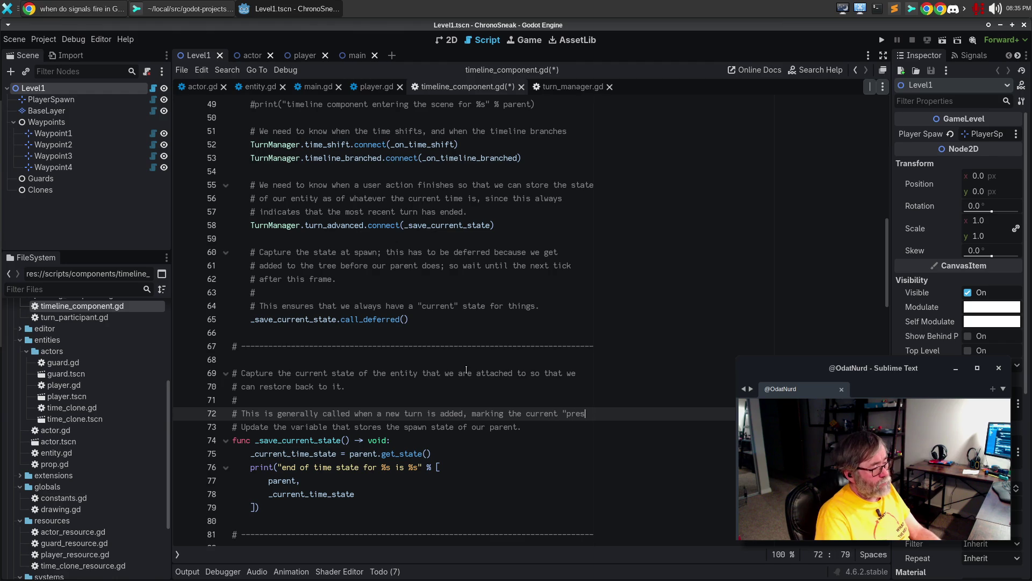
{"action": "key", "text": "Return"}
{"action": "type", "text": "# in the tiumeline."}
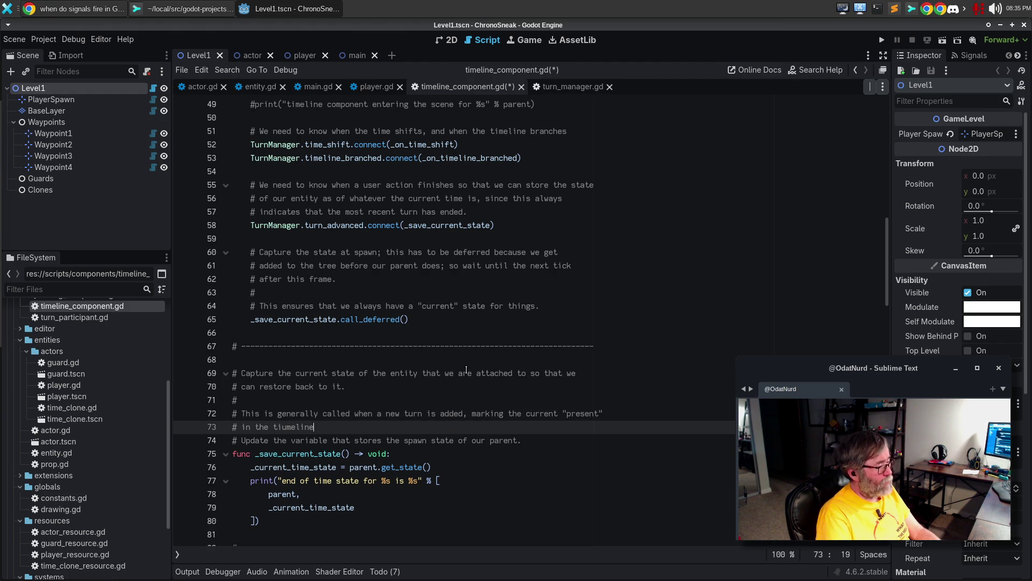
Delete the old 'Update the variable' comment, correct 'timeline', rewrap the comment block, and save
{"action": "key", "text": "Down"}
{"action": "key", "text": "ctrl+shift+k"}
{"action": "key", "text": "Up"}
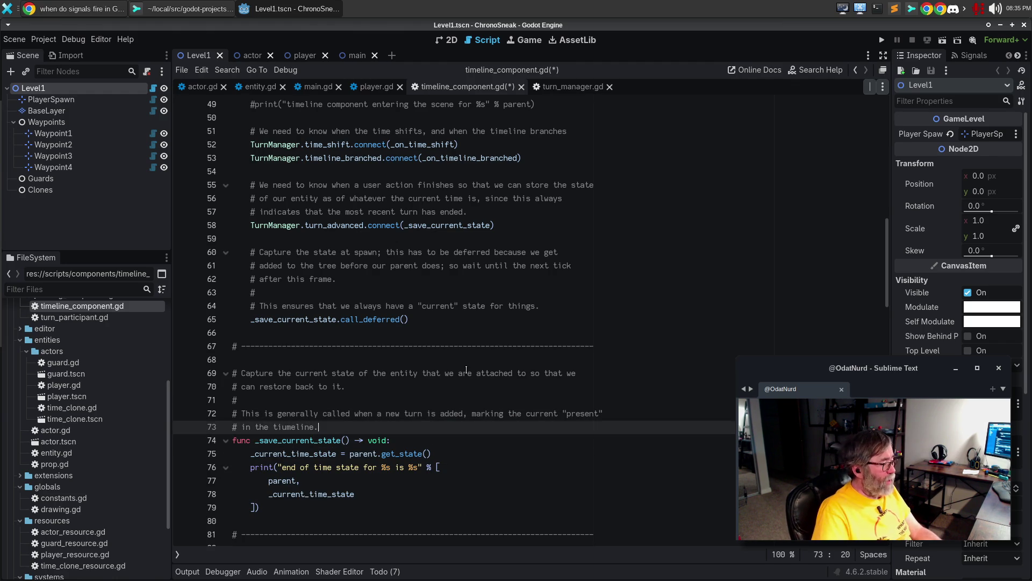
{"action": "key", "text": "ctrl+BackSpace"}
{"action": "type", "text": "timeline"}
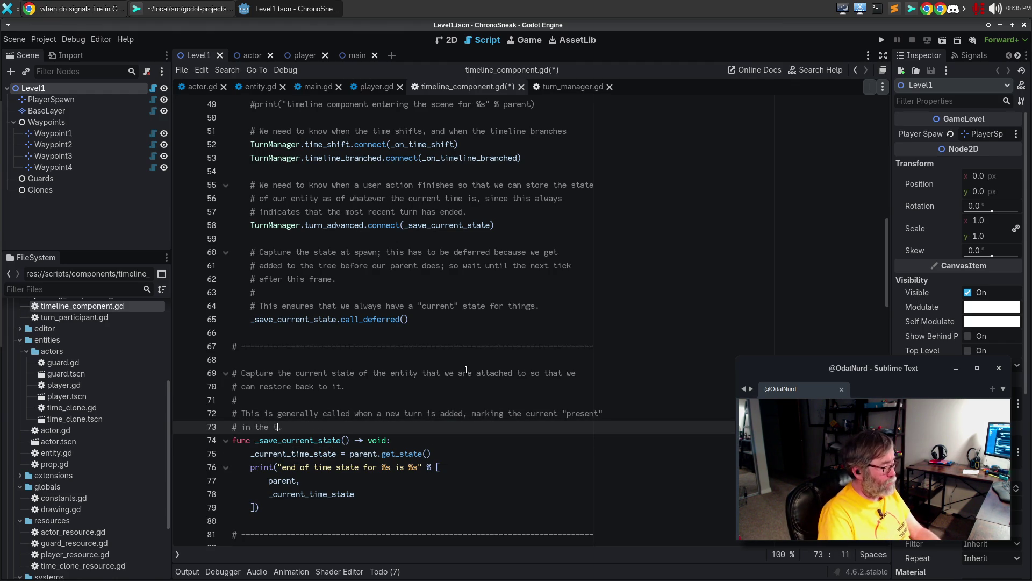
{"action": "key", "text": "alt+q"}
{"action": "key", "text": "ctrl+s"}
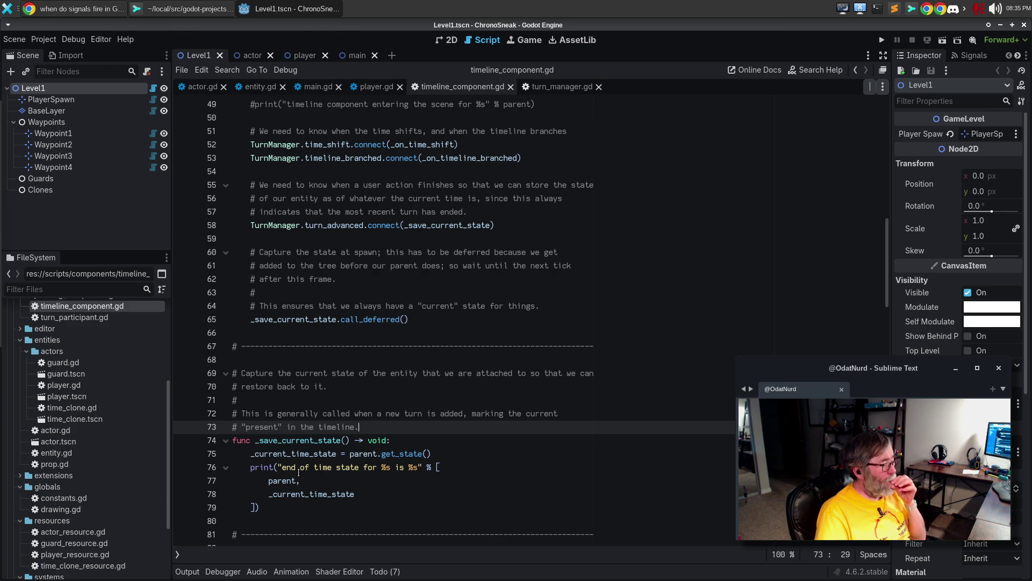
Change the line 76 print message from 'end of time state' to 'current_time_state'
{"action": "left_click", "coordinate": [330, 467]}
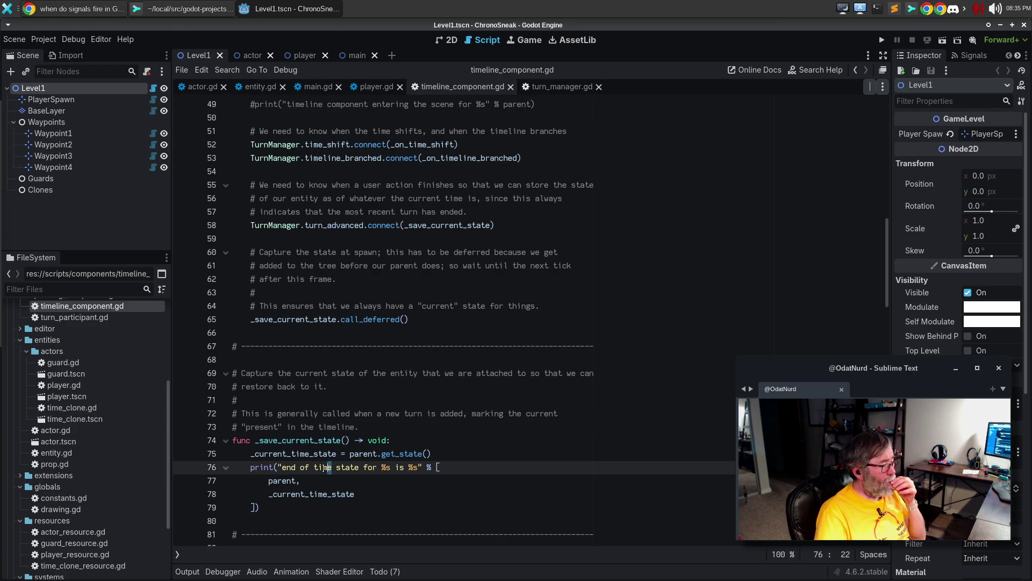
{"action": "left_click_drag", "start_coordinate": [360, 467], "coordinate": [288, 472]}
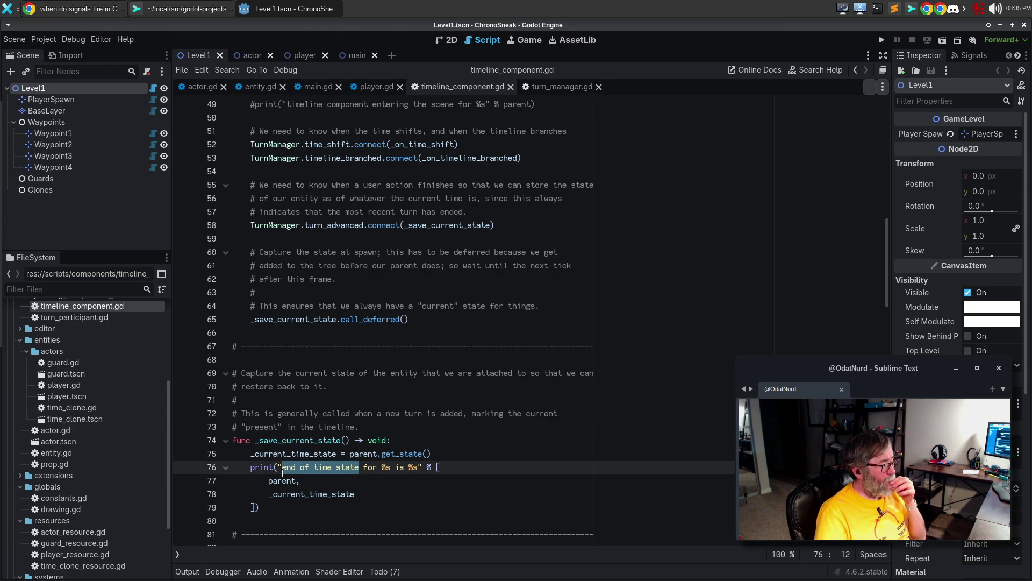
{"action": "type", "text": "curren"}
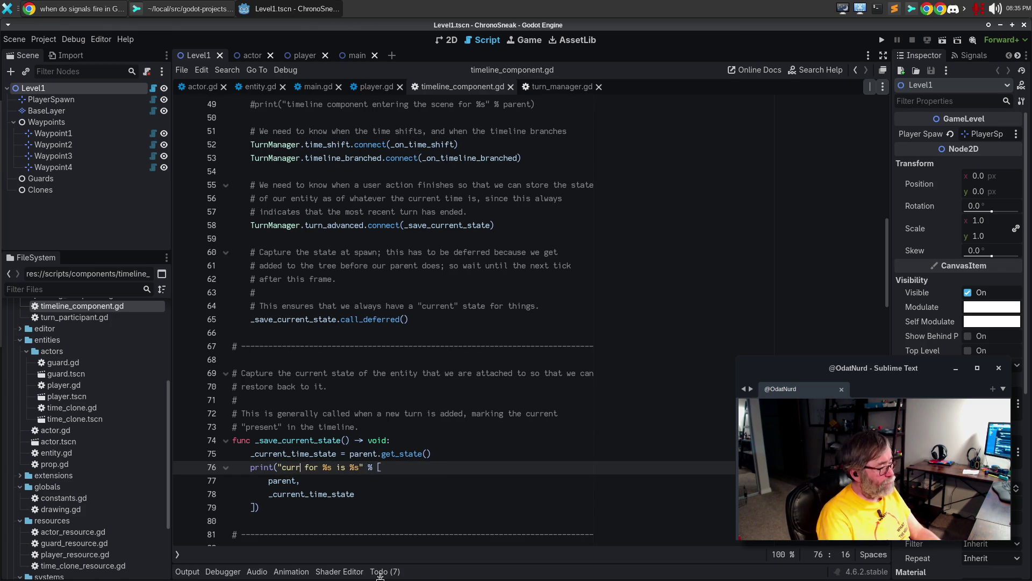
{"action": "key", "text": "BackSpace"}
{"action": "key", "text": "BackSpace"}
{"action": "key", "text": "BackSpace"}
{"action": "type", "text": "present_time_state"}
{"action": "key", "text": "ctrl+BackSpace"}
{"action": "type", "text": "current_time_sta"}
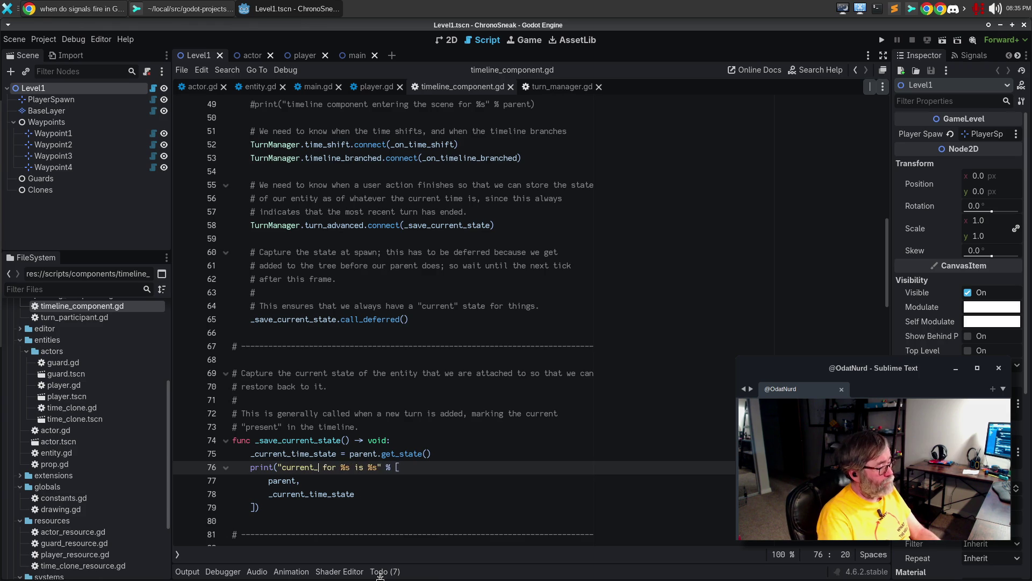
{"action": "type", "text": "te"}
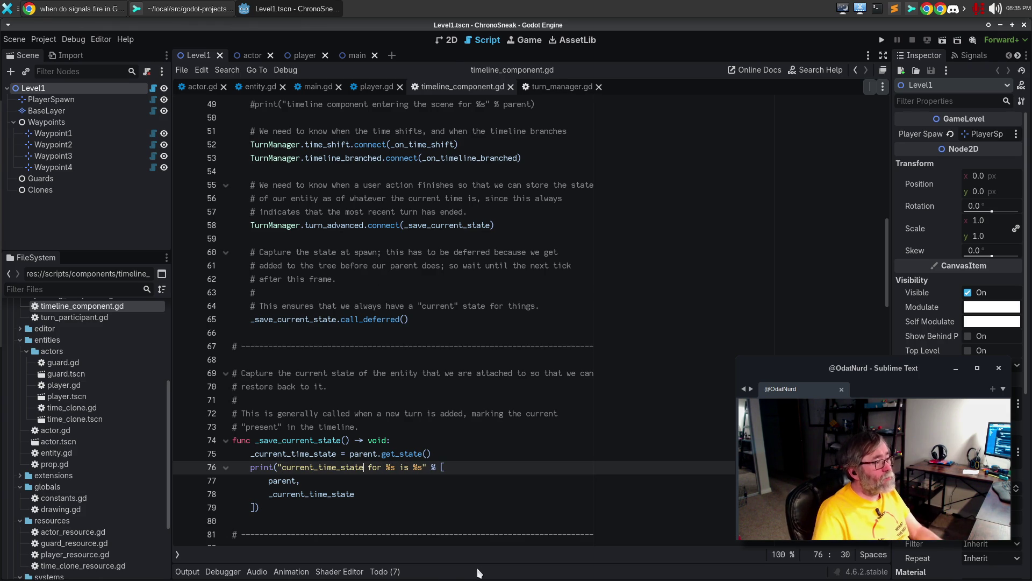
Switch to turn_manager.gd, go to the advance_turn declaration, and select the -1 tick in its comment
{"action": "left_click", "coordinate": [559, 89]}
{"action": "scroll", "coordinate": [487, 287], "scroll_direction": "up", "scroll_amount": 6}
{"action": "scroll", "coordinate": [486, 287], "scroll_direction": "up", "scroll_amount": 20}
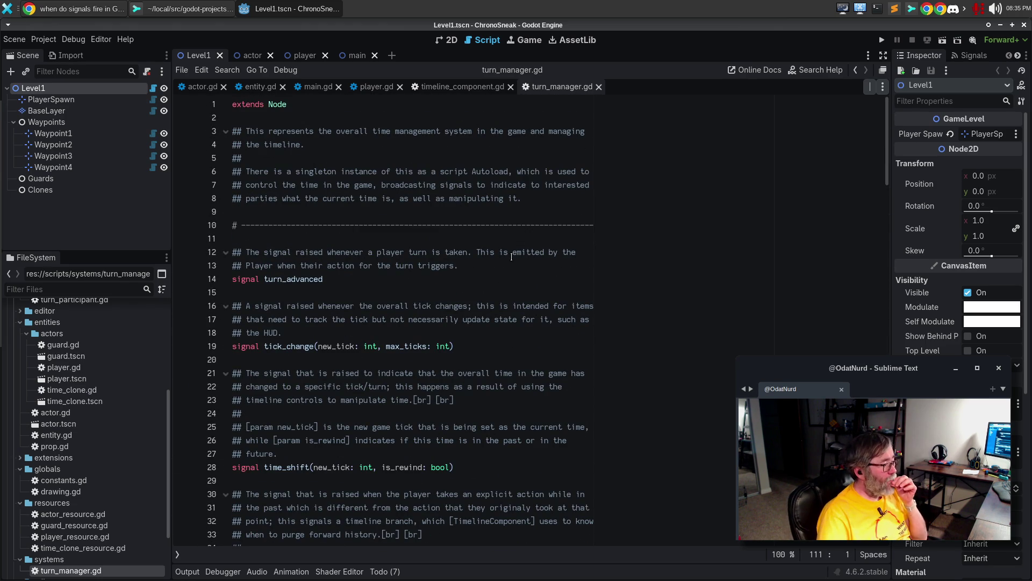
{"action": "scroll", "coordinate": [512, 257], "scroll_direction": "down", "scroll_amount": 4}
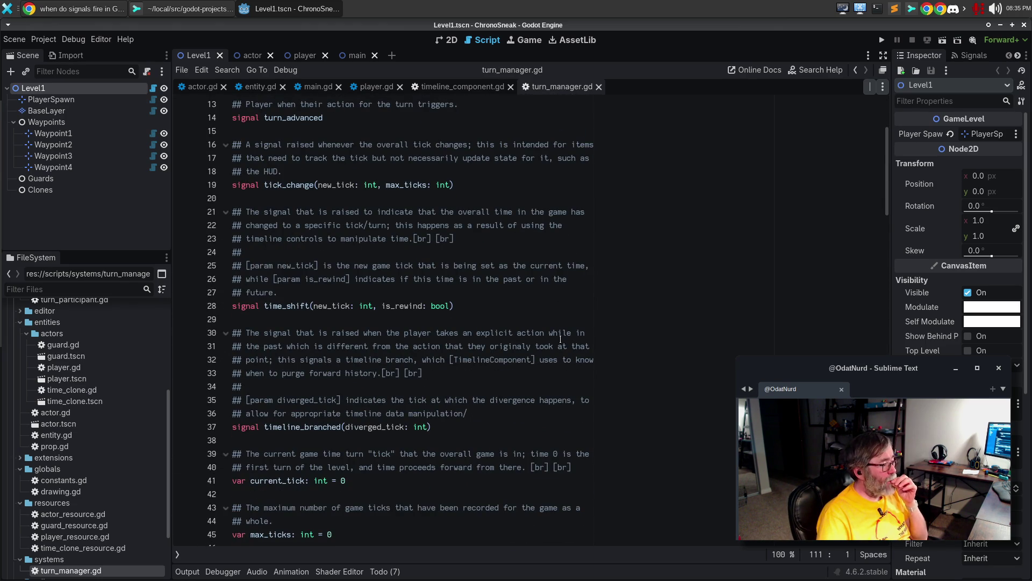
{"action": "scroll", "coordinate": [561, 339], "scroll_direction": "down", "scroll_amount": 8}
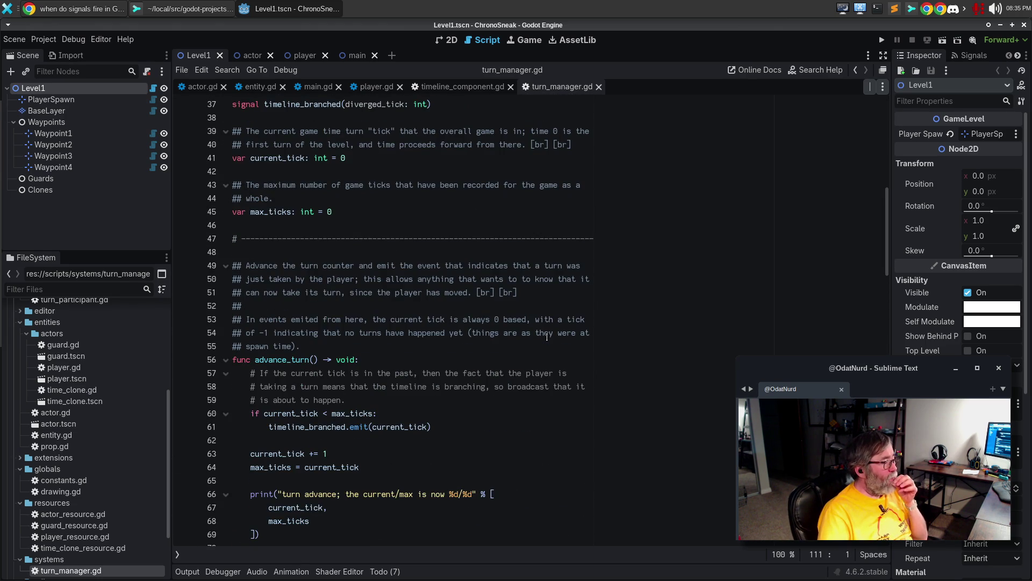
{"action": "left_click", "coordinate": [407, 354]}
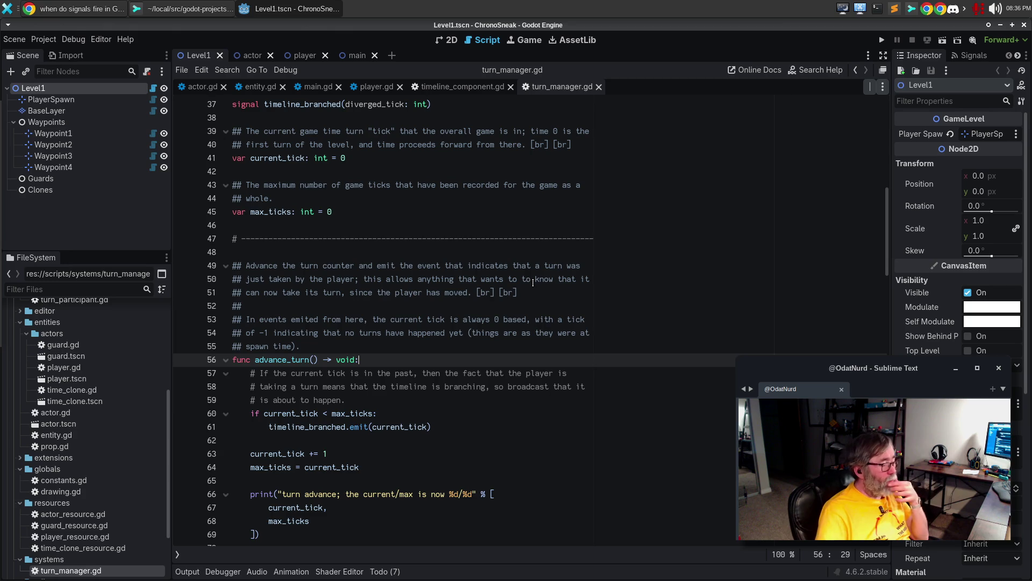
{"action": "left_click_drag", "start_coordinate": [260, 333], "coordinate": [267, 332]}
Change the advance_turn comment's starting tick to 0, noting this is the first turn, and remove the old wording
{"action": "type", "text": "0"}
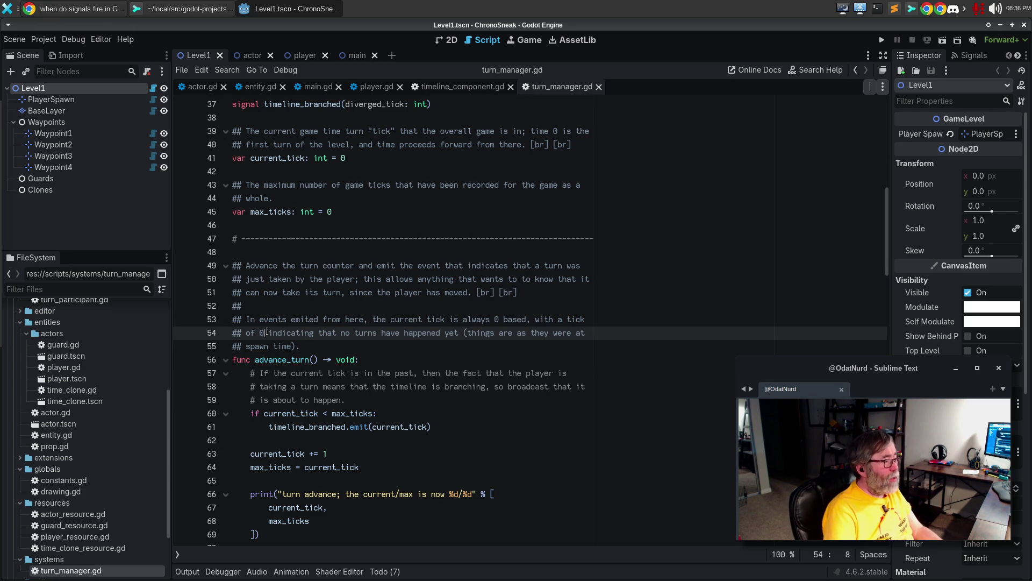
{"action": "key", "text": "Left"}
{"action": "key", "text": "Left"}
{"action": "type", "text": "t"}
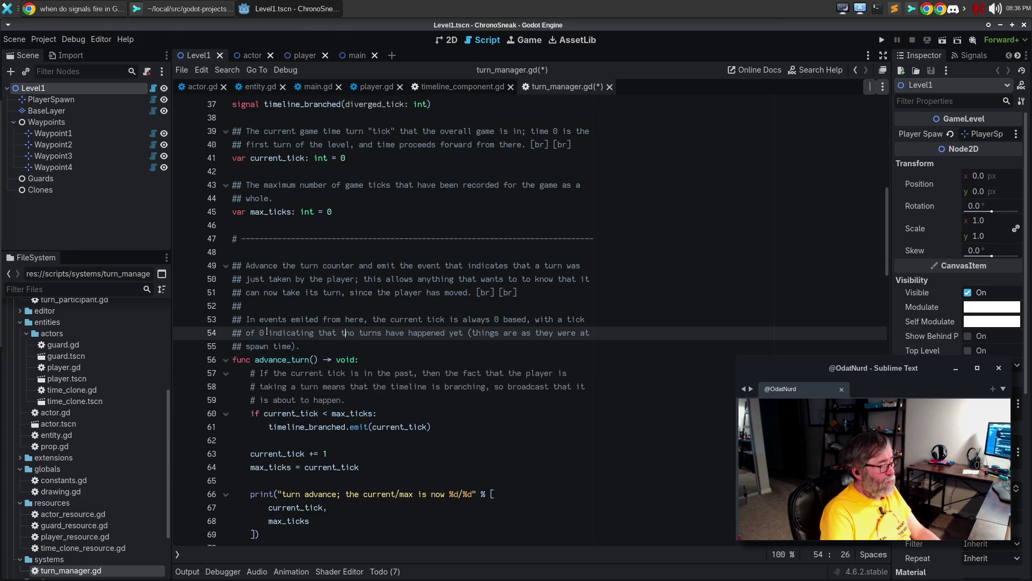
{"action": "type", "text": "his is the first turn."}
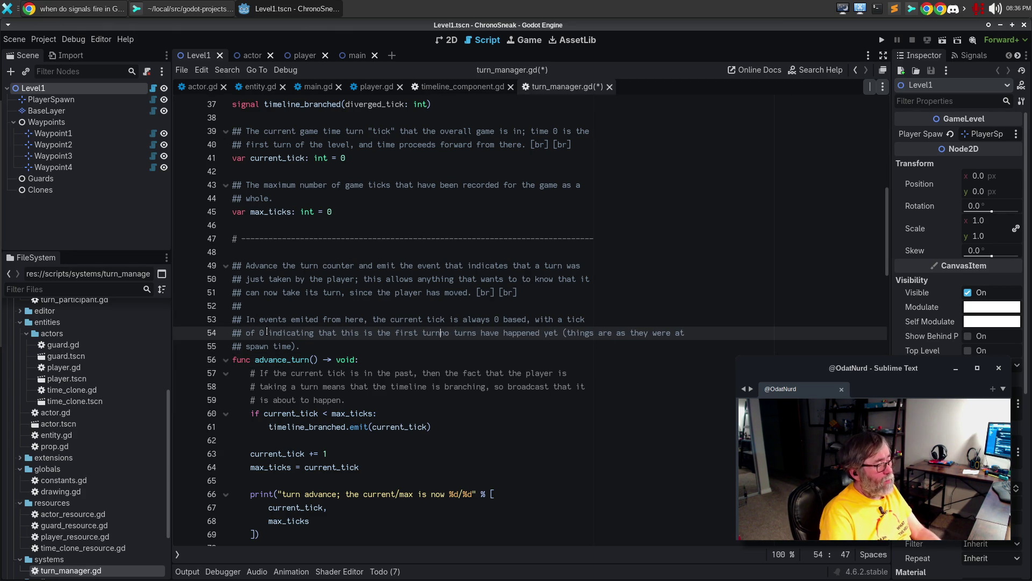
{"action": "key", "text": "shift+Down"}
{"action": "key", "text": "shift+End"}
{"action": "key", "text": "Delete"}
Explain that these ticks match the history [TimelineComponent] instances record, and save turn_manager.gd
{"action": "type", "text": "This keeps the ticks we recio"}
{"action": "key", "text": "BackSpace"}
{"action": "key", "text": "BackSpace"}
{"action": "type", "text": "ord"}
{"action": "key", "text": "Return"}
{"action": "type", "text": "here in line with the history that [c"}
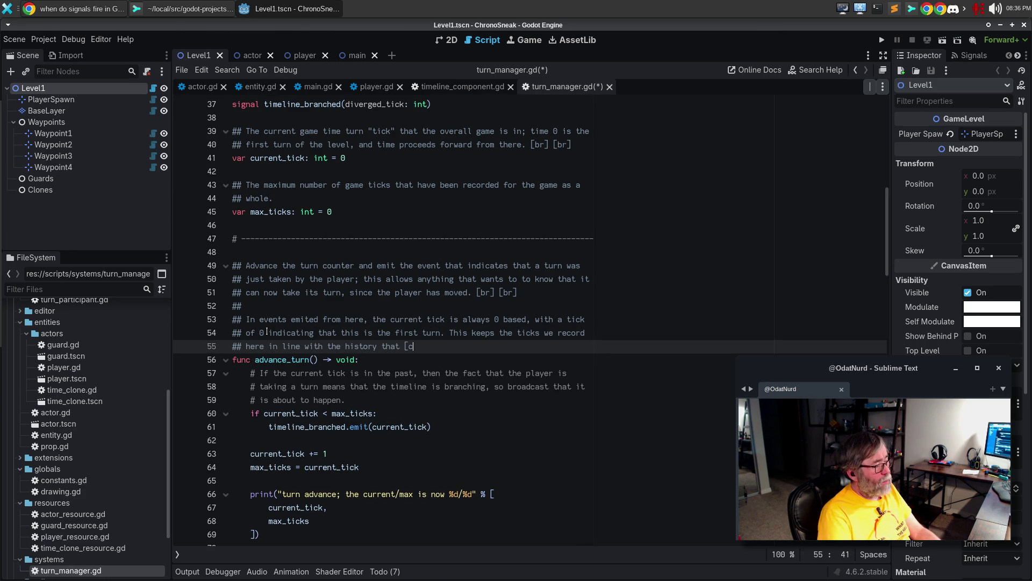
{"action": "key", "text": "BackSpace"}
{"action": "type", "text": "TimelineComponent] instances "}
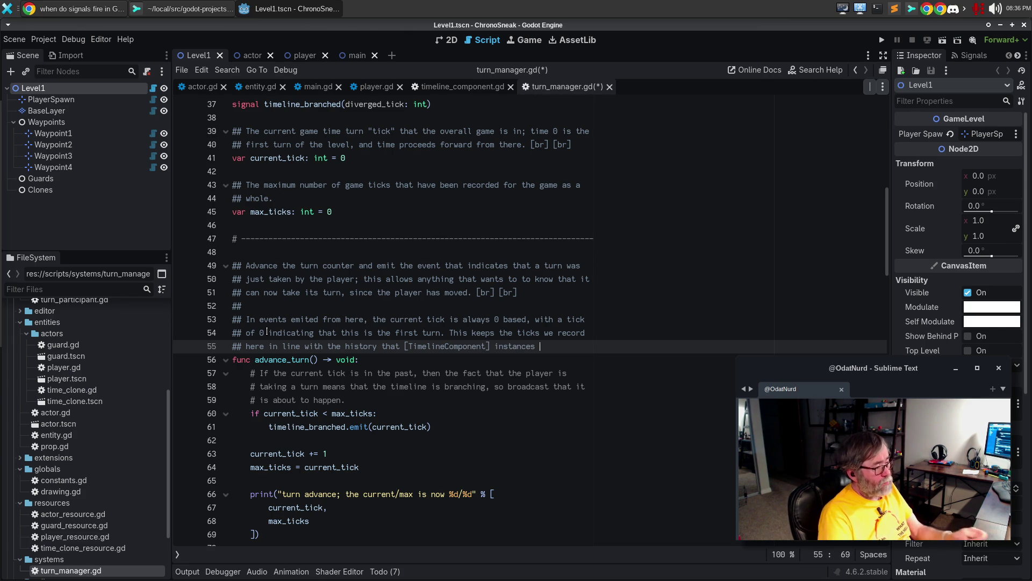
{"action": "type", "text": "record."}
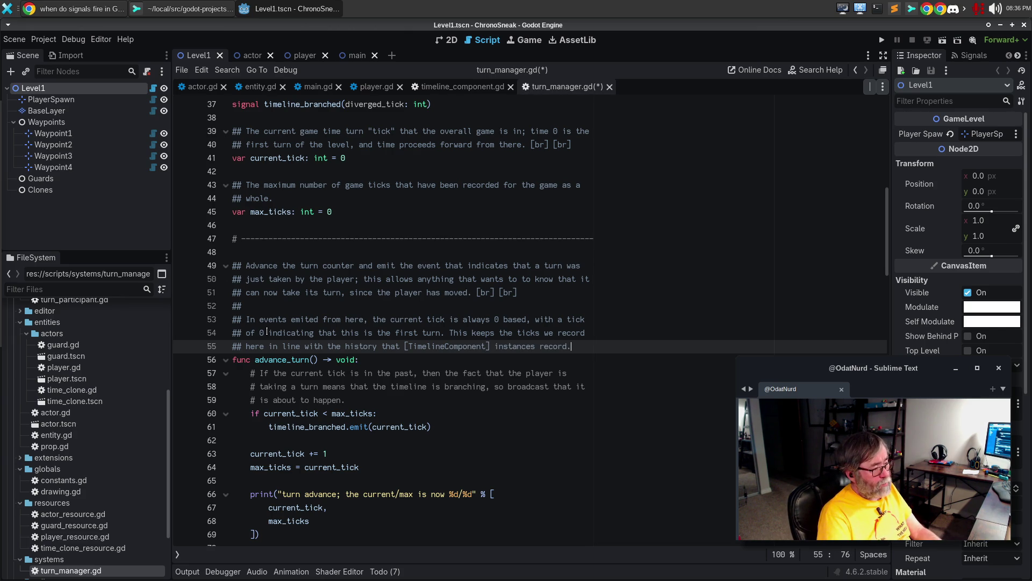
{"action": "key", "text": "ctrl+s"}
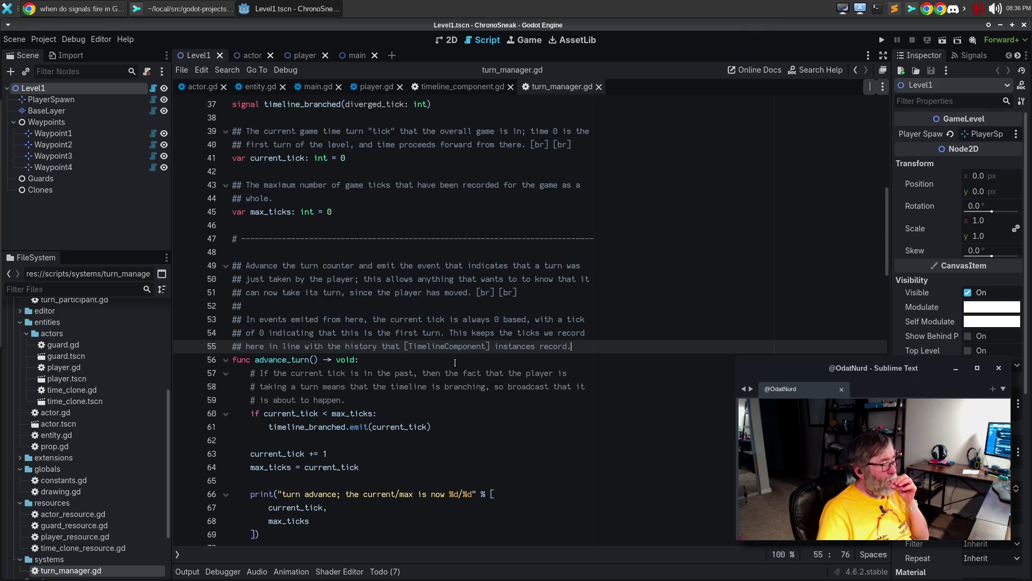
{"action": "left_click", "coordinate": [402, 398]}
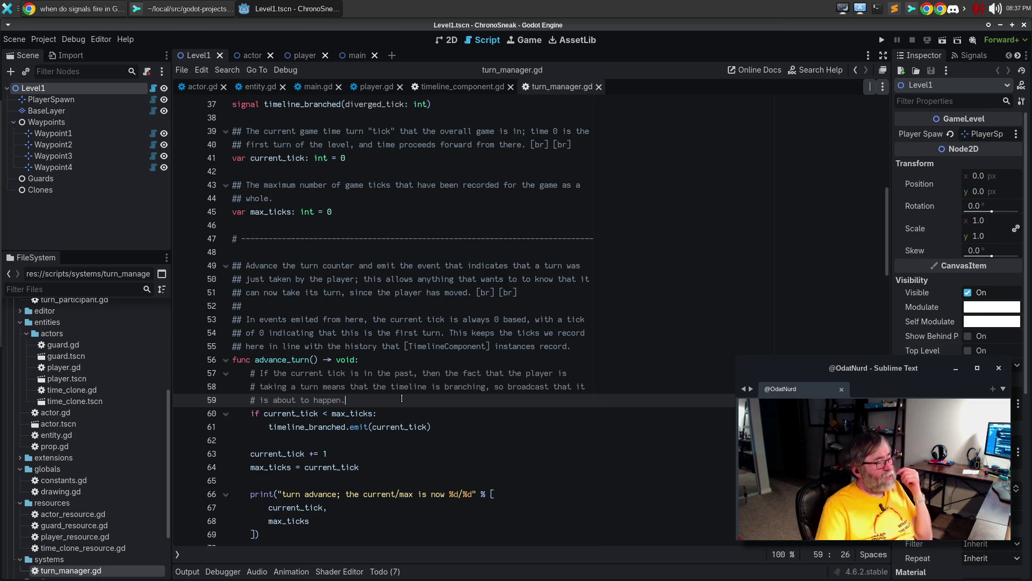
{"action": "left_click", "coordinate": [377, 466]}
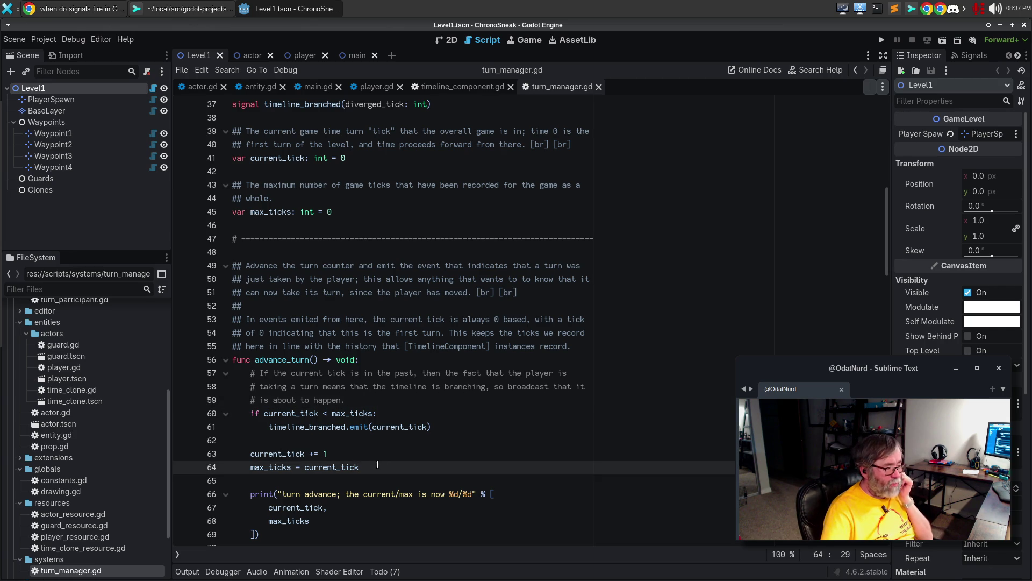
{"action": "left_click", "coordinate": [455, 428]}
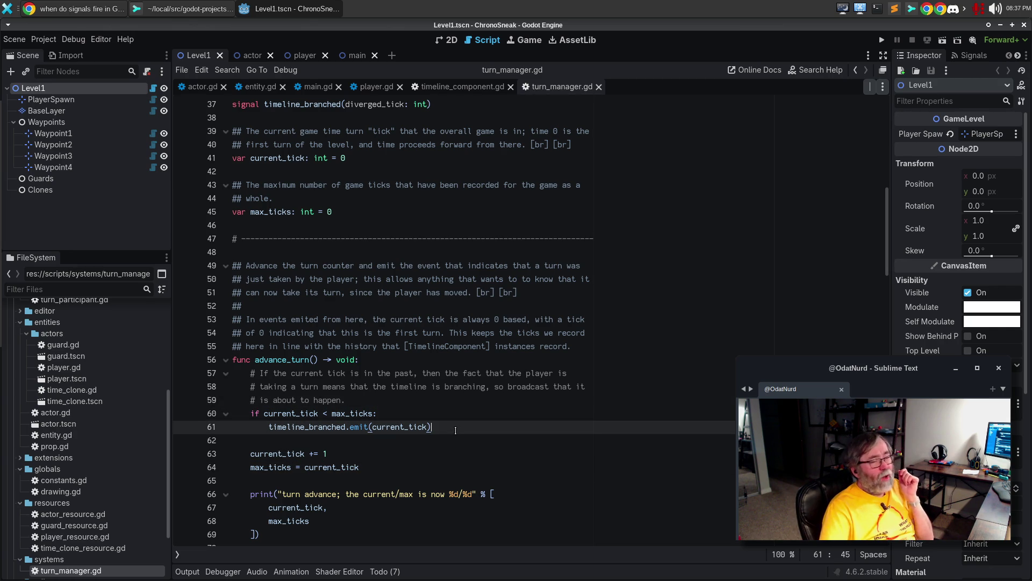
{"action": "double_click", "coordinate": [405, 428]}
{"action": "left_click", "coordinate": [390, 467]}
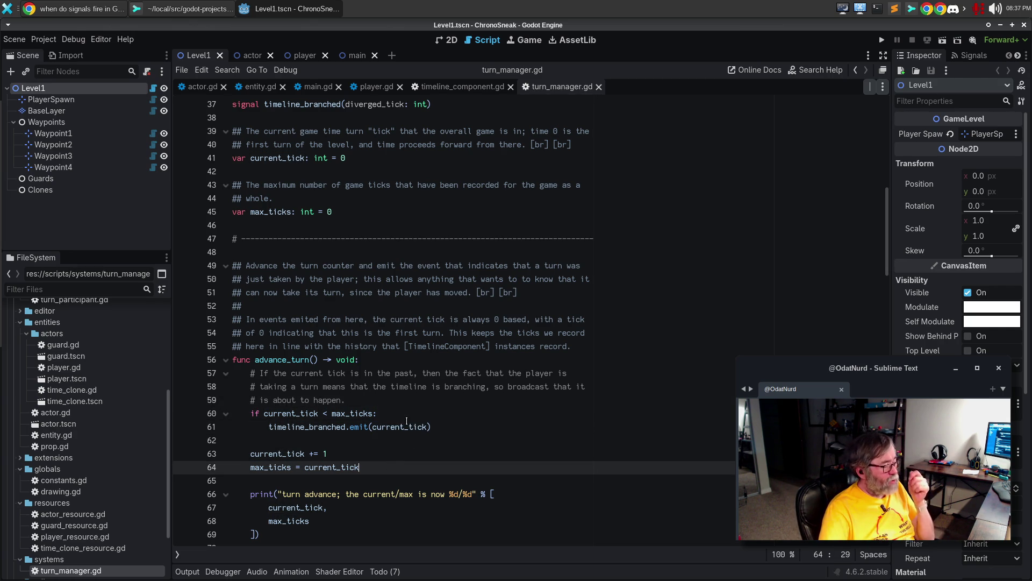
{"action": "scroll", "coordinate": [445, 404], "scroll_direction": "down", "scroll_amount": 2}
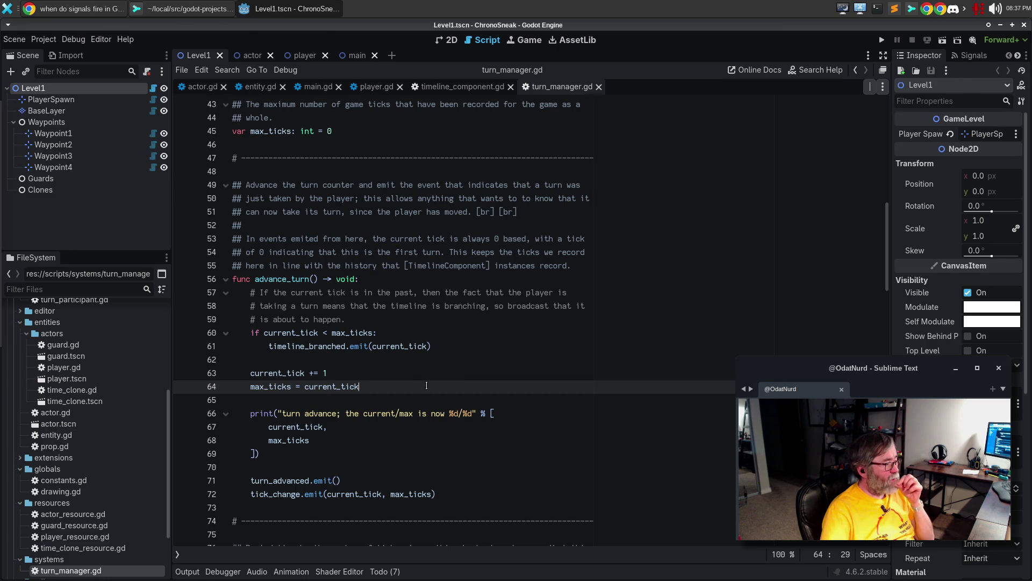
In advance_turn's branching if block, add print("turn_manager thinks that the timeline is branching: [%d, %d]"
{"action": "left_click", "coordinate": [441, 334]}
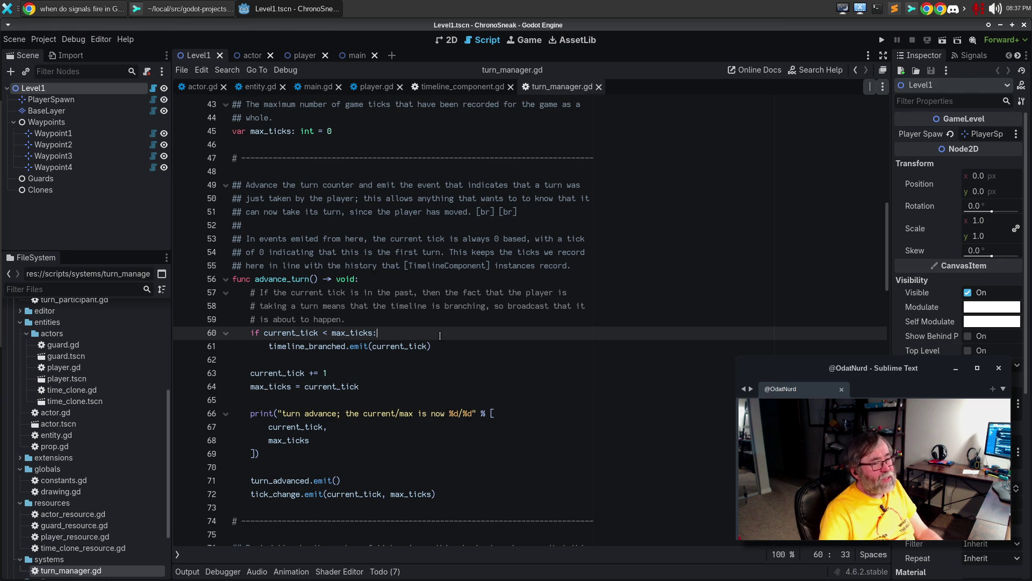
{"action": "key", "text": "Return"}
{"action": "type", "text": "print(\"ti"}
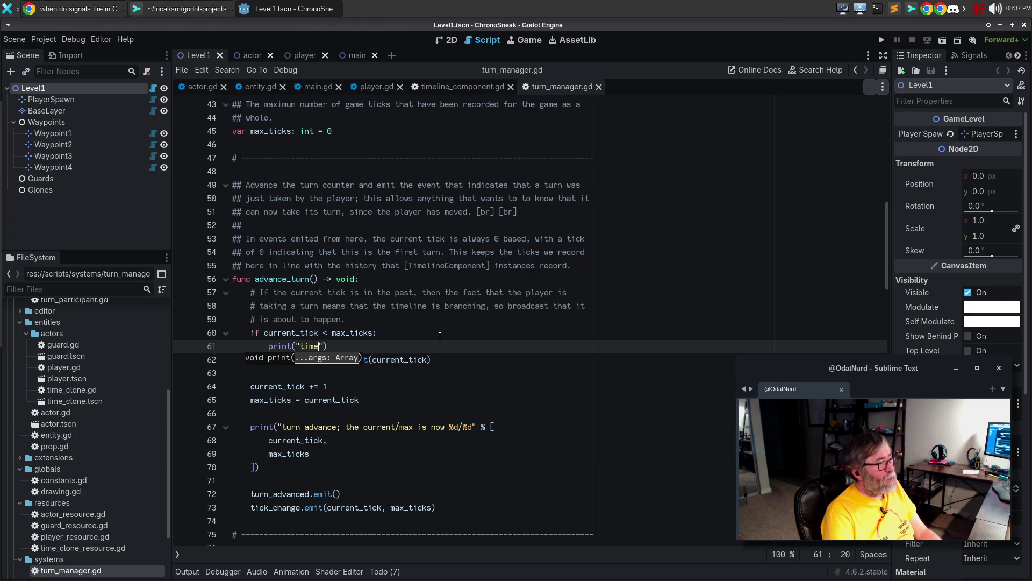
{"action": "key", "text": "BackSpace"}
{"action": "type", "text": "urn_manager "}
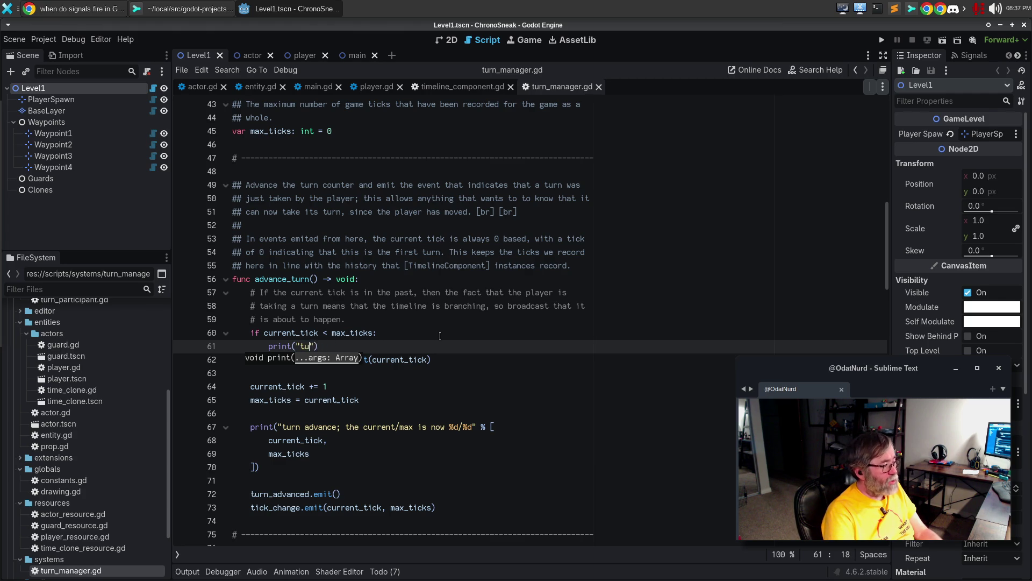
{"action": "type", "text": "thinks that the ti"}
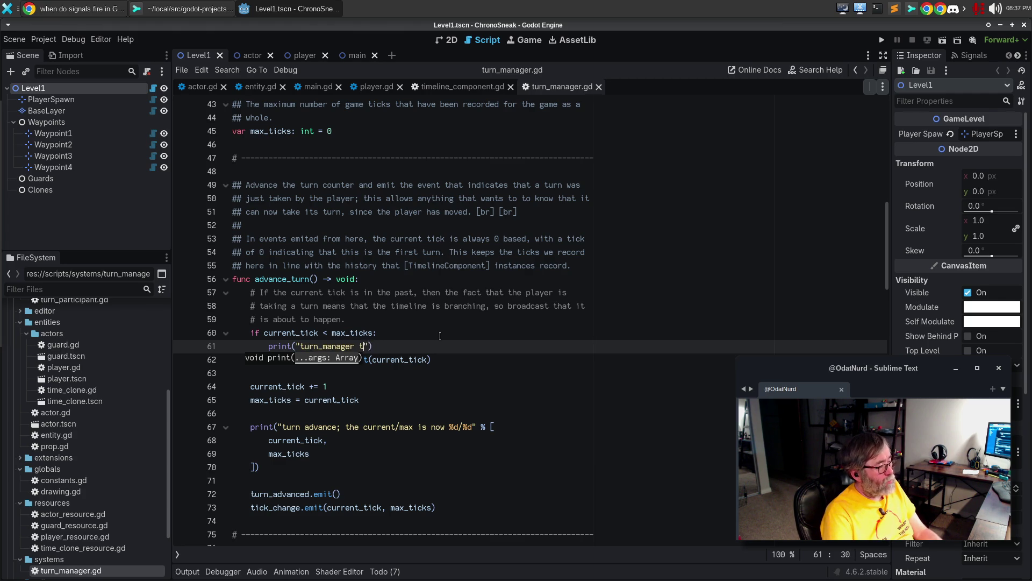
{"action": "type", "text": "meline is branching"}
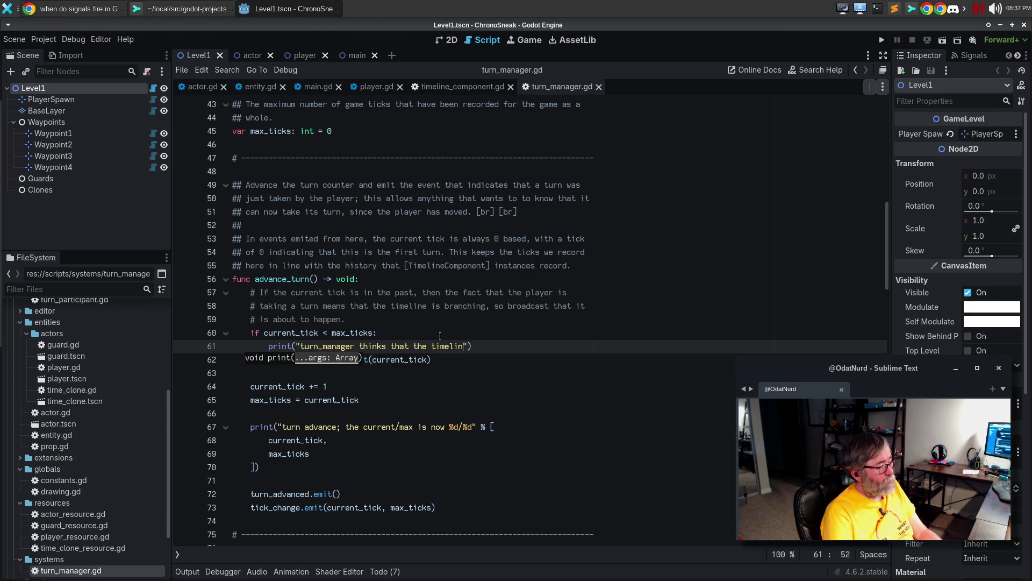
{"action": "type", "text": ": [%d, "}
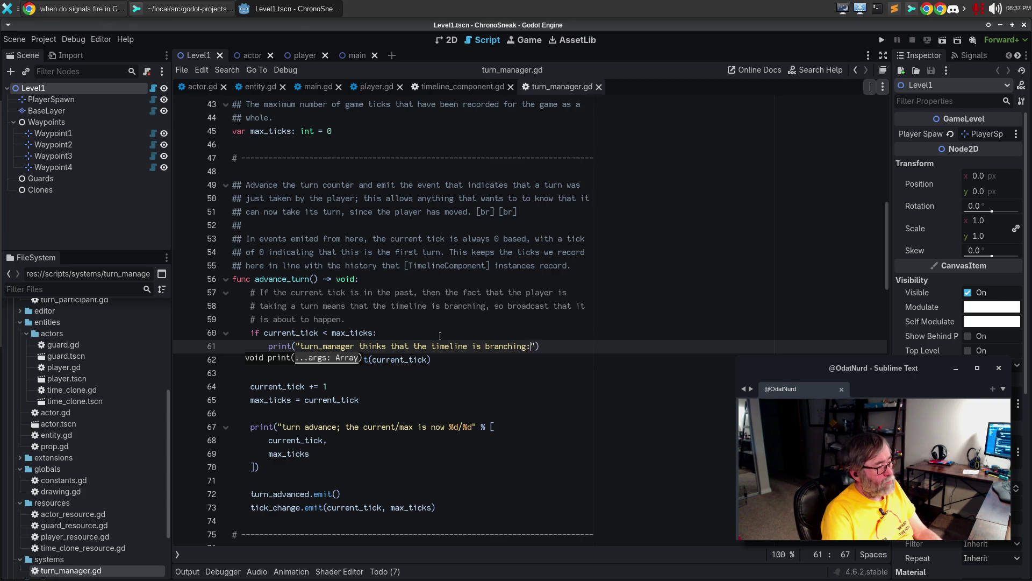
{"action": "type", "text": "%s"}
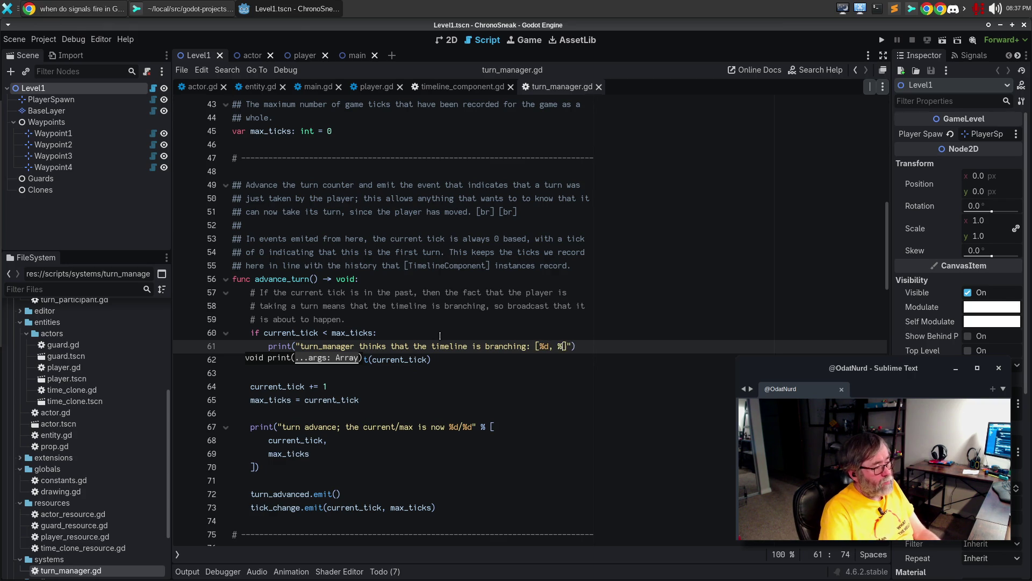
{"action": "type", "text": "]"}
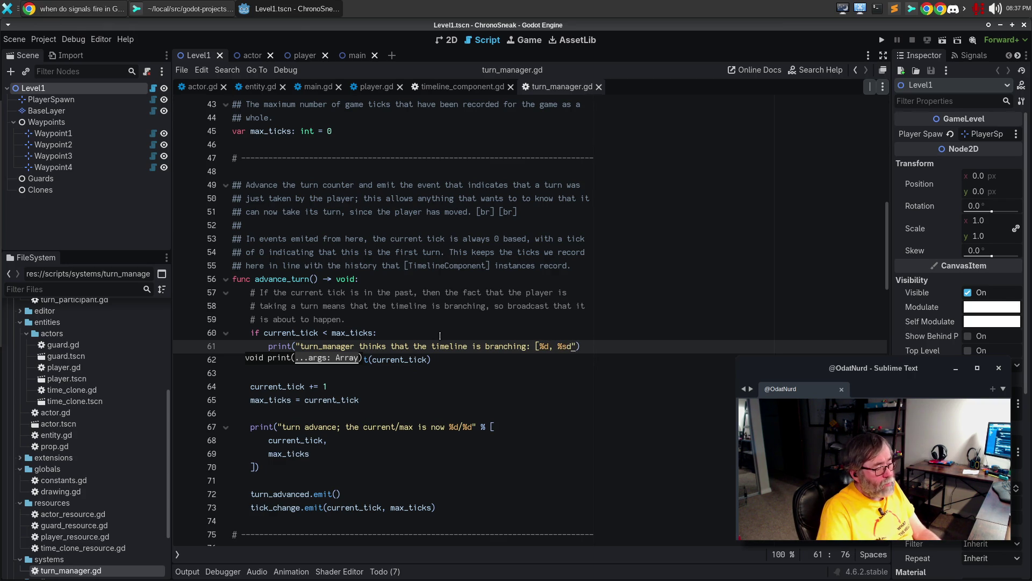
{"action": "key", "text": "ctrl+z"}
{"action": "key", "text": "ctrl+shift+z"}
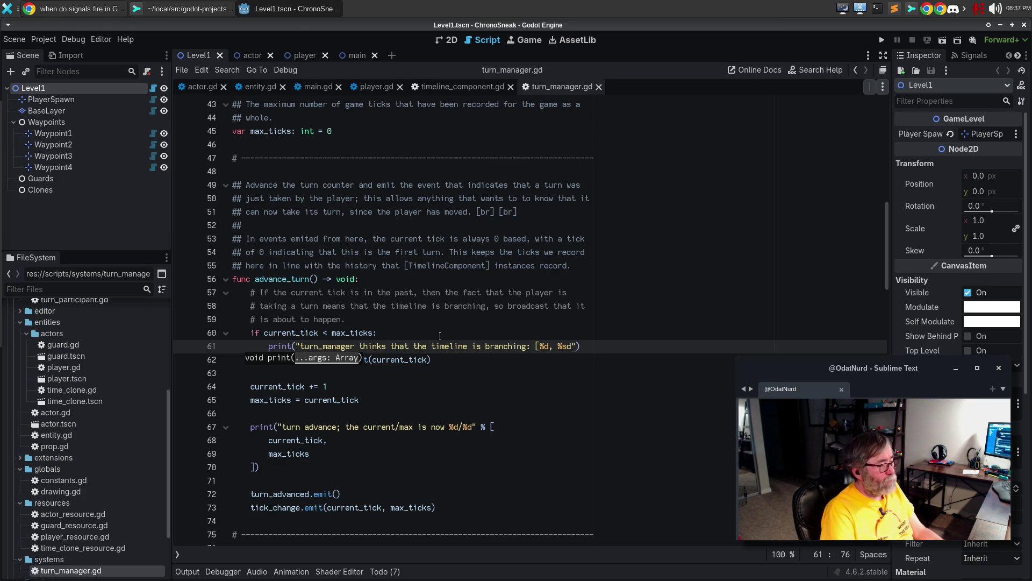
{"action": "key", "text": "BackSpace"}
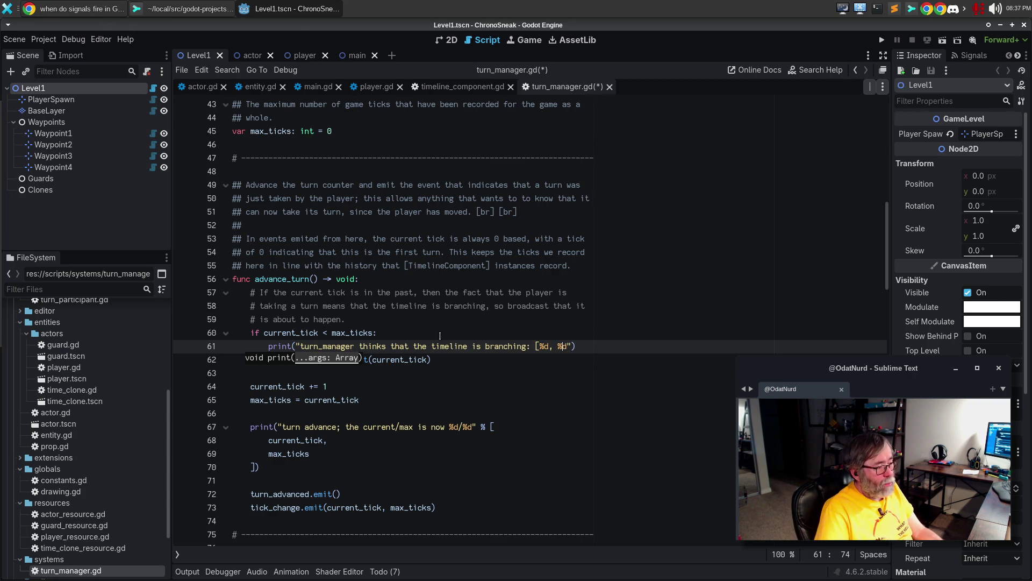
Pass current_tick and max_ticks as the print's format arguments on an indented line
{"action": "type", "text": "]\" % ["}
{"action": "key", "text": "Return"}
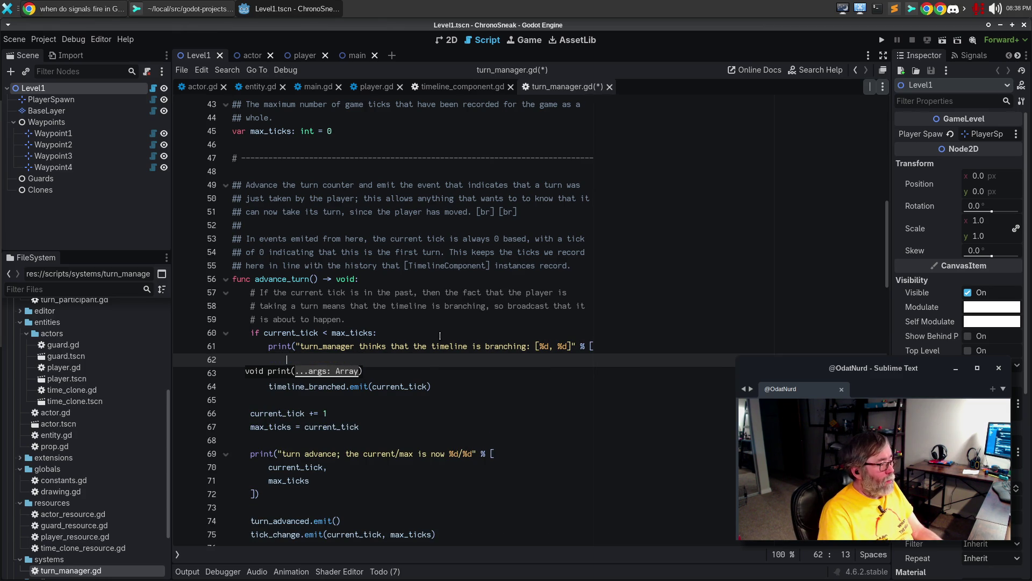
{"action": "key", "text": "ctrl+z"}
{"action": "key", "text": "Return"}
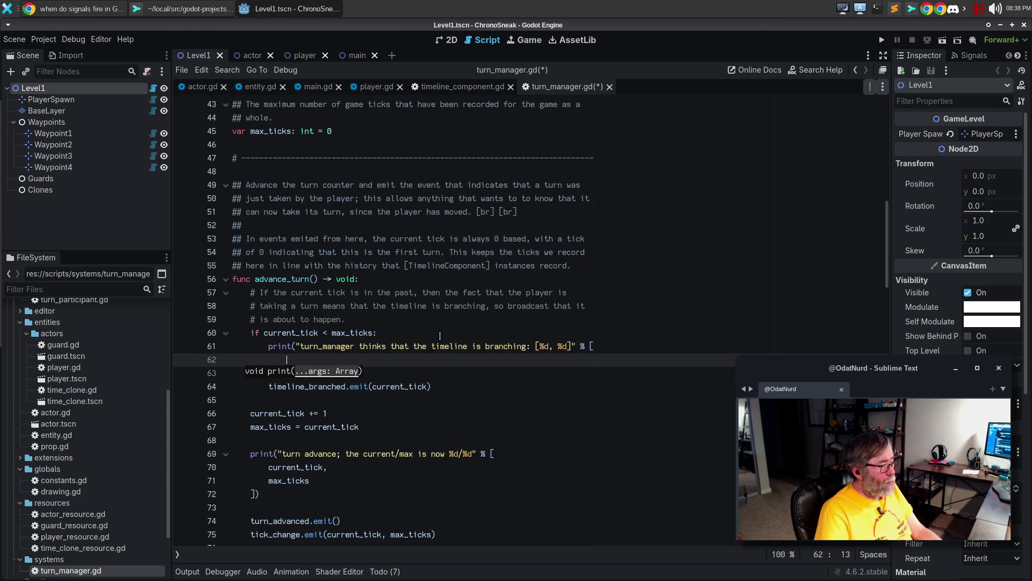
{"action": "key", "text": "Escape"}
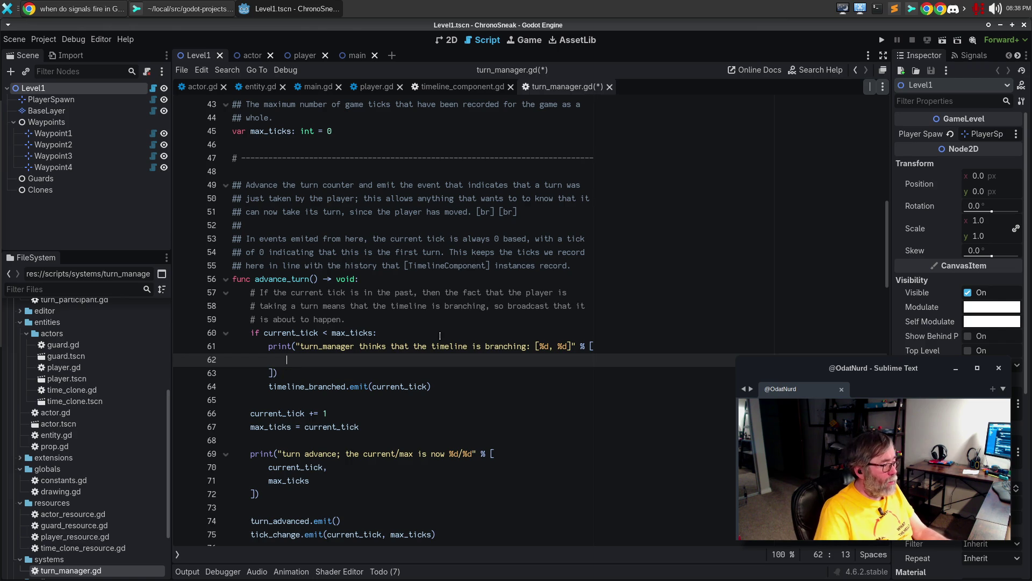
{"action": "type", "text": "cur"}
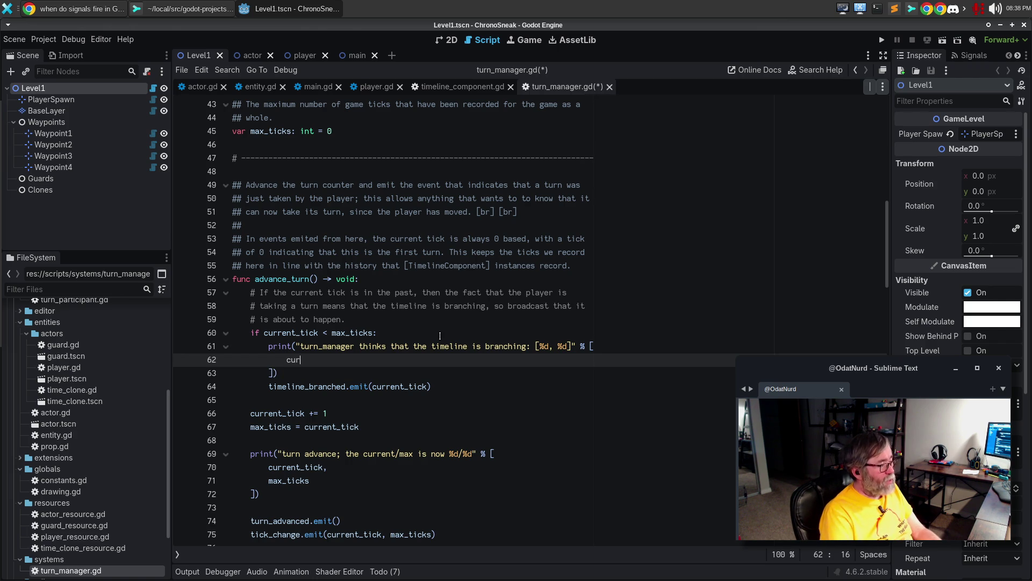
{"action": "type", "text": "rent_tick, max_ticks"}
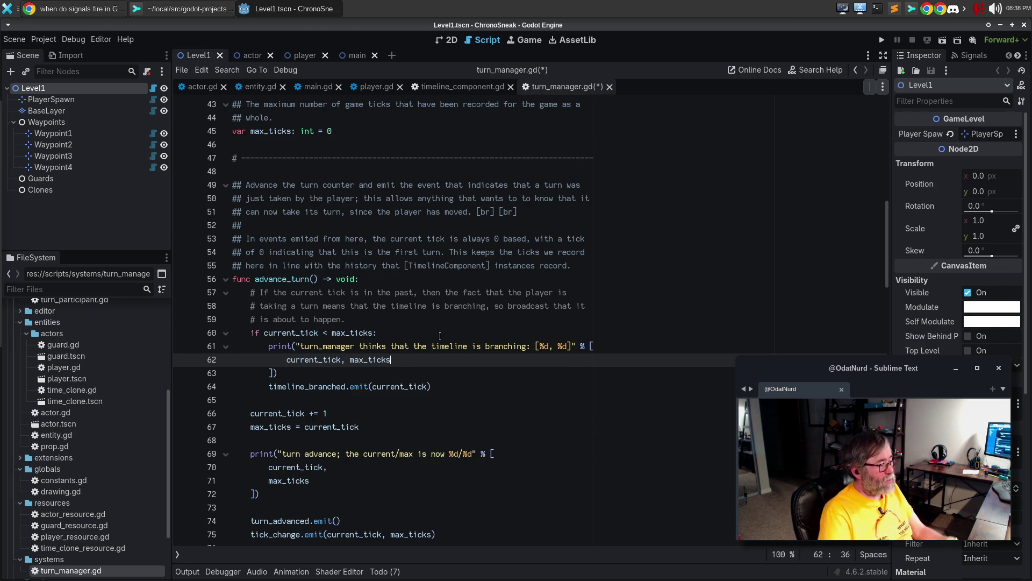
{"action": "key", "text": "Down"}
{"action": "key", "text": "Down"}
{"action": "key", "text": "Down"}
{"action": "key", "text": "End"}
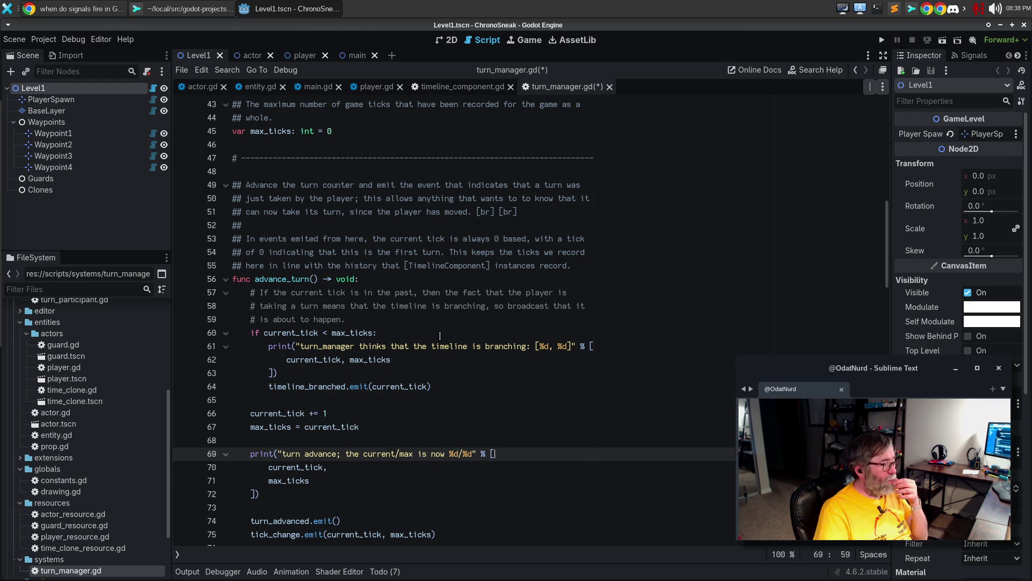
{"action": "key", "text": "Down"}
{"action": "key", "text": "Down"}
{"action": "key", "text": "Down"}
{"action": "key", "text": "Down"}
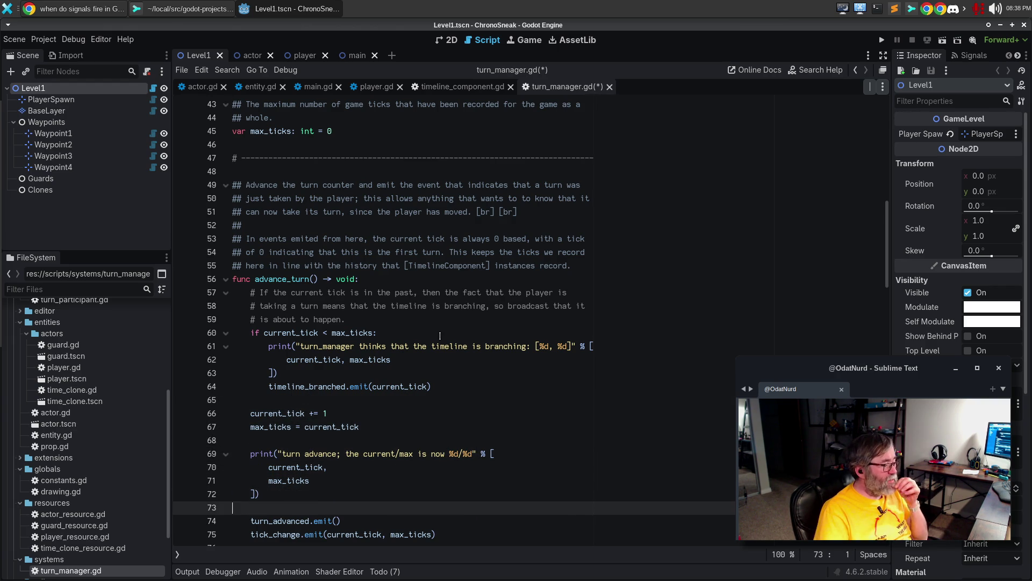
{"action": "key", "text": "End"}
{"action": "key", "text": "Down"}
{"action": "key", "text": "Down"}
{"action": "key", "text": "Down"}
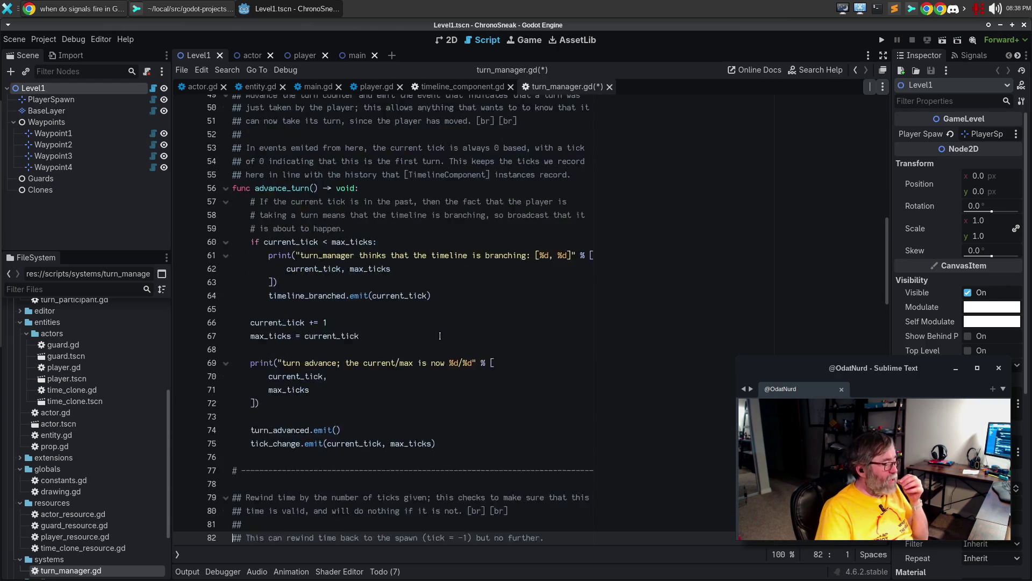
Document above rewind that time can't go back past tick = 0, the beginning of time, and delete the spawn note
{"action": "key", "text": "Up"}
{"action": "key", "text": "Up"}
{"action": "key", "text": "Up"}
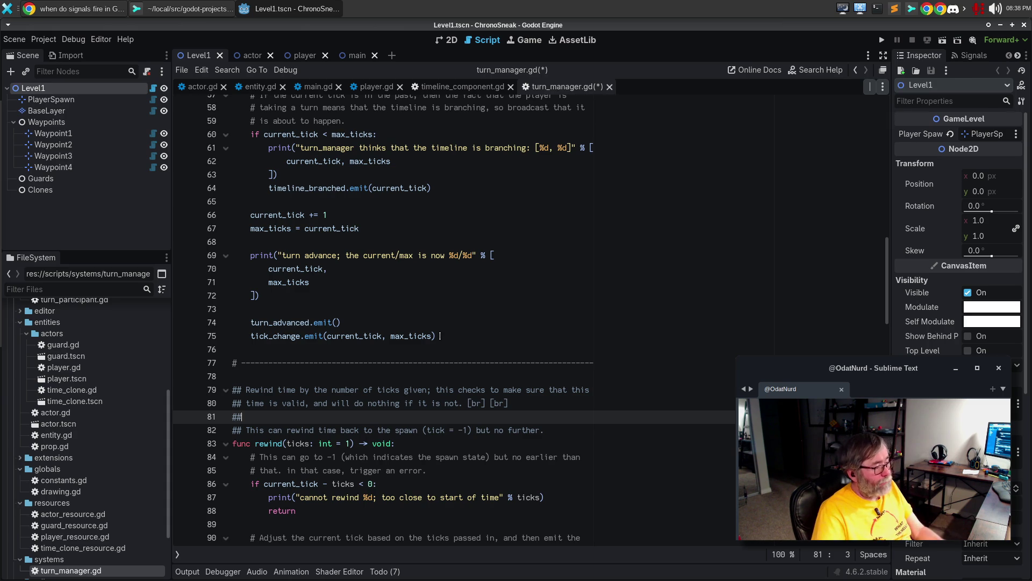
{"action": "key", "text": "Return"}
{"action": "type", "text": "## Th"}
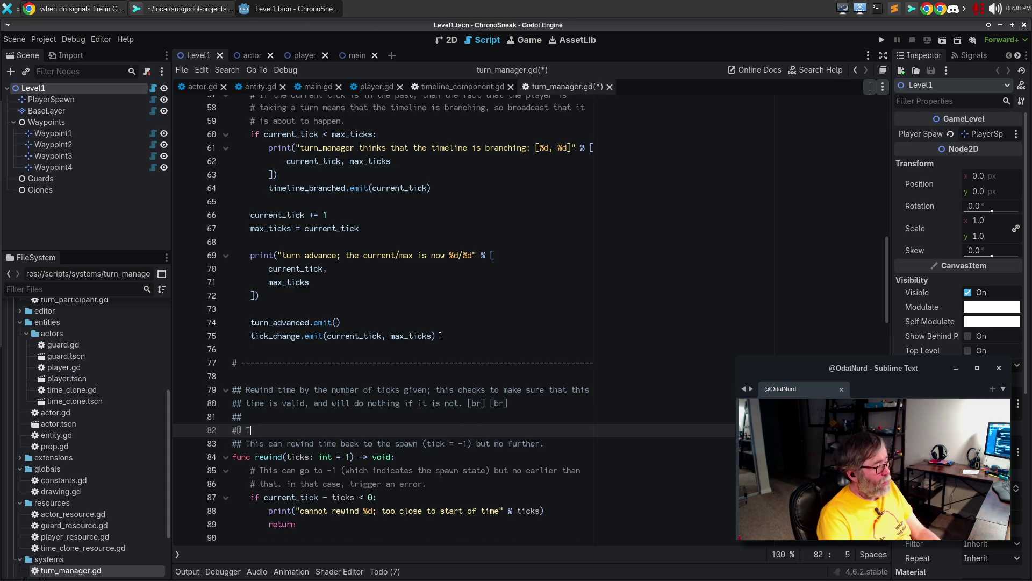
{"action": "type", "text": "is ca"}
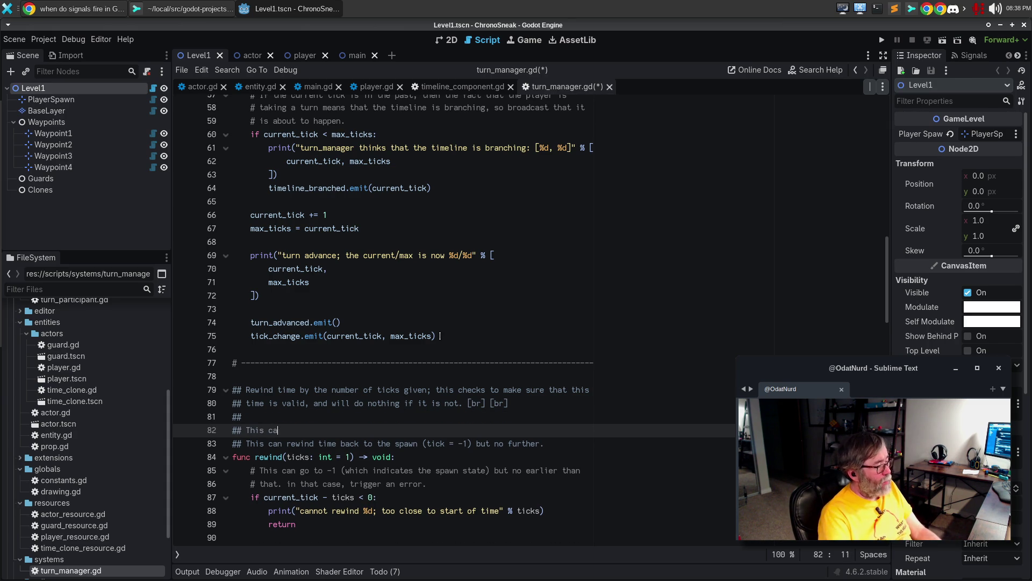
{"action": "type", "text": "nnot take time ba"}
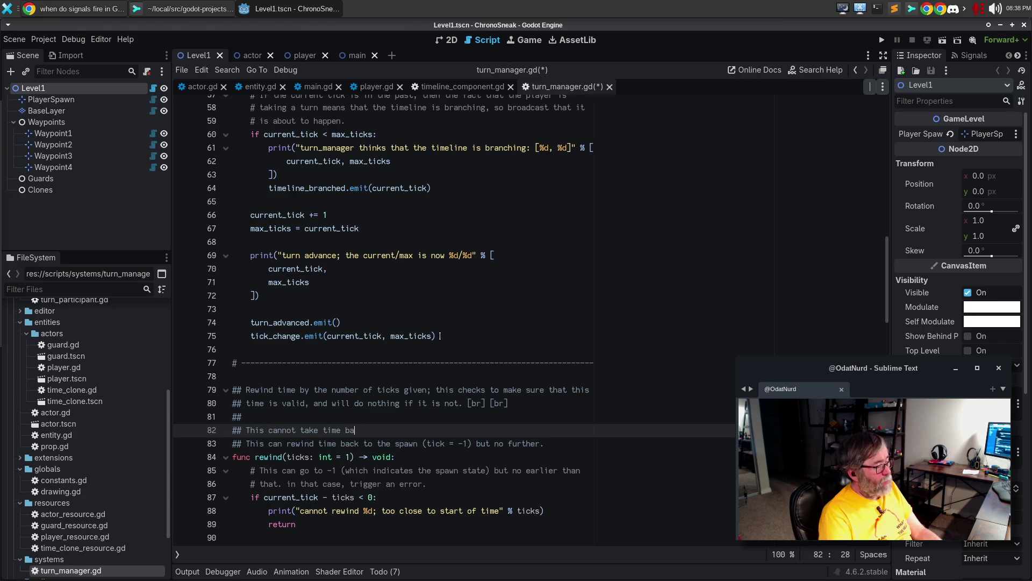
{"action": "type", "text": "ck mroe than tick"}
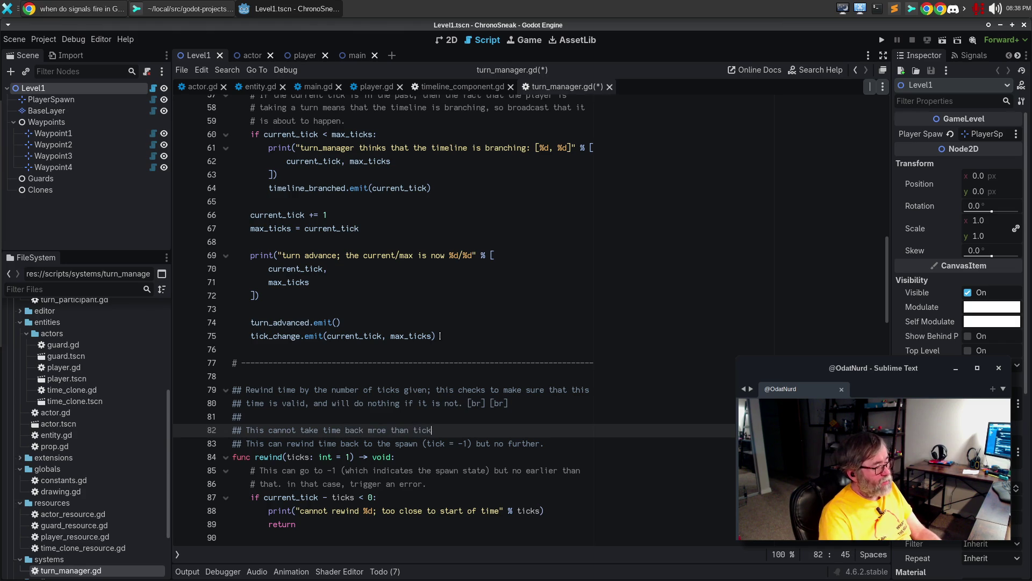
{"action": "type", "text": " = 0 since that represents the"}
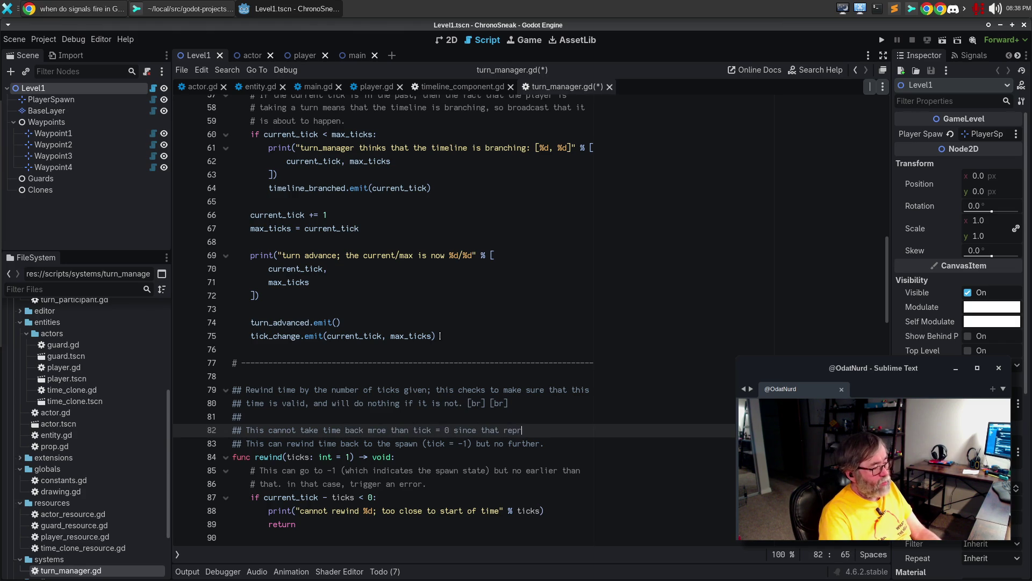
{"action": "key", "text": "Return"}
{"action": "type", "text": "beginning of time."}
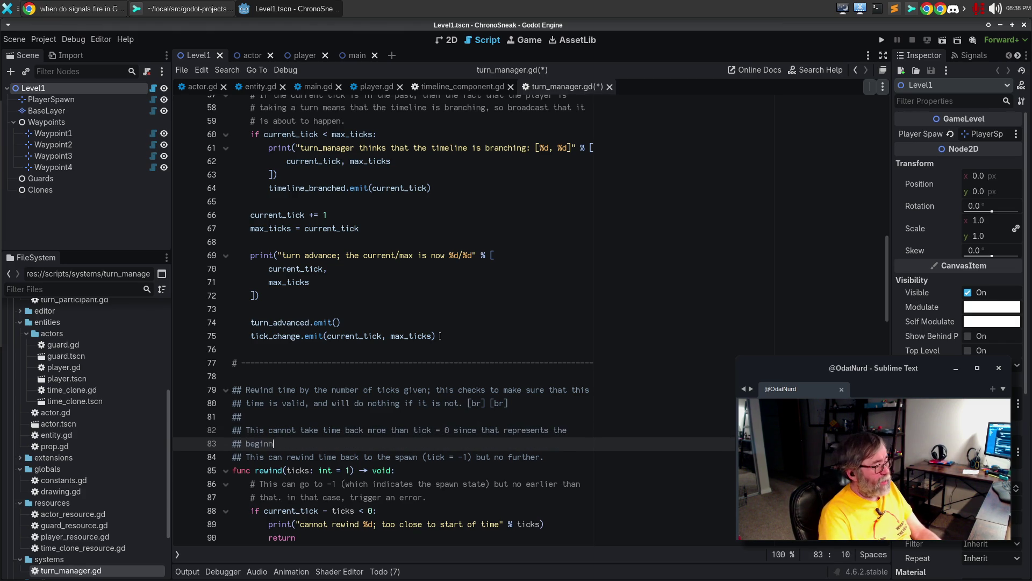
{"action": "key", "text": "Down"}
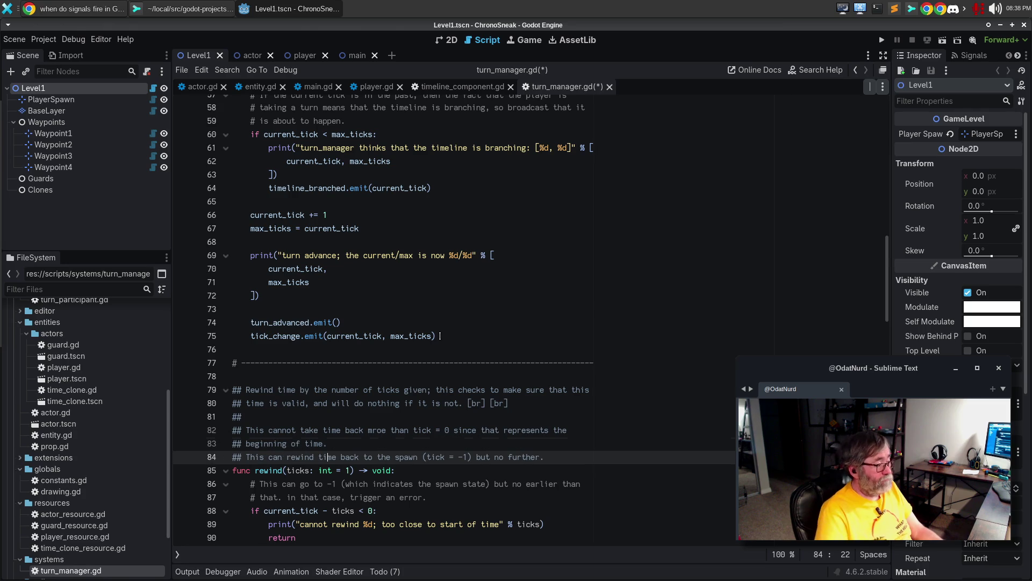
{"action": "key", "text": "ctrl+shift+k"}
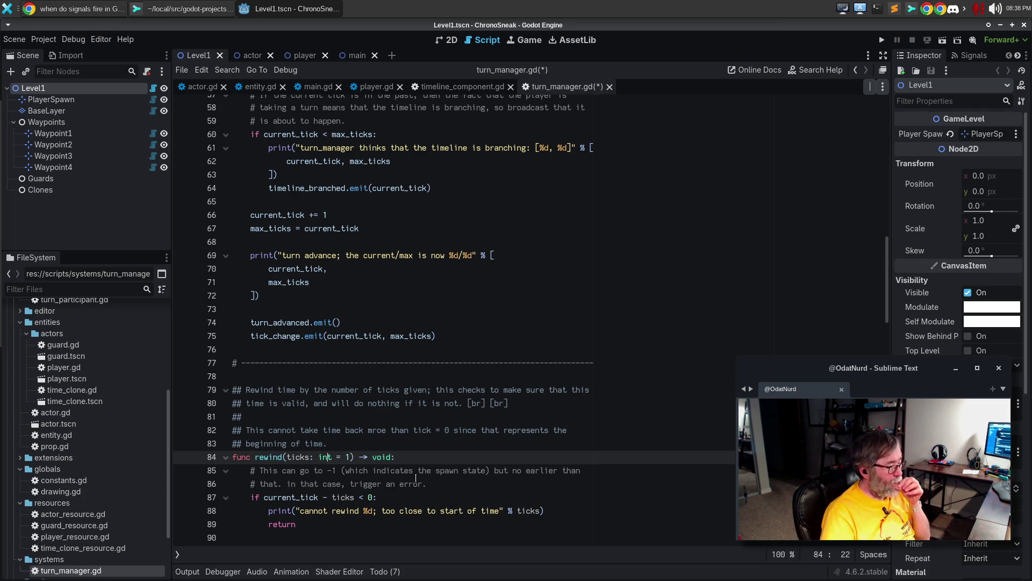
{"action": "left_click", "coordinate": [428, 496]}
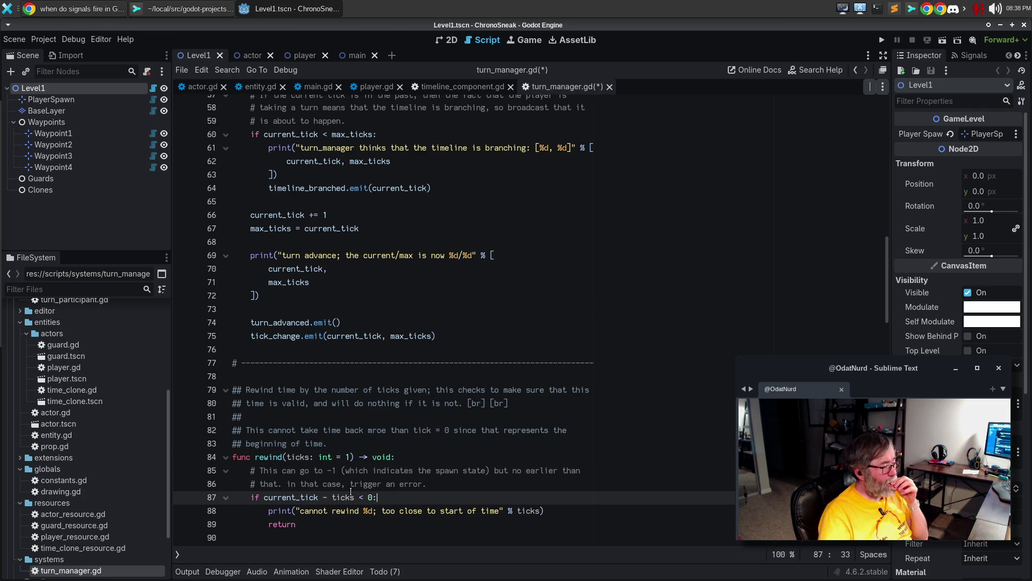
{"action": "left_click", "coordinate": [429, 457]}
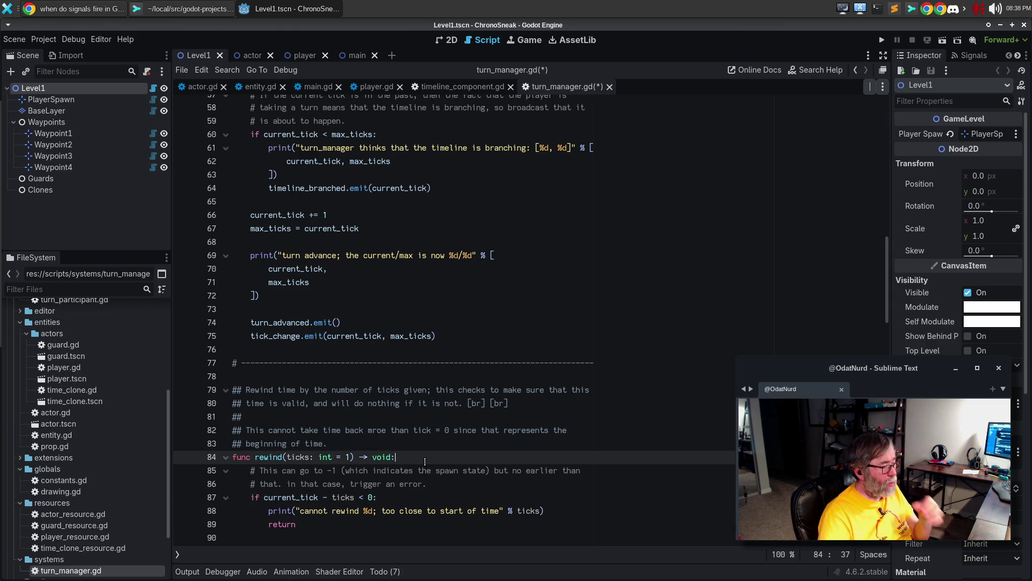
Comment in rewind that a negative tick would violate the space-time continuum, drop the old -1 lines, and save
{"action": "key", "text": "Return"}
{"action": "type", "text": "# Ens"}
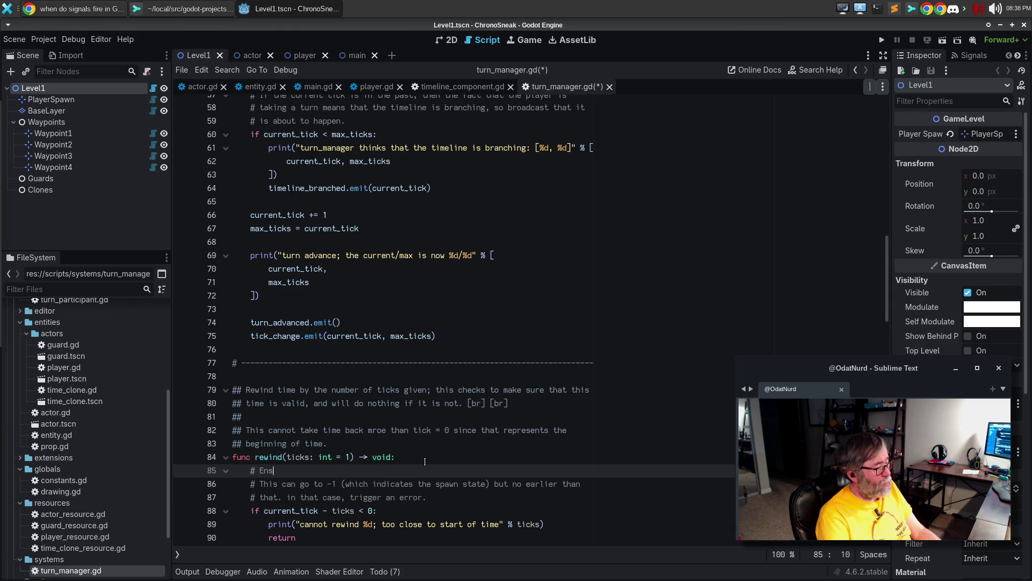
{"action": "type", "text": "ure that the tick c"}
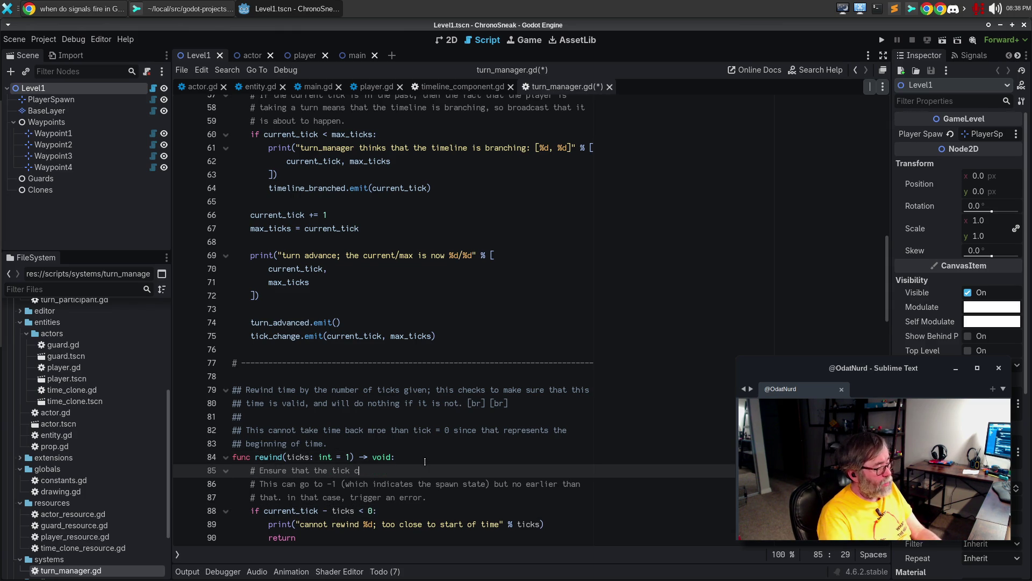
{"action": "type", "text": "an't go negative."}
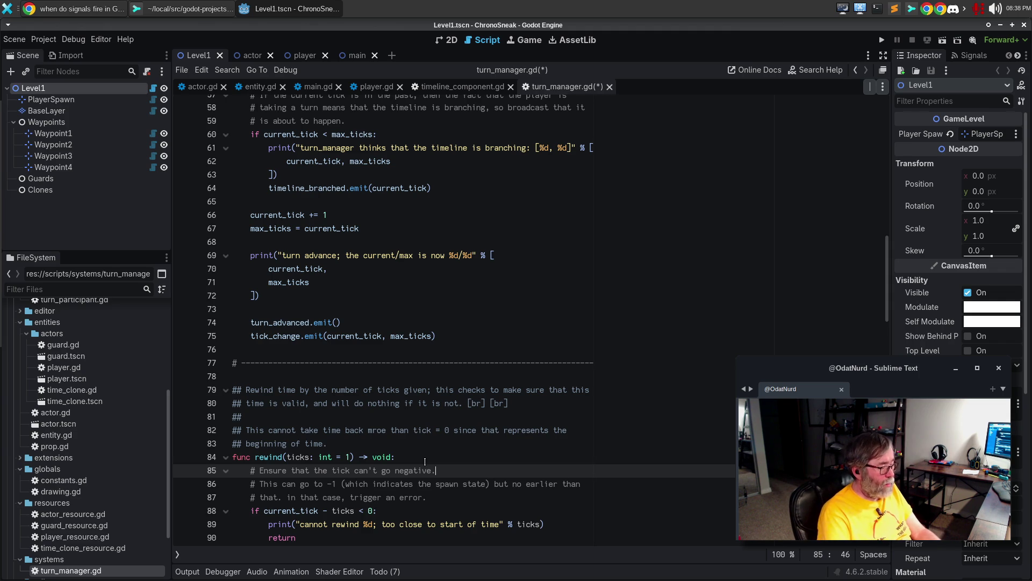
{"action": "key", "text": "BackSpace"}
{"action": "type", "text": "; that would"}
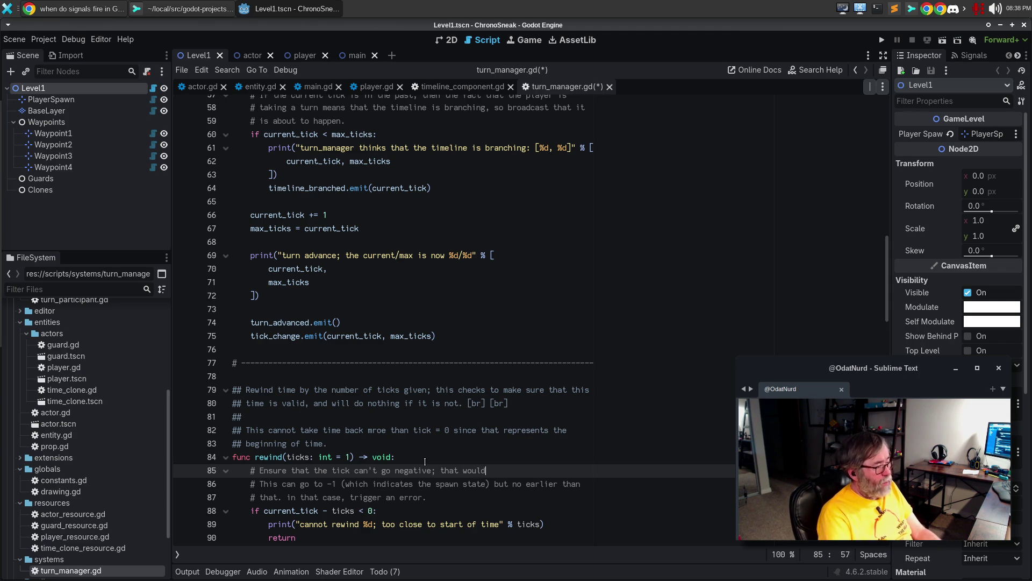
{"action": "type", "text": " violate the space-time"}
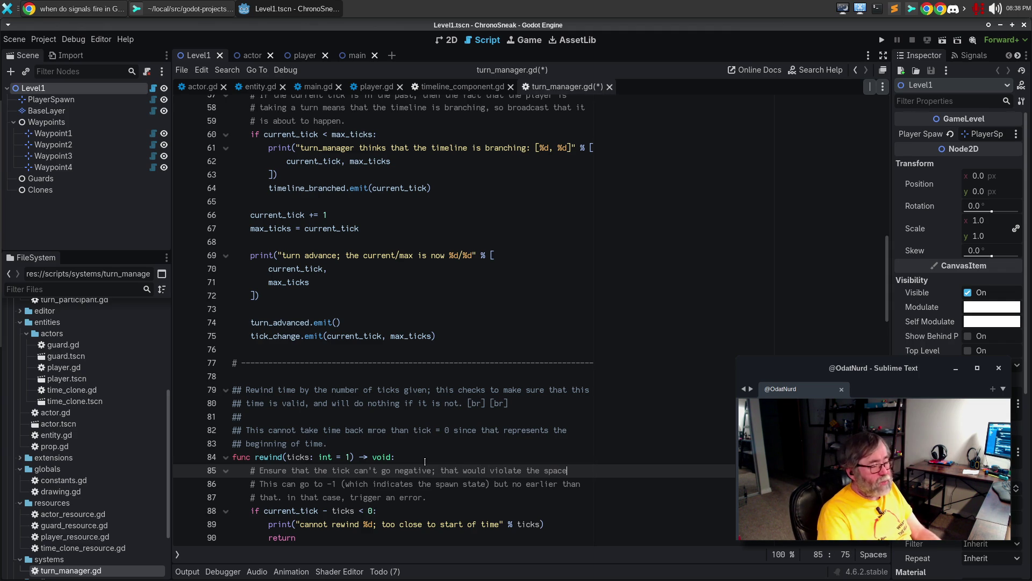
{"action": "key", "text": "Return"}
{"action": "type", "text": "# contimu"}
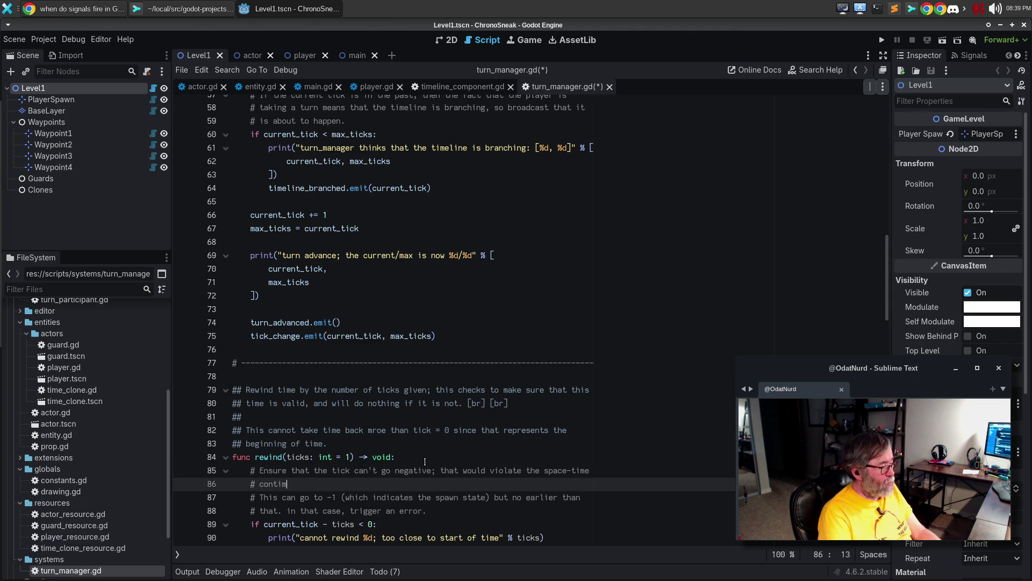
{"action": "key", "text": "BackSpace"}
{"action": "key", "text": "BackSpace"}
{"action": "key", "text": "BackSpace"}
{"action": "type", "text": "inuum."}
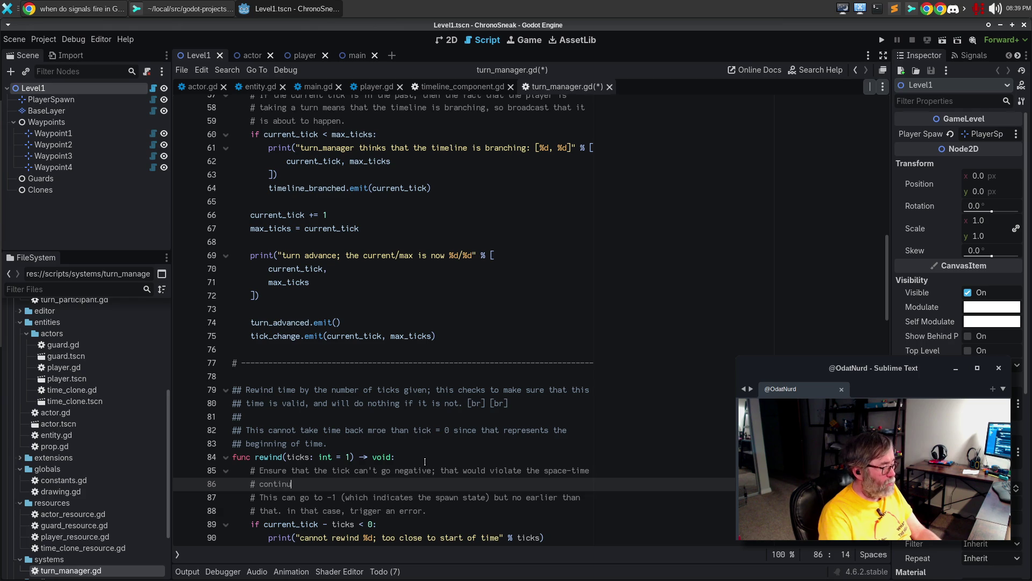
{"action": "key", "text": "Down"}
{"action": "key", "text": "ctrl+shift+k"}
{"action": "key", "text": "ctrl+shift+k"}
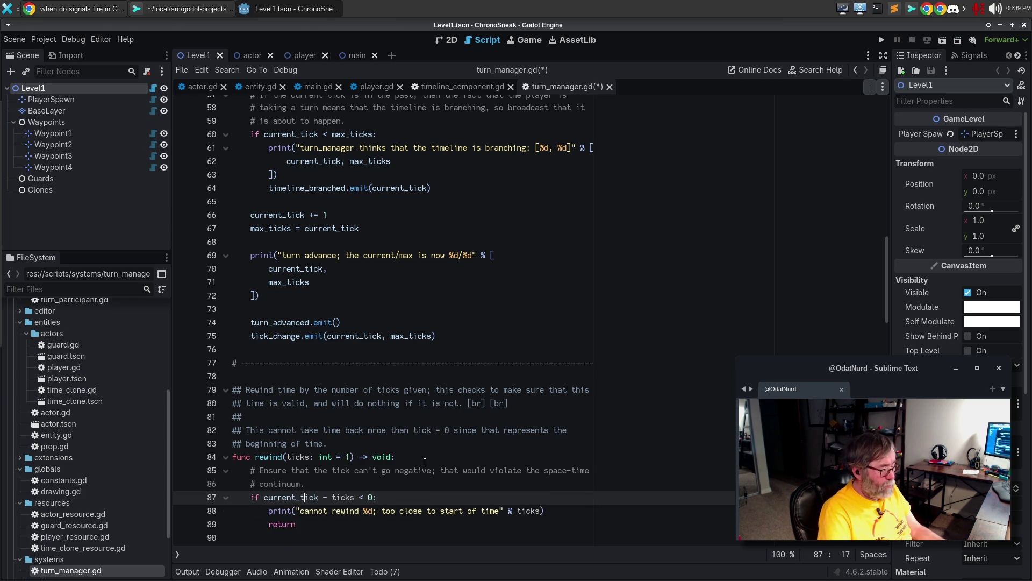
{"action": "key", "text": "Up"}
{"action": "key", "text": "ctrl+s"}
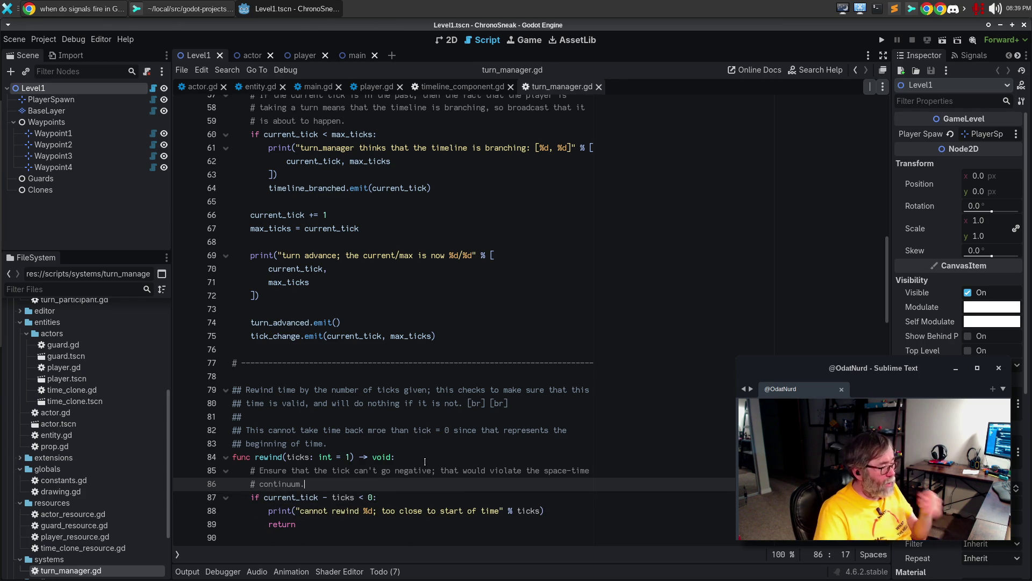
{"action": "scroll", "coordinate": [425, 462], "scroll_direction": "down", "scroll_amount": 3}
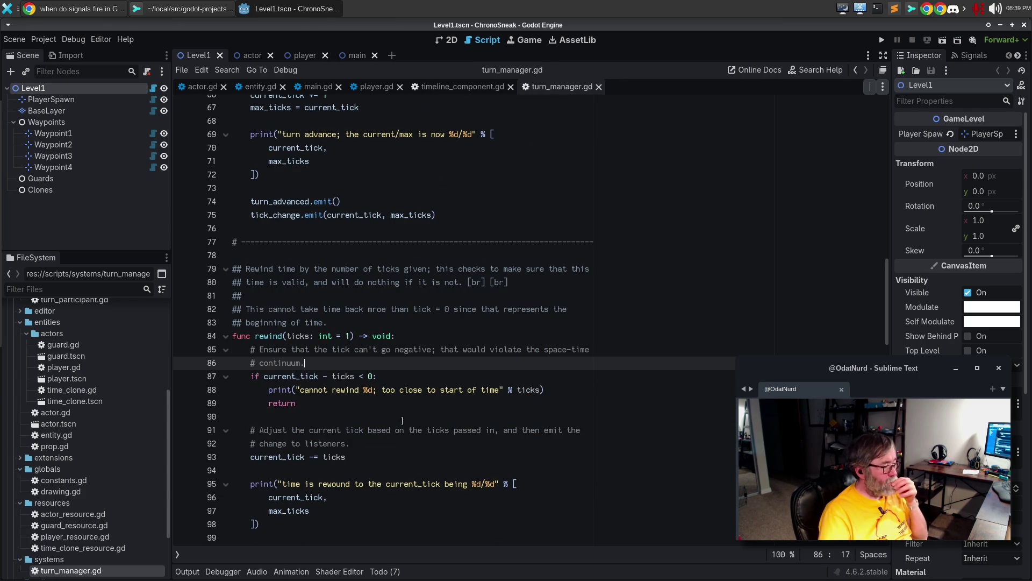
Review rewind's emit lines, scroll to fast_forward, and highlight every use of max_ticks
{"action": "left_click", "coordinate": [376, 445]}
{"action": "scroll", "coordinate": [403, 447], "scroll_direction": "down", "scroll_amount": 2}
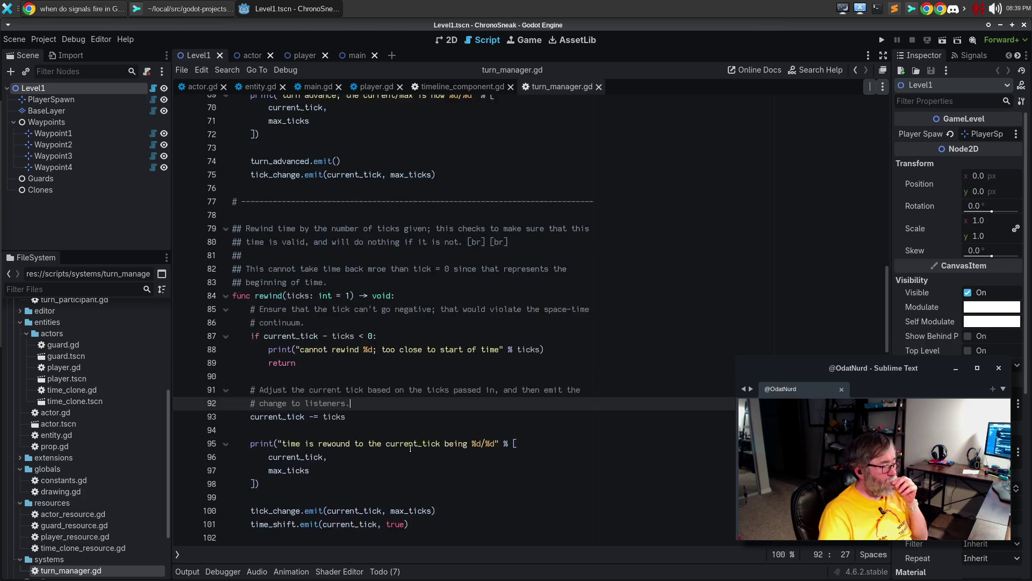
{"action": "left_click", "coordinate": [460, 470]}
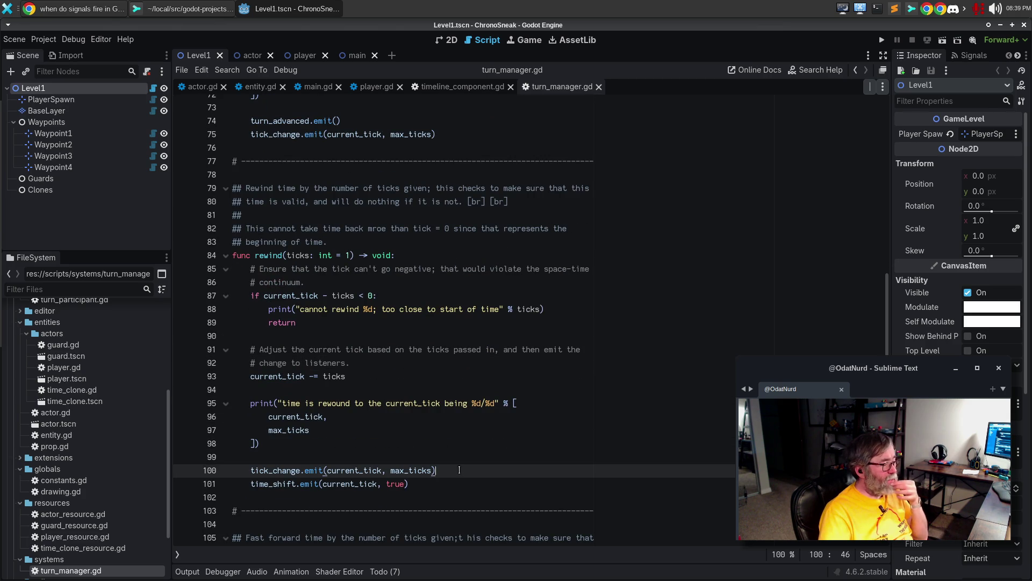
{"action": "left_click", "coordinate": [450, 485]}
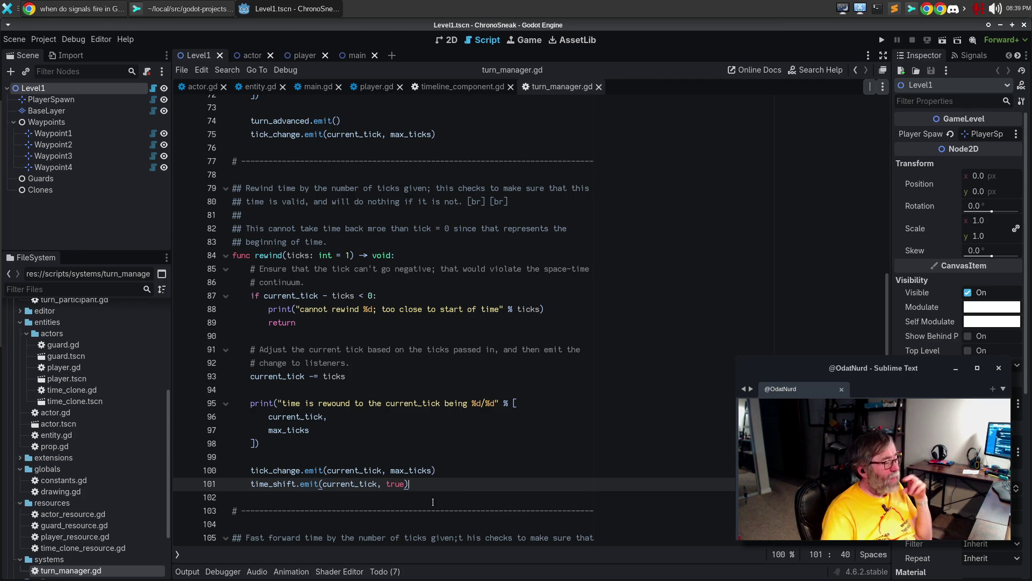
{"action": "scroll", "coordinate": [394, 367], "scroll_direction": "down", "scroll_amount": 4}
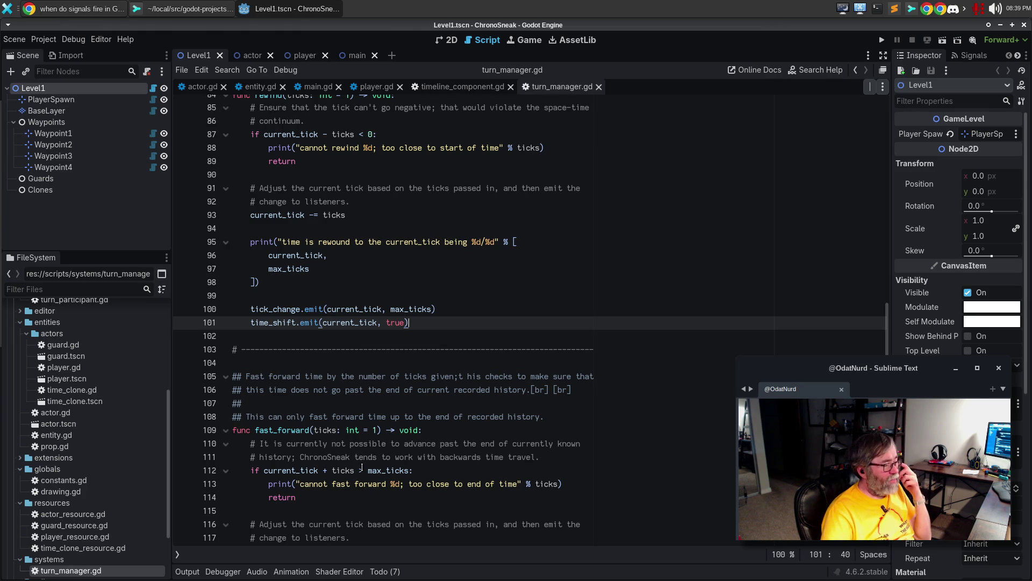
{"action": "scroll", "coordinate": [387, 451], "scroll_direction": "down", "scroll_amount": 3}
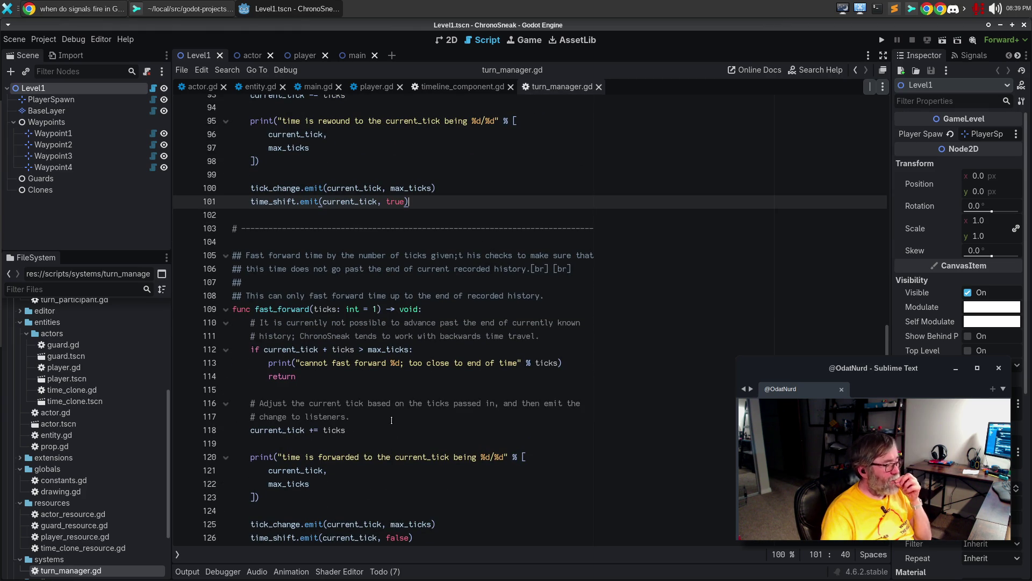
{"action": "scroll", "coordinate": [393, 418], "scroll_direction": "down", "scroll_amount": 5}
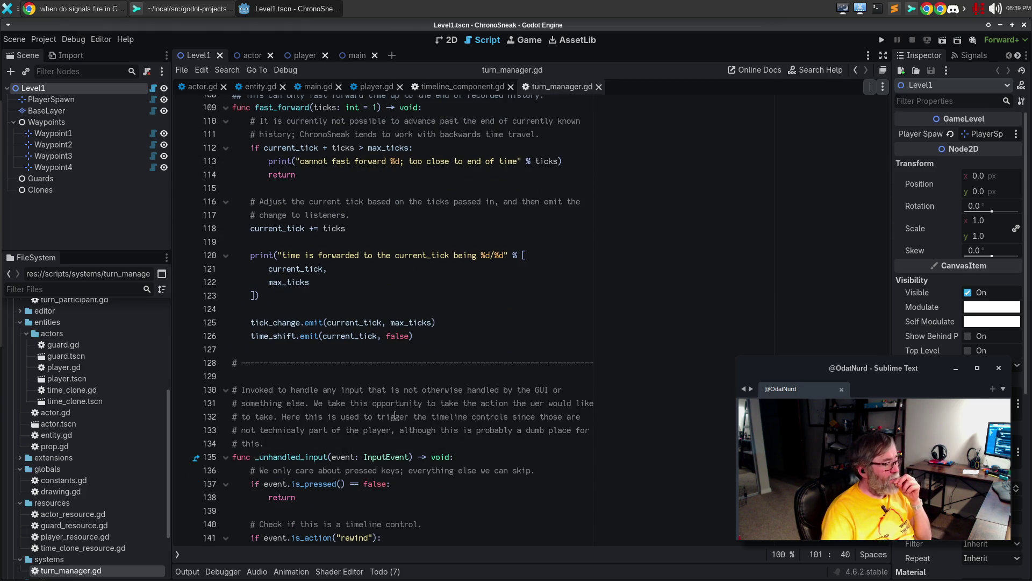
{"action": "left_click", "coordinate": [476, 403]}
{"action": "scroll", "coordinate": [477, 318], "scroll_direction": "up", "scroll_amount": 4}
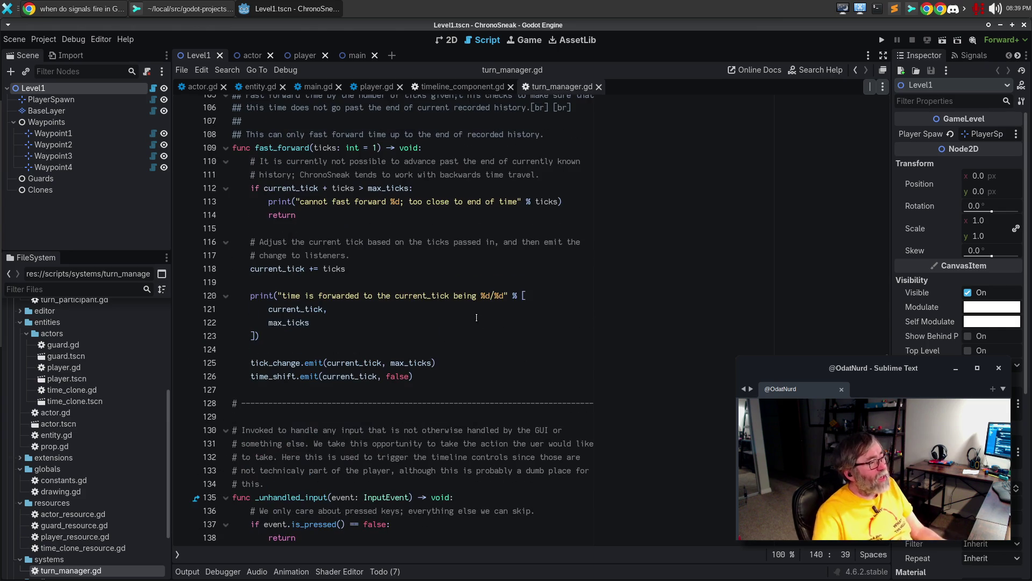
{"action": "double_click", "coordinate": [476, 318]}
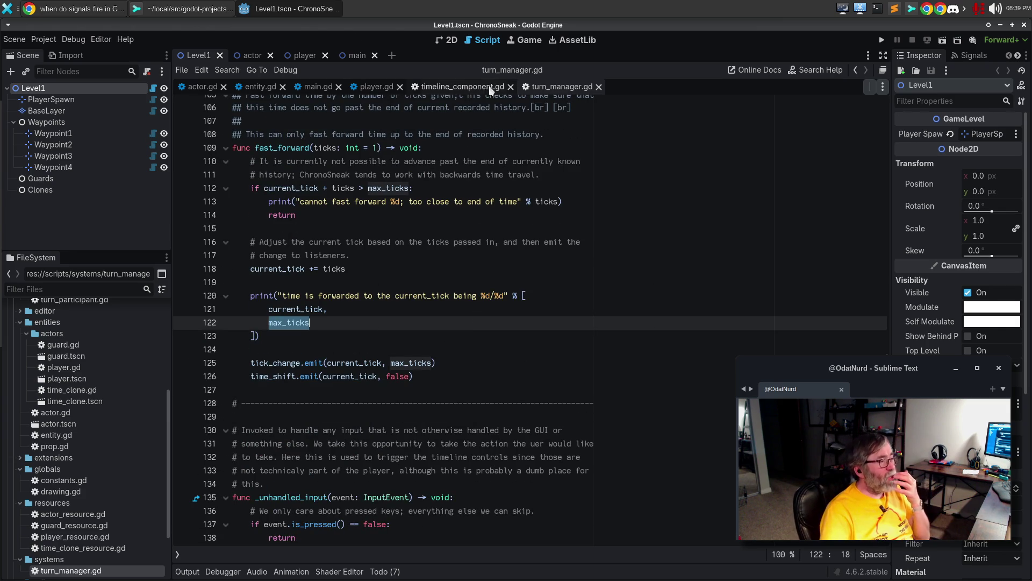
In timeline_component.gd, review the time_shift, timeline_branched and turn_advanced connections in _ready and highlight _save_current_state uses
{"action": "left_click", "coordinate": [464, 88]}
{"action": "left_click", "coordinate": [478, 305]}
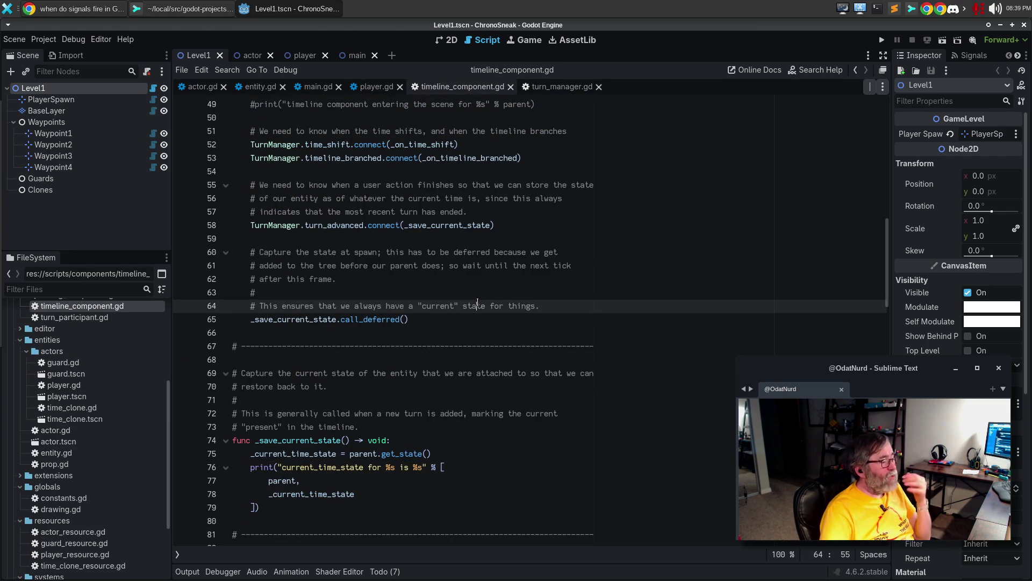
{"action": "scroll", "coordinate": [496, 323], "scroll_direction": "up", "scroll_amount": 4}
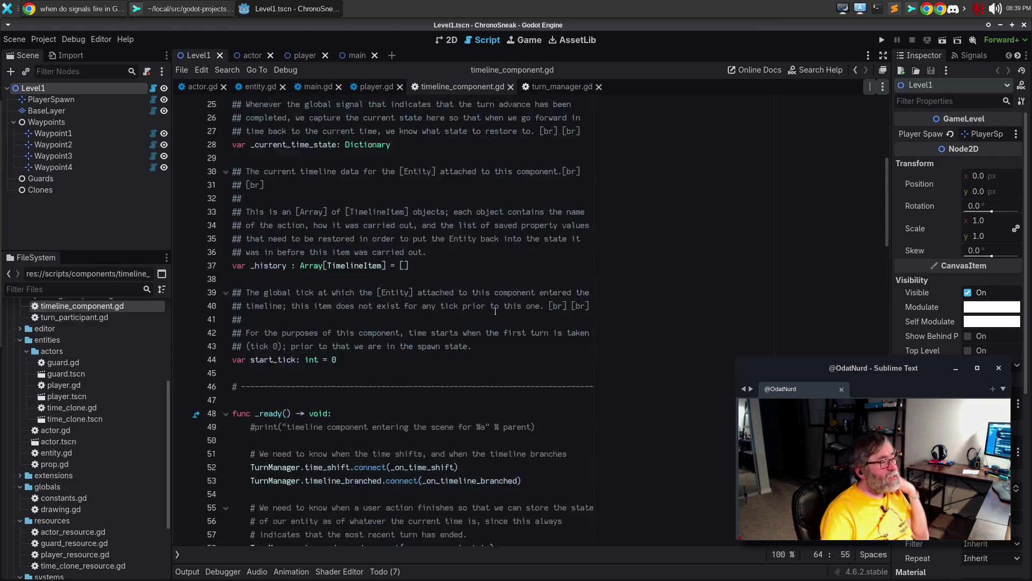
{"action": "left_click", "coordinate": [506, 297]}
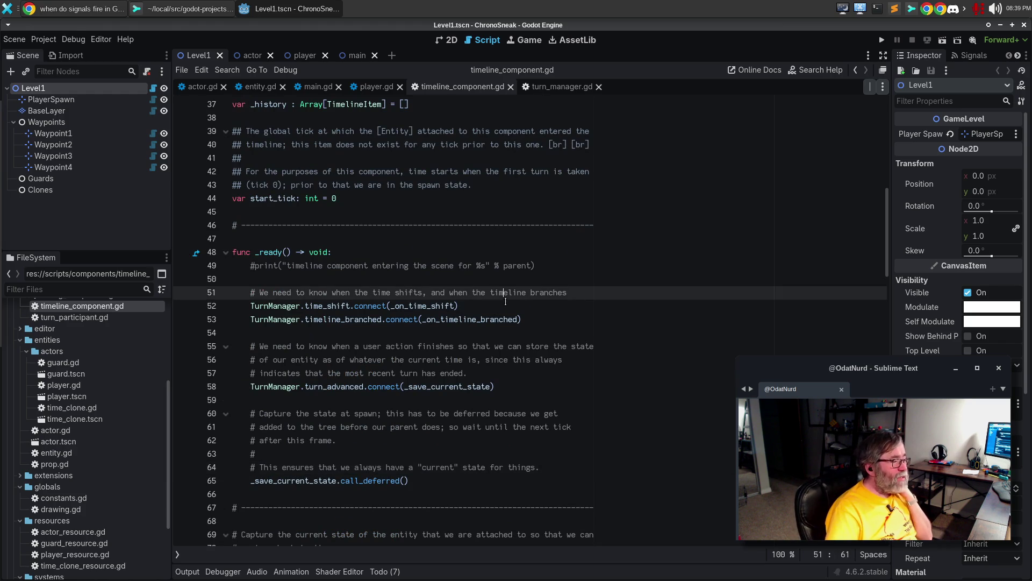
{"action": "left_click", "coordinate": [506, 309]}
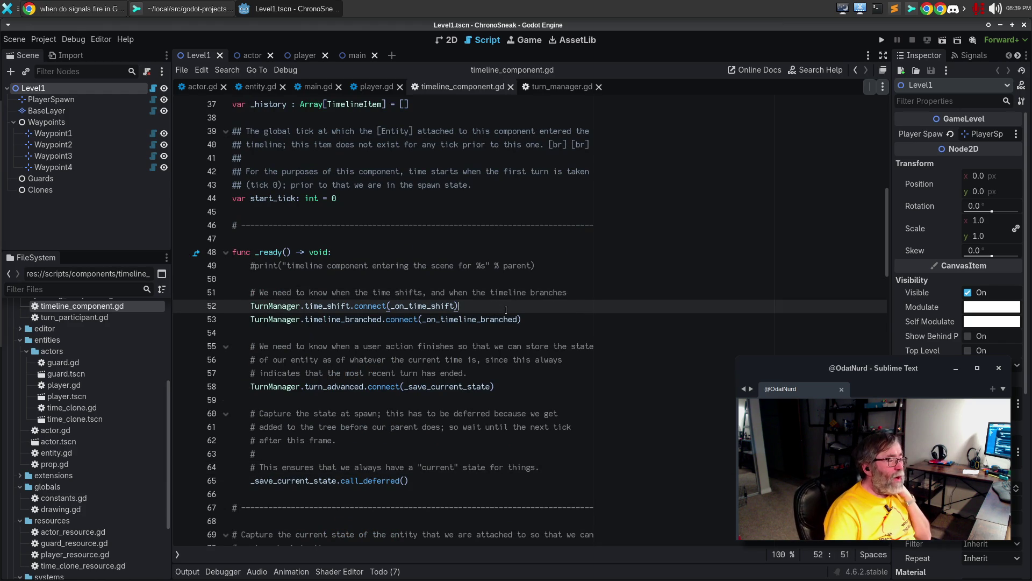
{"action": "left_click", "coordinate": [562, 317]}
{"action": "left_click", "coordinate": [527, 378]}
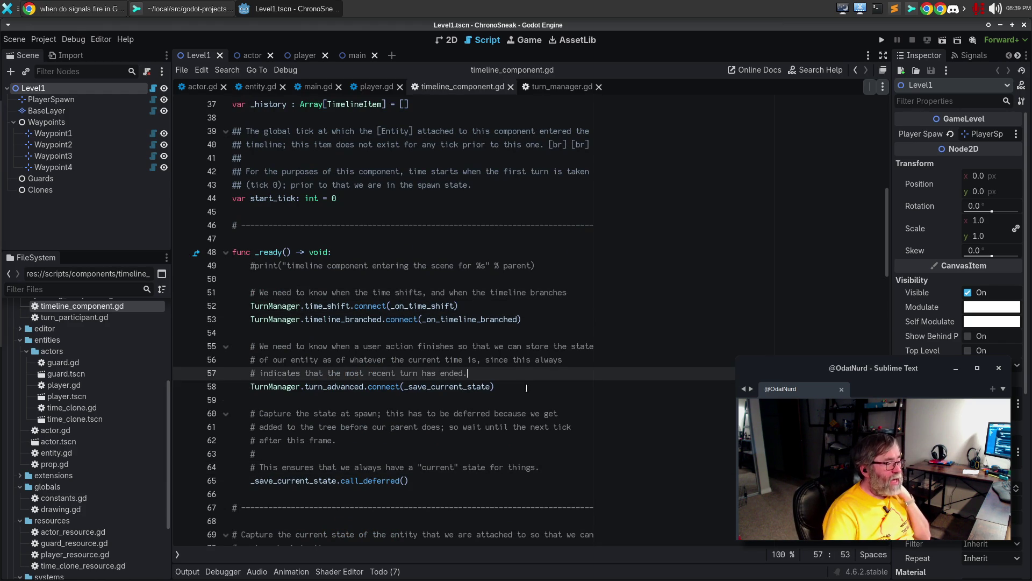
{"action": "left_click", "coordinate": [527, 386]}
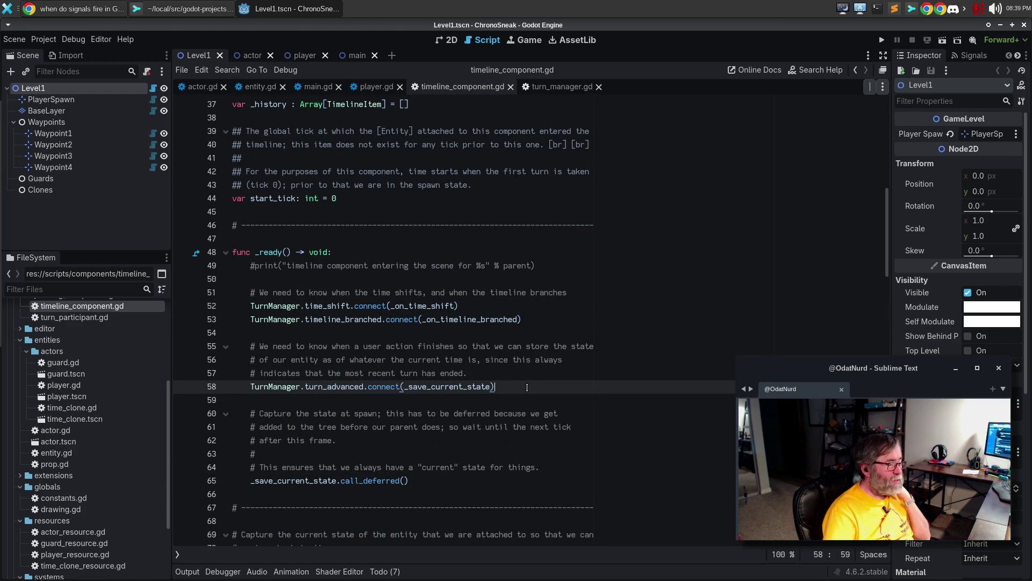
{"action": "double_click", "coordinate": [471, 386]}
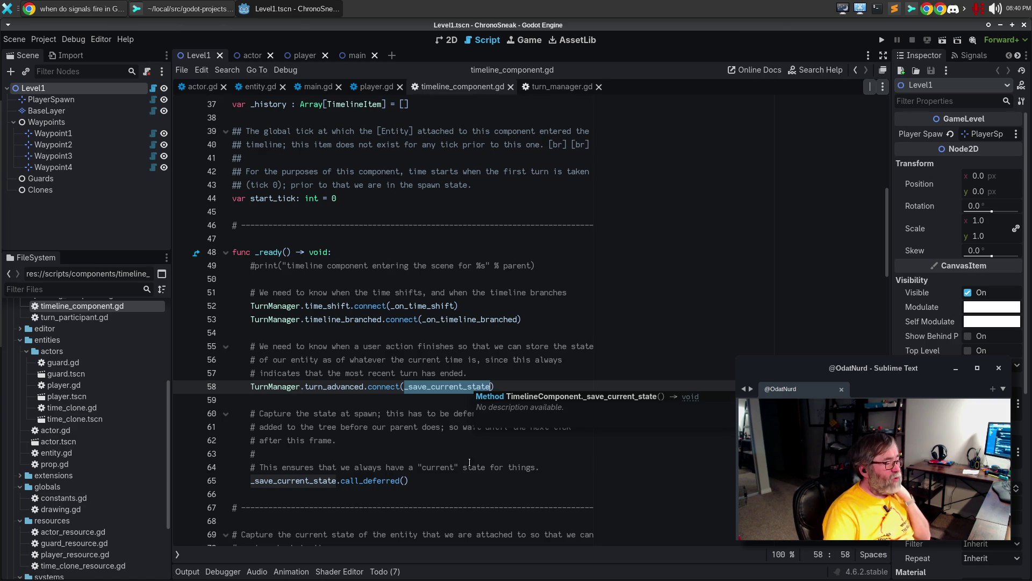
Inspect the deferred spawn save and the current_time_state debug print, then bring up the browser's signal search results
{"action": "left_click", "coordinate": [451, 478]}
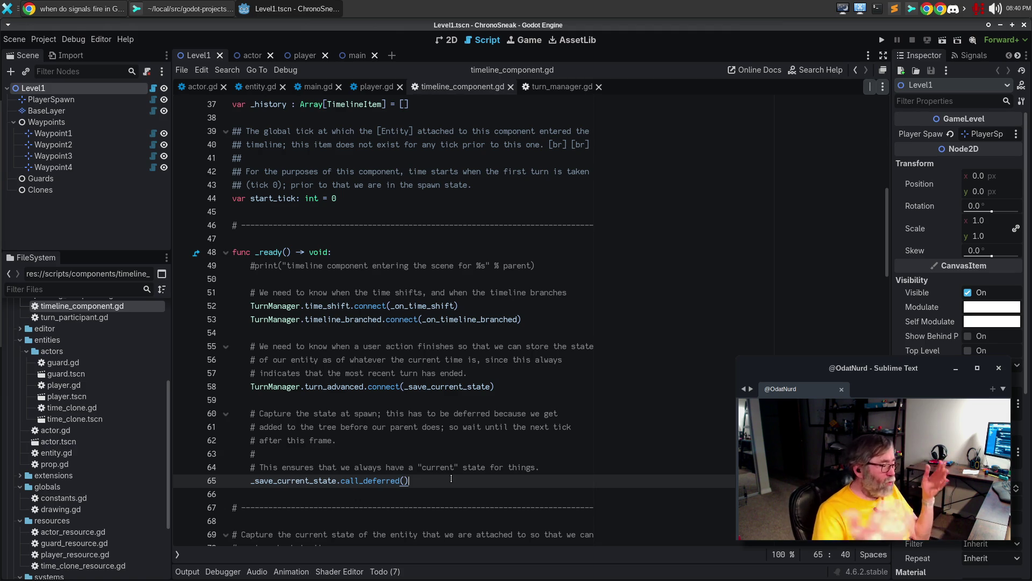
{"action": "scroll", "coordinate": [466, 433], "scroll_direction": "down", "scroll_amount": 3}
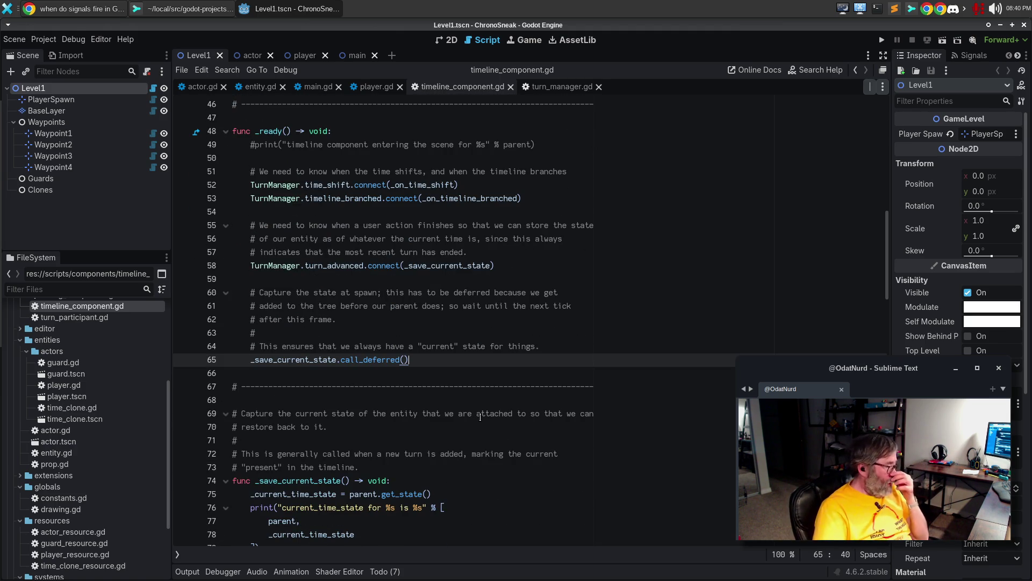
{"action": "scroll", "coordinate": [479, 420], "scroll_direction": "down", "scroll_amount": 2}
{"action": "left_click", "coordinate": [477, 414]}
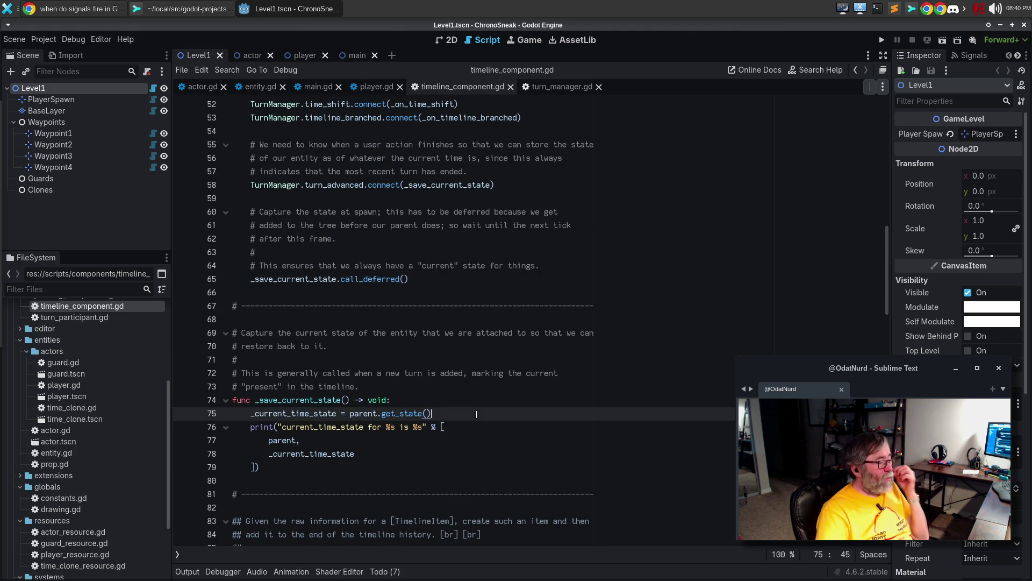
{"action": "left_click", "coordinate": [481, 429]}
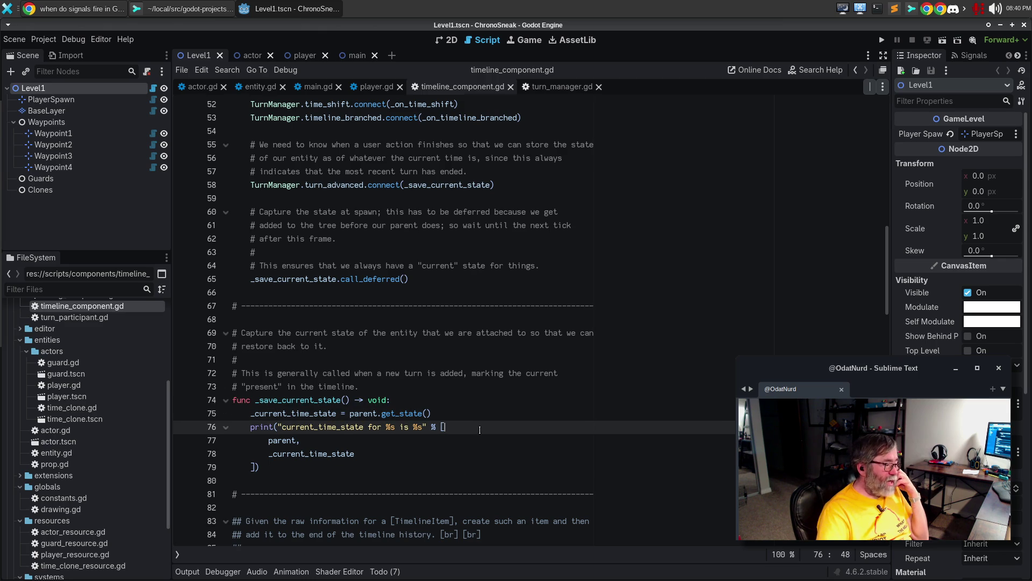
{"action": "scroll", "coordinate": [483, 427], "scroll_direction": "down", "scroll_amount": 2}
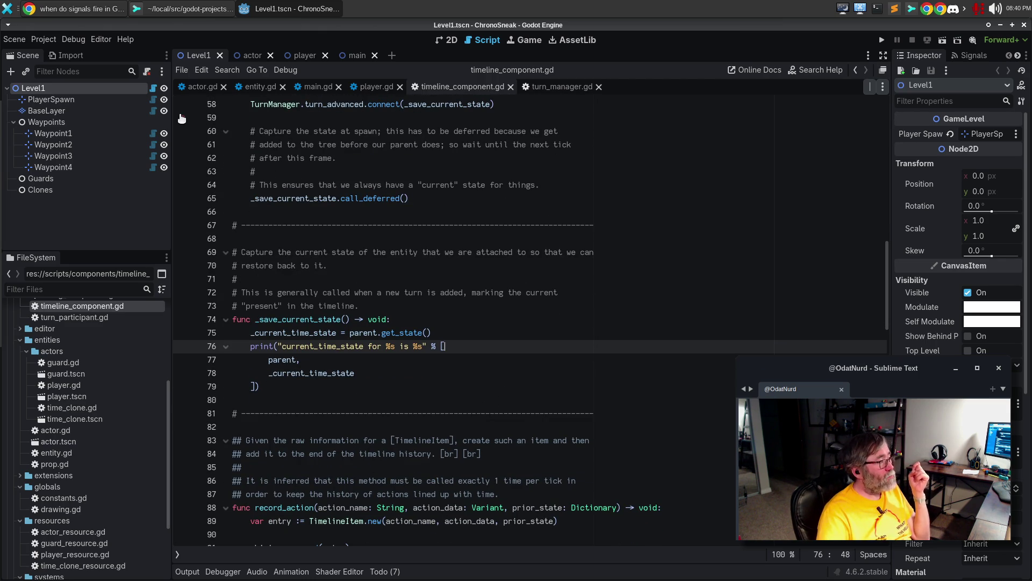
{"action": "left_click", "coordinate": [57, 9]}
Google 'good way to debug print in godot 4', read the expanded AI overview, and return to Godot
{"action": "left_click", "coordinate": [399, 51]}
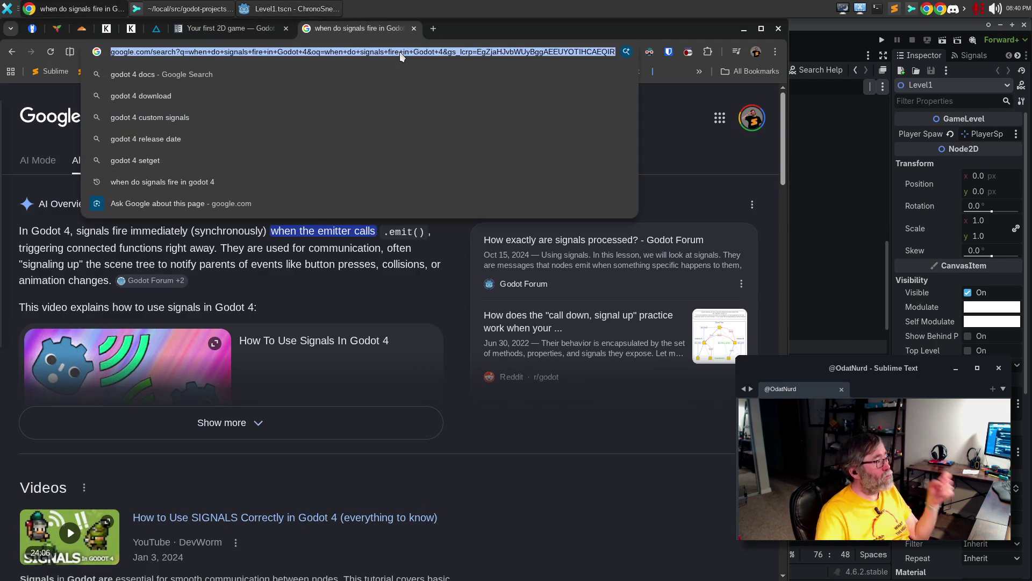
{"action": "type", "text": "good way to debug print i"}
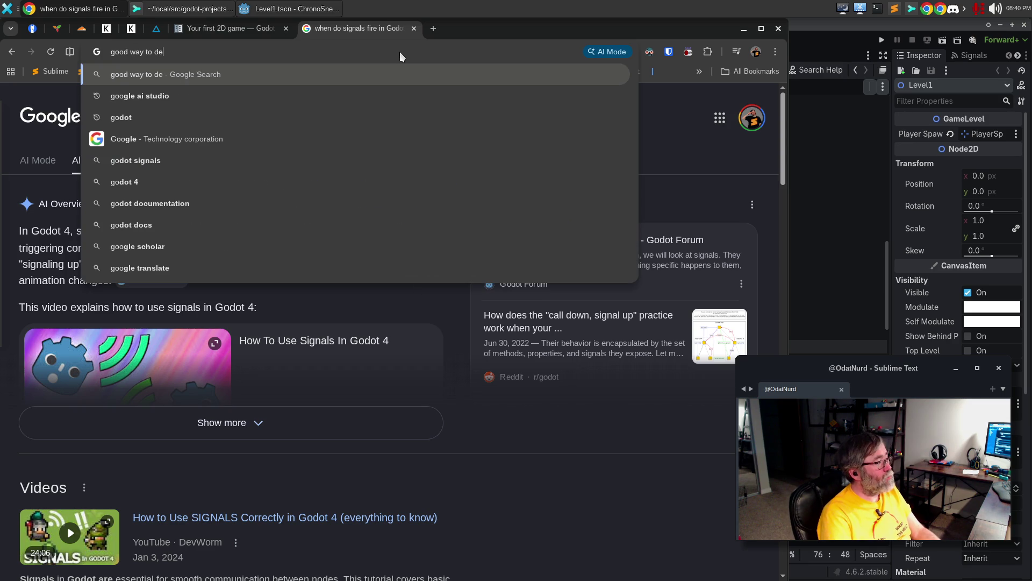
{"action": "type", "text": "n "}
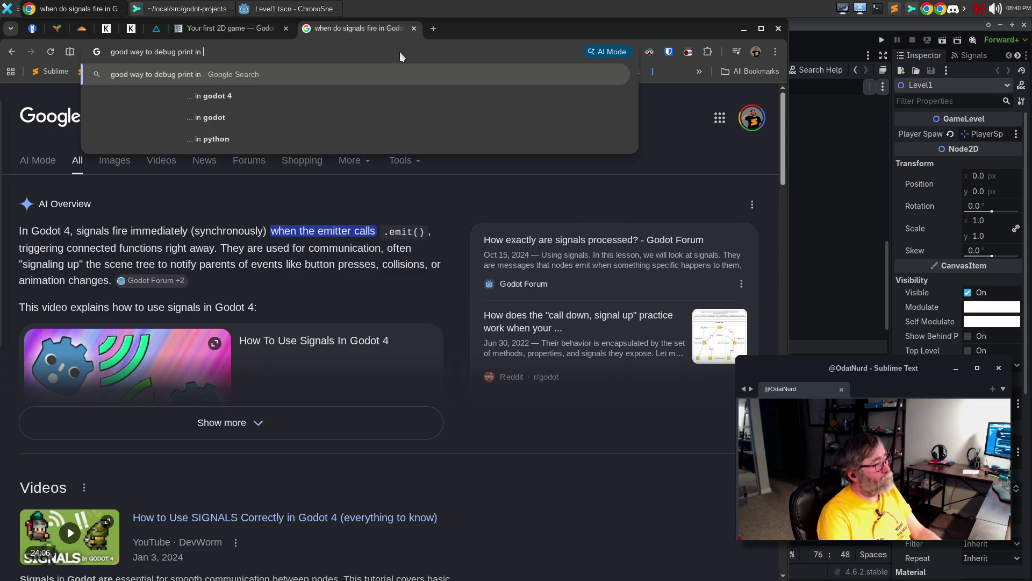
{"action": "type", "text": "godot 4"}
{"action": "key", "text": "Return"}
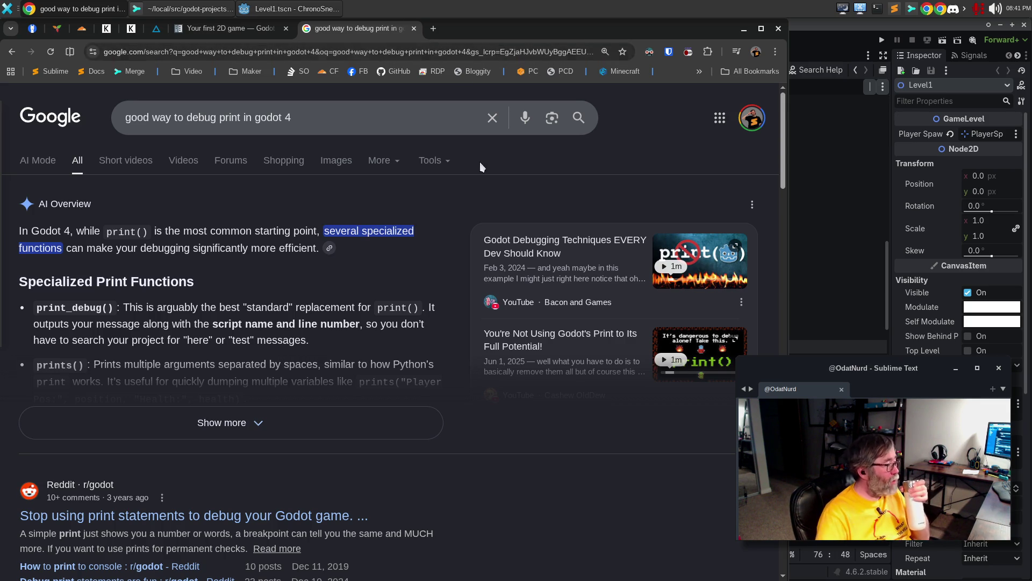
{"action": "left_click", "coordinate": [256, 421]}
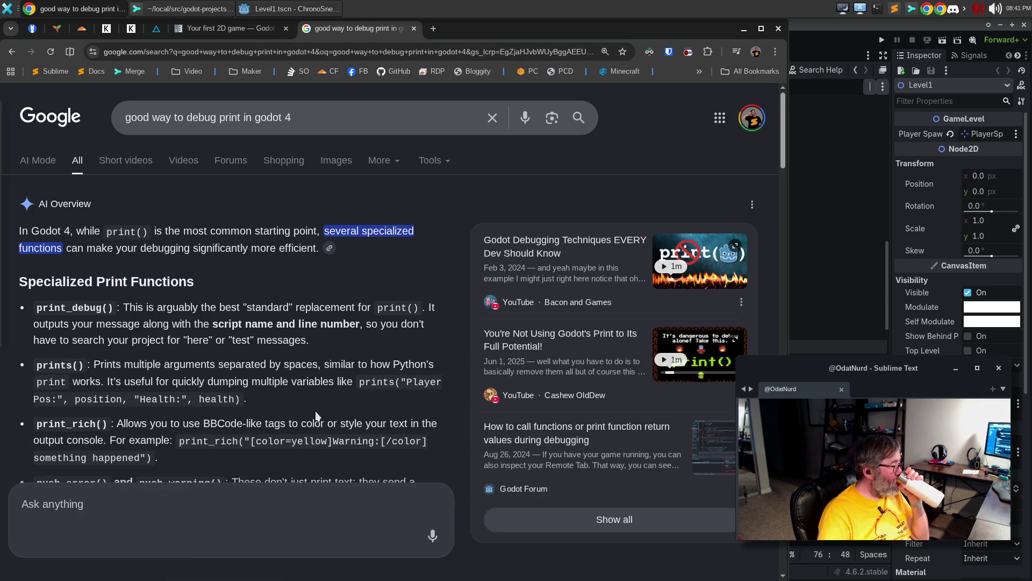
{"action": "scroll", "coordinate": [319, 414], "scroll_direction": "down", "scroll_amount": 4}
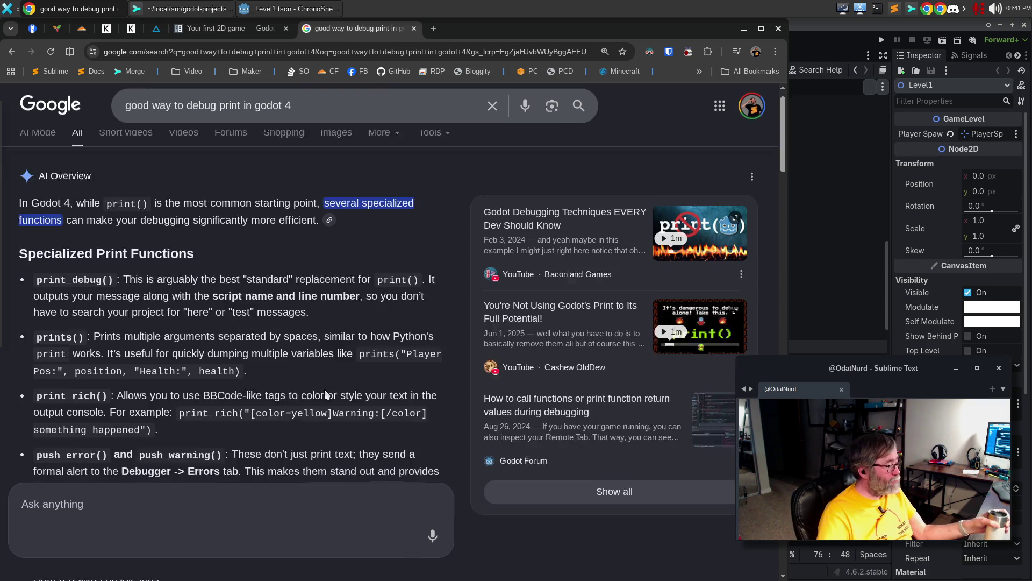
{"action": "scroll", "coordinate": [327, 391], "scroll_direction": "down", "scroll_amount": 1}
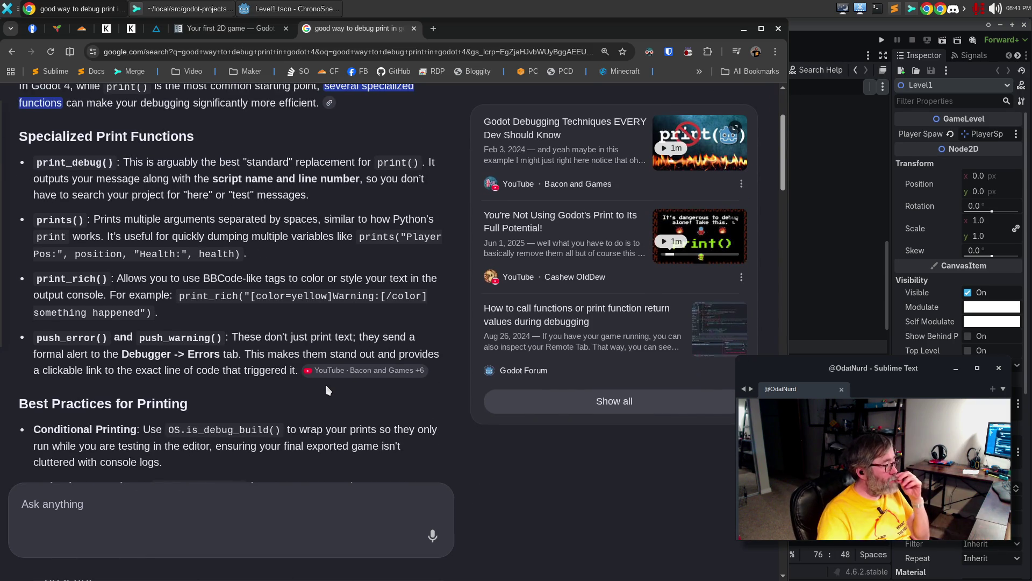
{"action": "scroll", "coordinate": [328, 396], "scroll_direction": "down", "scroll_amount": 2}
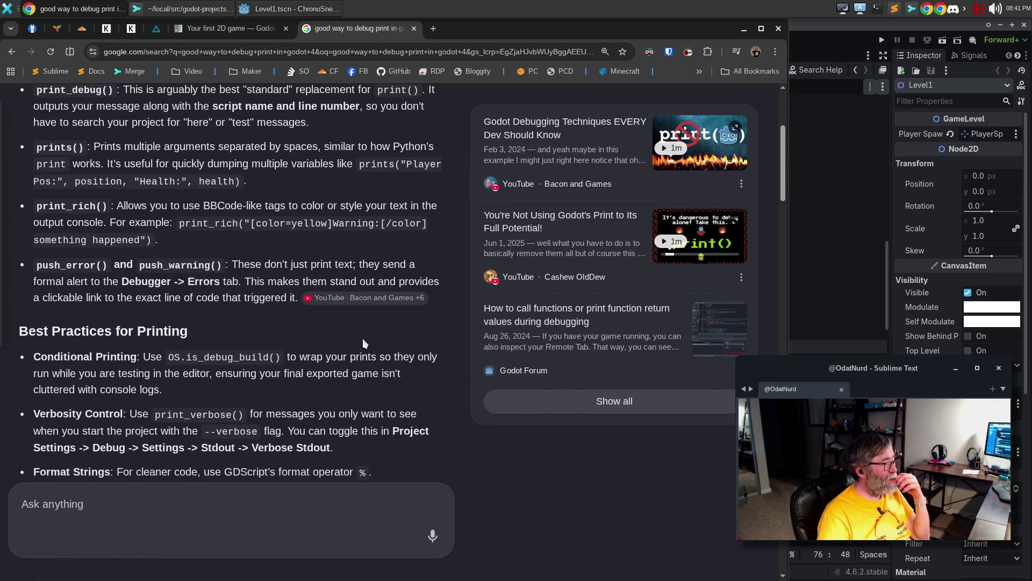
{"action": "left_click", "coordinate": [288, 10]}
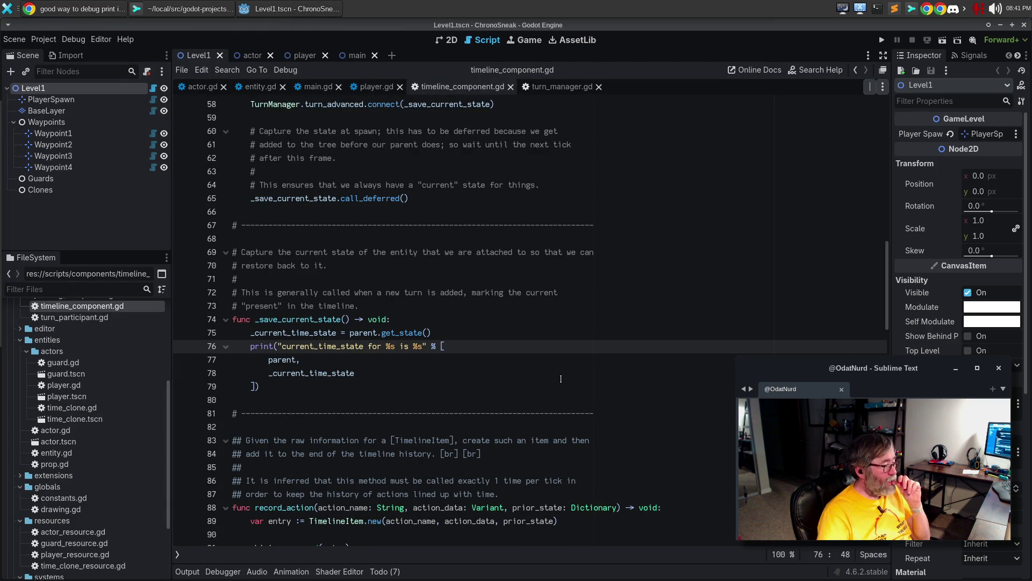
Look over the record_action and clear_history functions in timeline_component.gd
{"action": "scroll", "coordinate": [561, 379], "scroll_direction": "down", "scroll_amount": 2}
{"action": "left_click", "coordinate": [380, 471]}
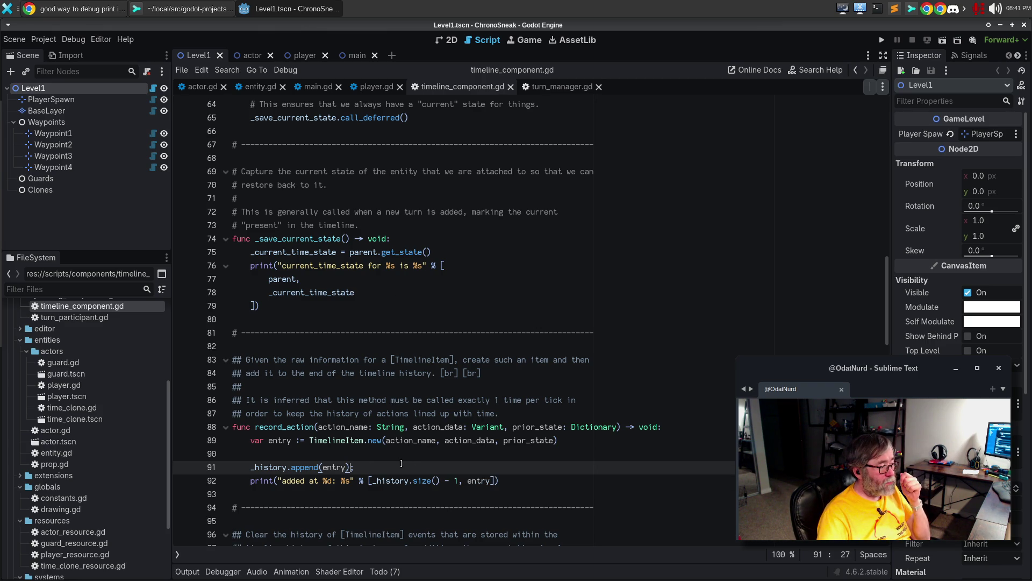
{"action": "double_click", "coordinate": [284, 427]}
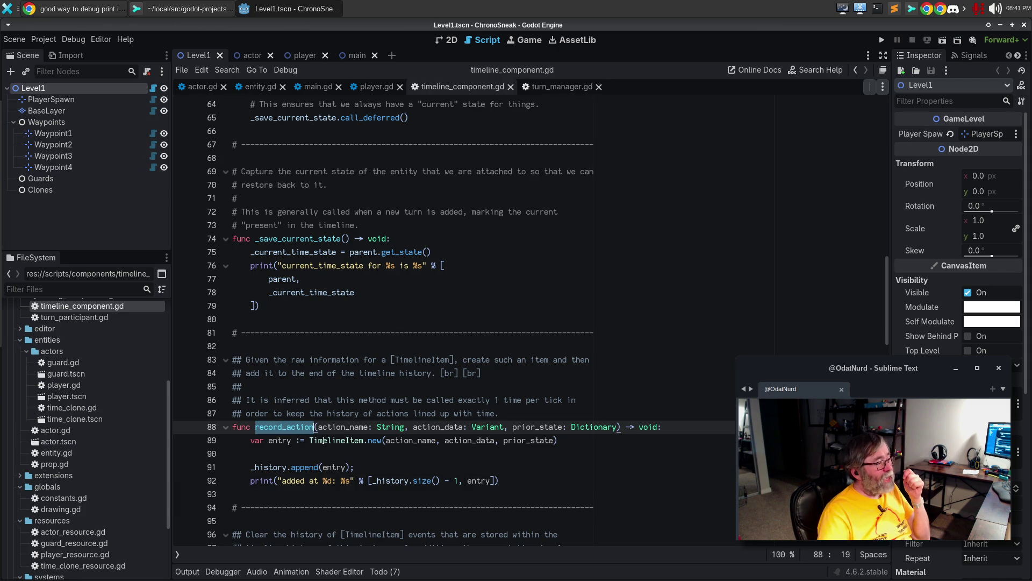
{"action": "scroll", "coordinate": [441, 441], "scroll_direction": "down", "scroll_amount": 2}
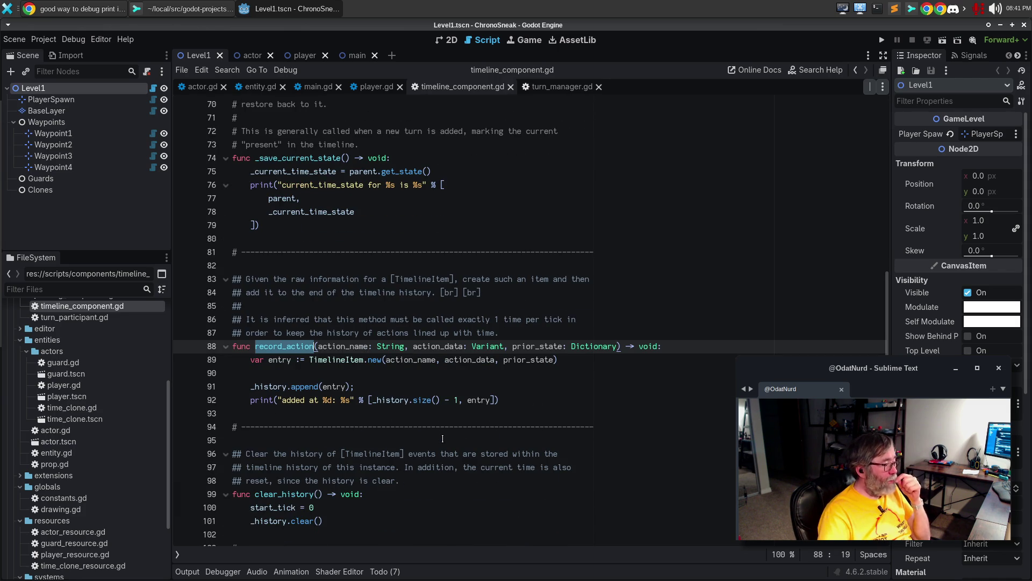
{"action": "scroll", "coordinate": [442, 438], "scroll_direction": "down", "scroll_amount": 2}
{"action": "left_click", "coordinate": [353, 427]}
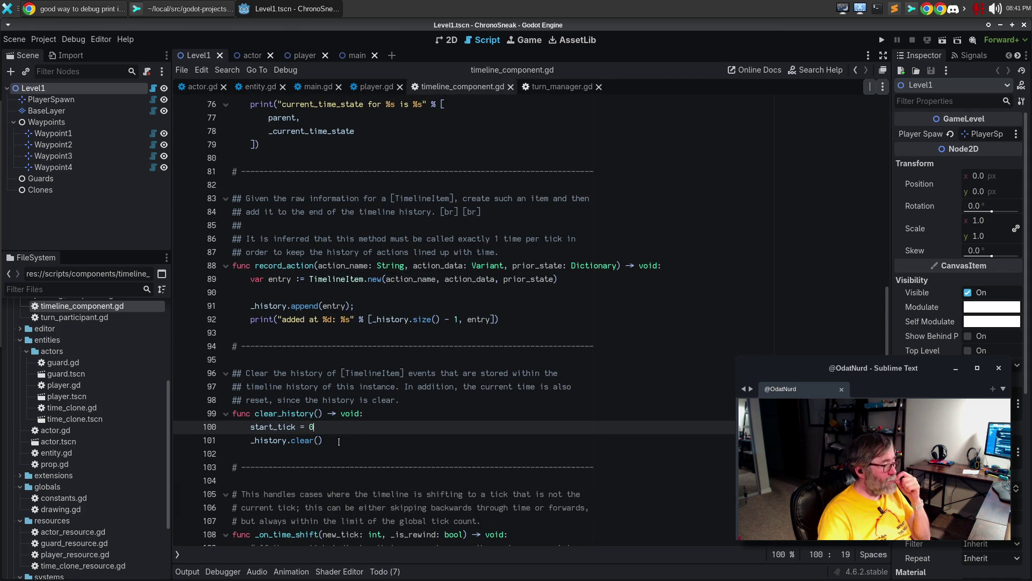
{"action": "left_click", "coordinate": [334, 440]}
{"action": "scroll", "coordinate": [352, 425], "scroll_direction": "down", "scroll_amount": 3}
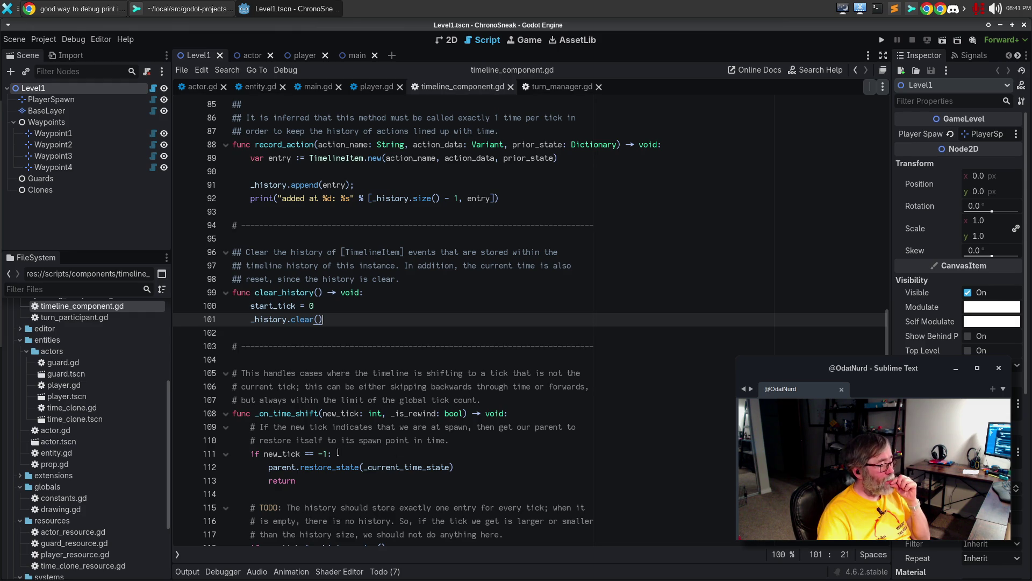
Start a comment under the _on_time_shift signature: '# If the new tick indicaets that we are at the end of time, then we need to'
{"action": "left_click", "coordinate": [536, 420]}
{"action": "key", "text": "Return"}
{"action": "type", "text": "# If the new tick indicaets that we are at the end of time, then we need to"}
Finish the comment: restore to the current position instead of an array position, no record exists yet
{"action": "key", "text": "Return"}
{"action": "type", "text": "restore back to the current position instead of"}
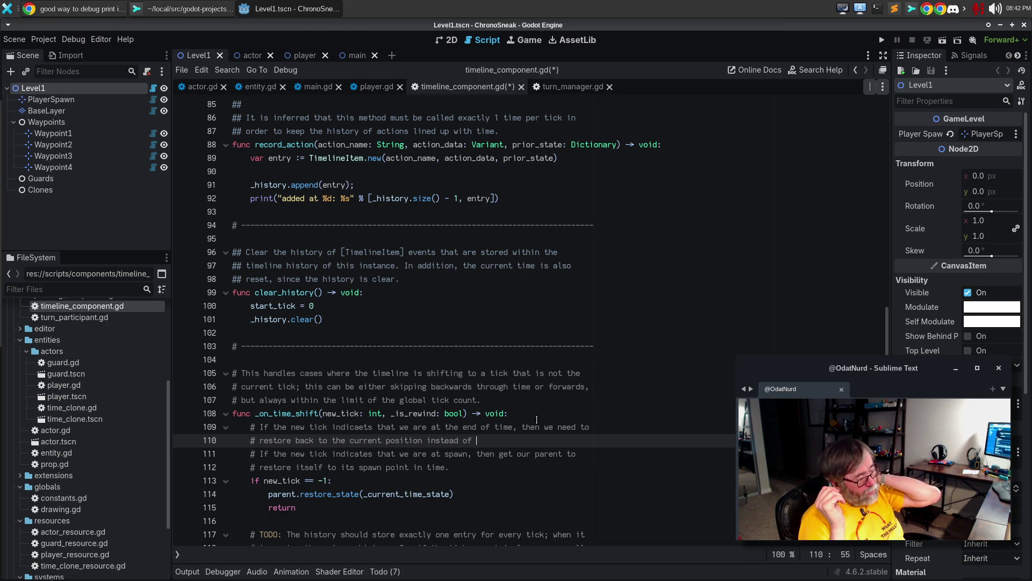
{"action": "type", "text": "an array positio"}
{"action": "type", "text": "n, w"}
{"action": "type", "text": "ecause"}
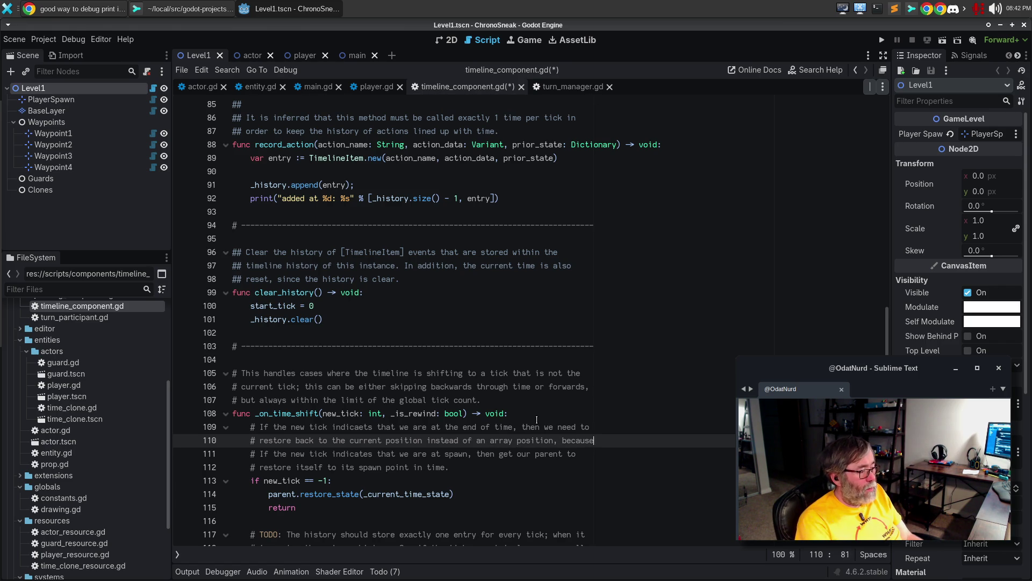
{"action": "key", "text": "Return"}
{"action": "type", "text": "# we don't have a reco"}
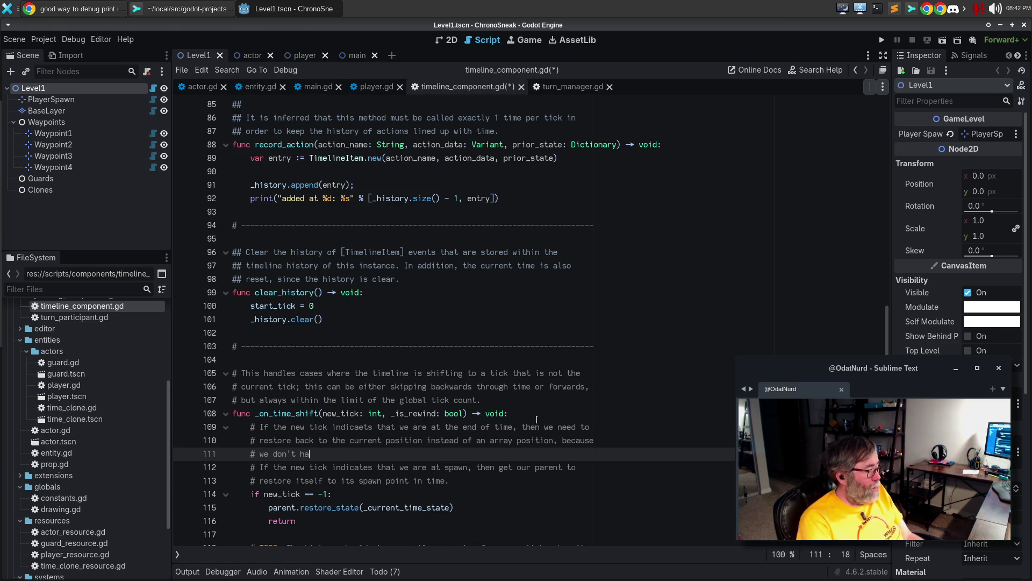
{"action": "type", "text": "rd for that yet."}
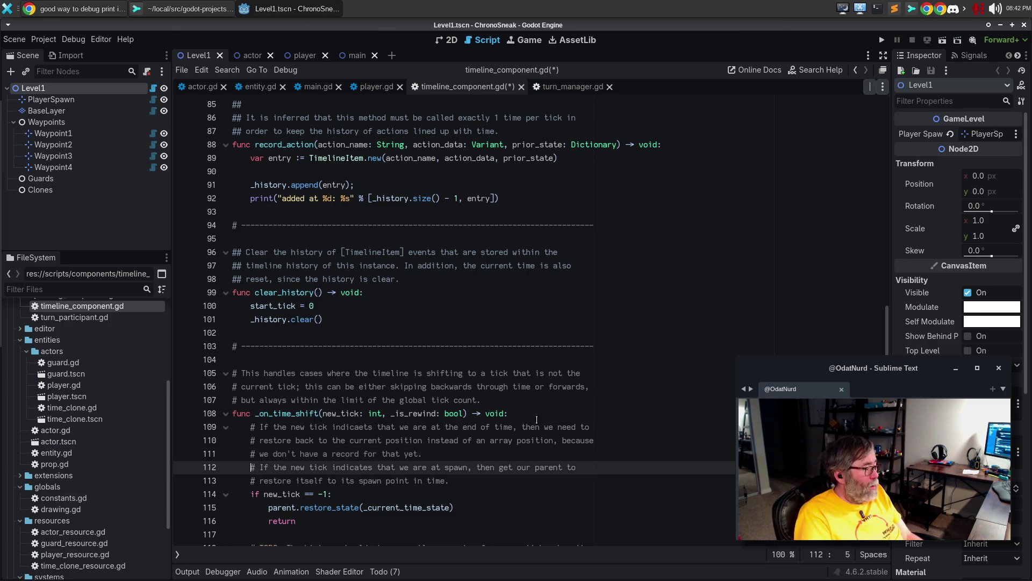
Begin a new condition line reading 'new_tick == ' below the comment
{"action": "key", "text": "Return"}
{"action": "type", "text": "#"}
{"action": "key", "text": "BackSpace"}
{"action": "type", "text": "new_tick ="}
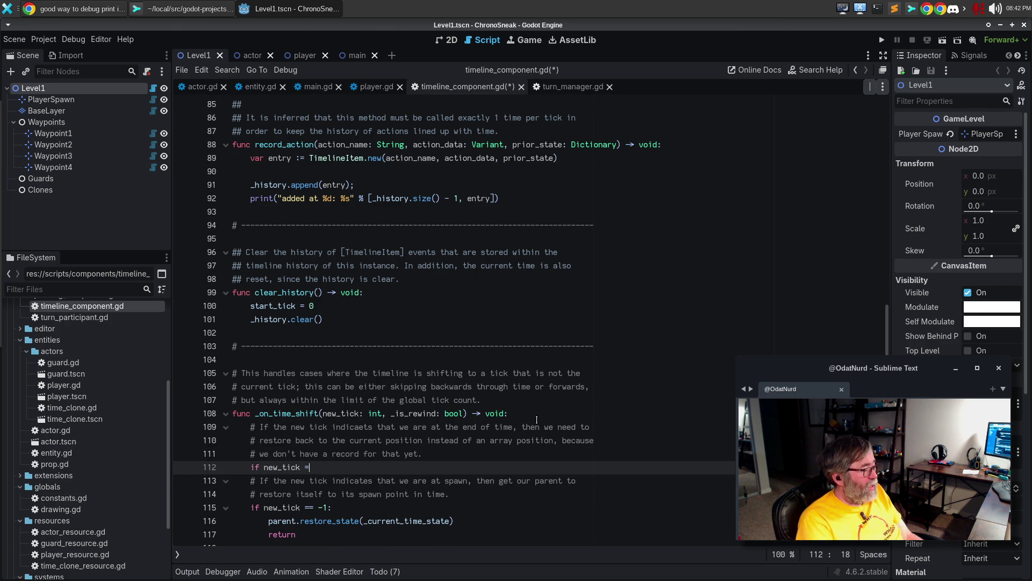
{"action": "type", "text": "= "}
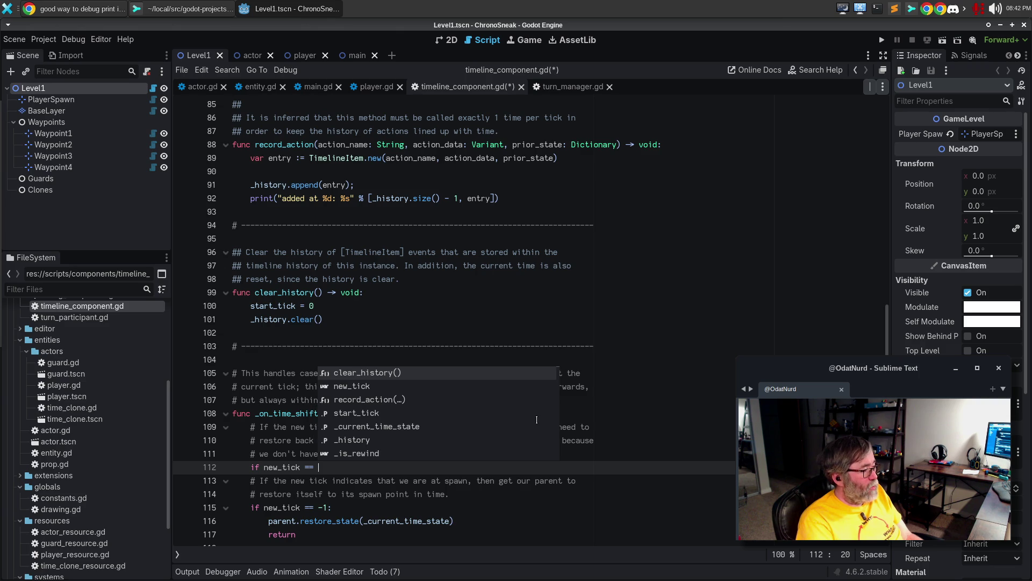
{"action": "type", "text": ")hi"}
Complete the condition as 'new_tick == _history.size():'
{"action": "key", "text": "BackSpace"}
{"action": "key", "text": "BackSpace"}
{"action": "key", "text": "BackSpace"}
{"action": "type", "text": "_history.si"}
{"action": "key", "text": "Return"}
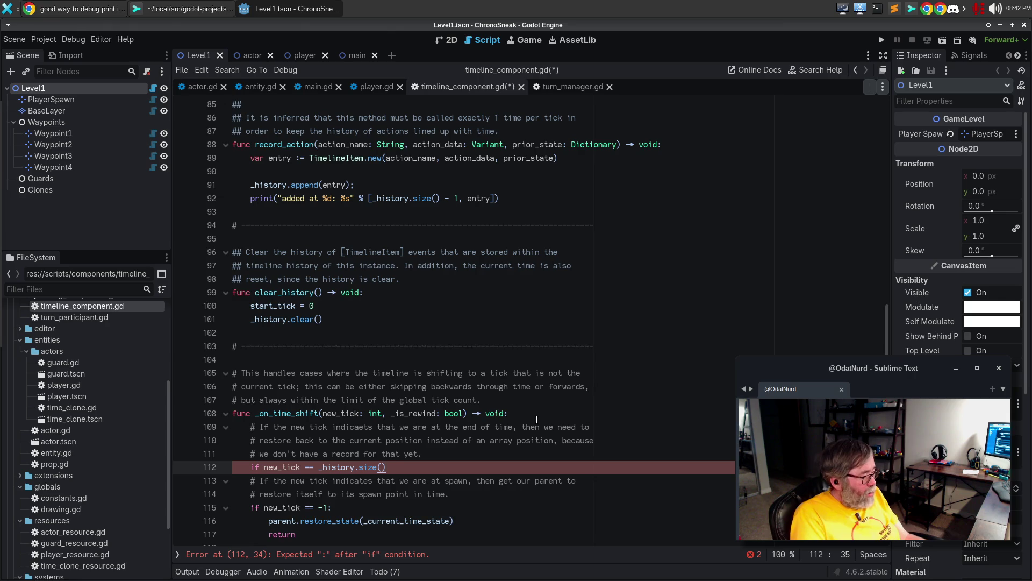
{"action": "type", "text": "L"}
{"action": "key", "text": "Down"}
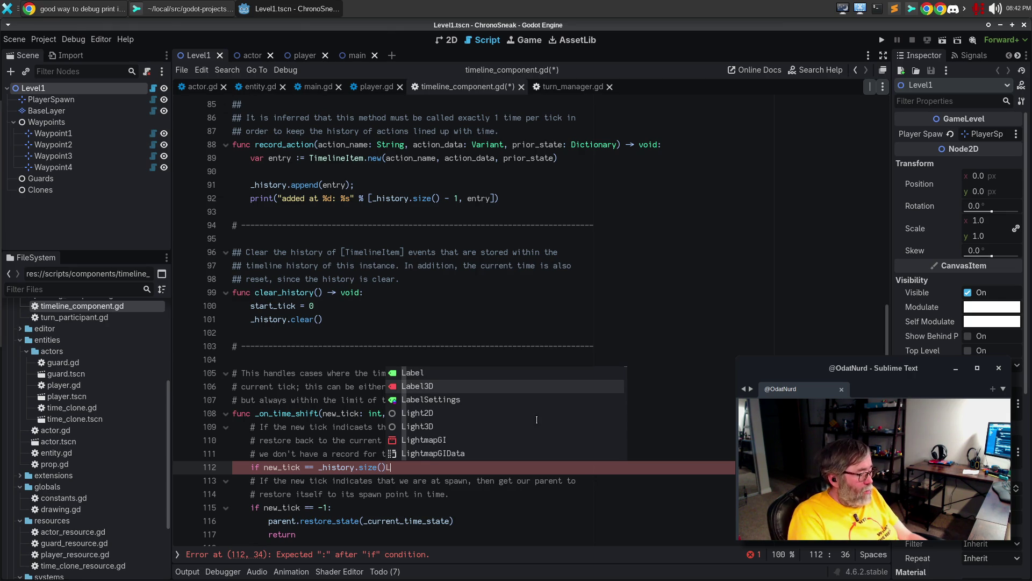
{"action": "key", "text": "Escape"}
{"action": "key", "text": "BackSpace"}
{"action": "type", "text": ":"}
Delete the old new_tick == -1 spawn branch and open a line above restore_state
{"action": "key", "text": "Down"}
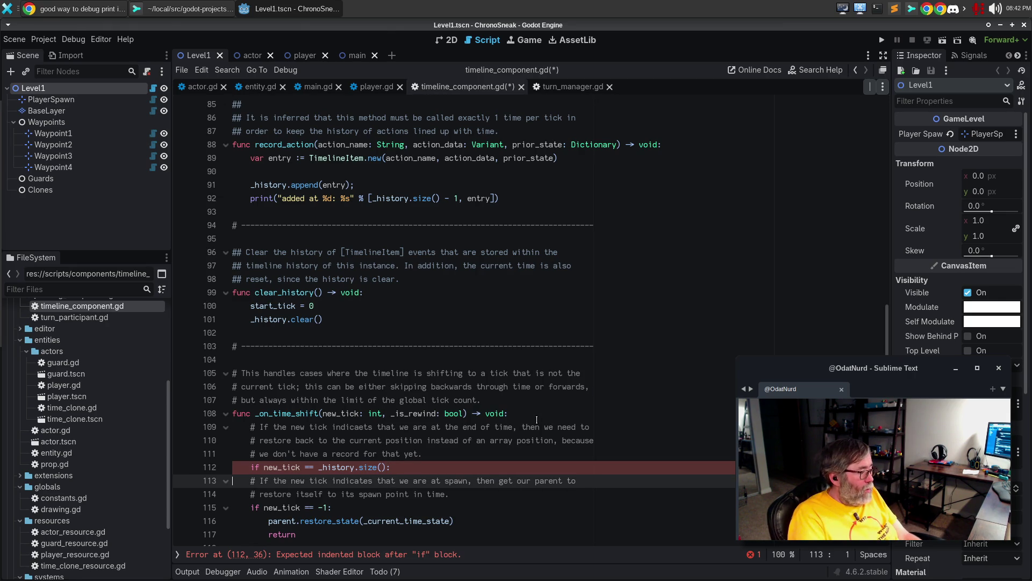
{"action": "key", "text": "shift+Down"}
{"action": "key", "text": "shift+Down"}
{"action": "key", "text": "shift+Down"}
{"action": "key", "text": "Delete"}
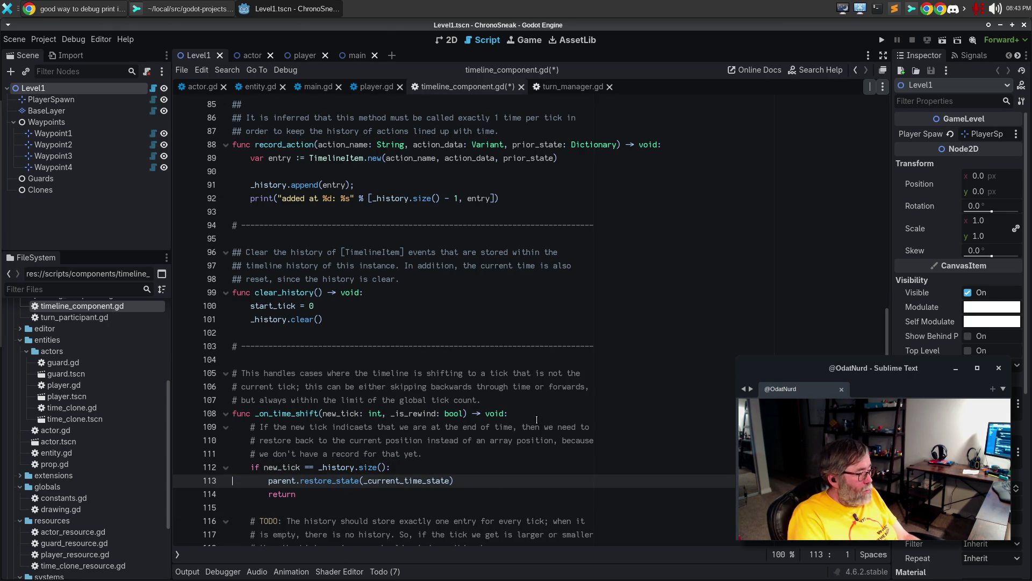
{"action": "key", "text": "ctrl+shift+Return"}
{"action": "type", "text": "cw"}
{"action": "key", "text": "BackSpace"}
{"action": "key", "text": "BackSpace"}
Add print("%s is restoring to what 'current time' is" % parent) before the restore call
{"action": "type", "text": "print_orphan_nodes()"}
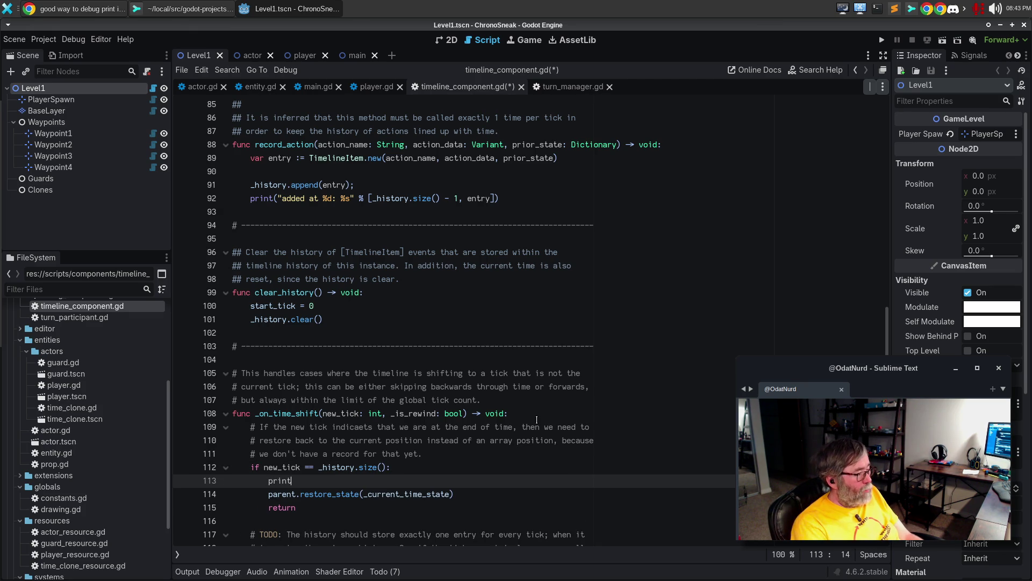
{"action": "key", "text": "BackSpace"}
{"action": "key", "text": "BackSpace"}
{"action": "key", "text": "BackSpace"}
{"action": "type", "text": "t(\"en"}
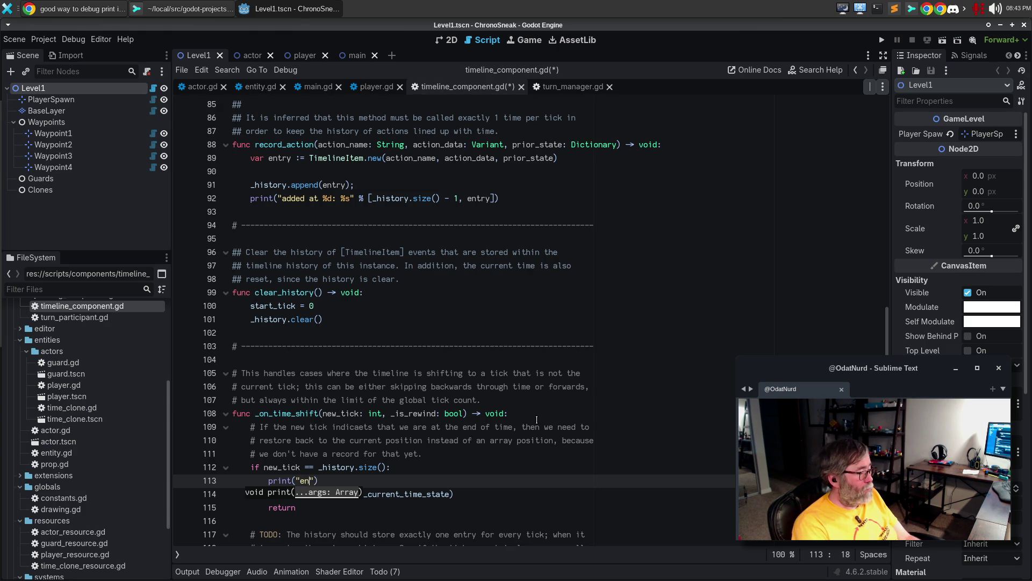
{"action": "type", "text": "component %s"}
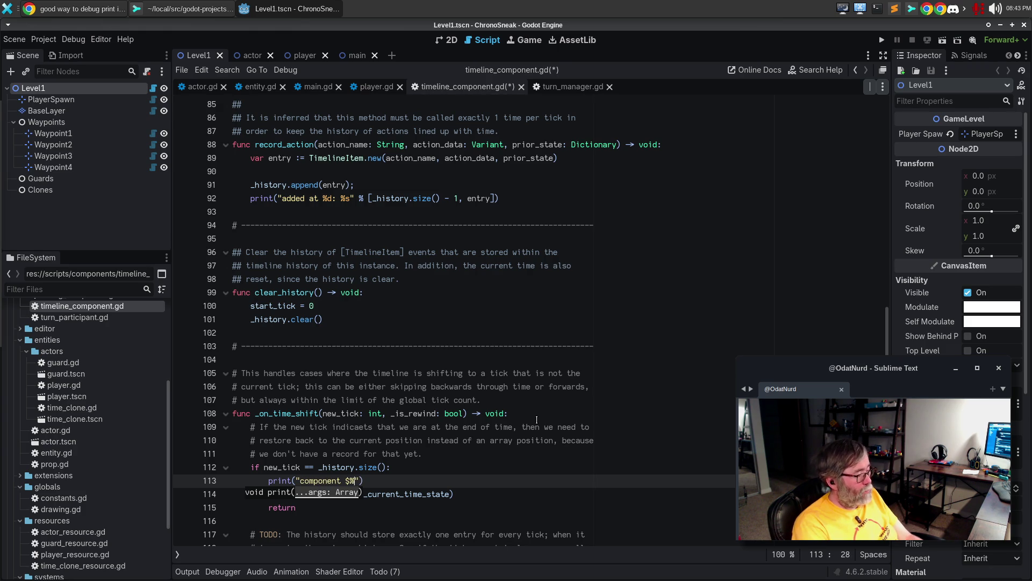
{"action": "key", "text": "BackSpace"}
{"action": "key", "text": "BackSpace"}
{"action": "key", "text": "BackSpace"}
{"action": "type", "text": "timeline"}
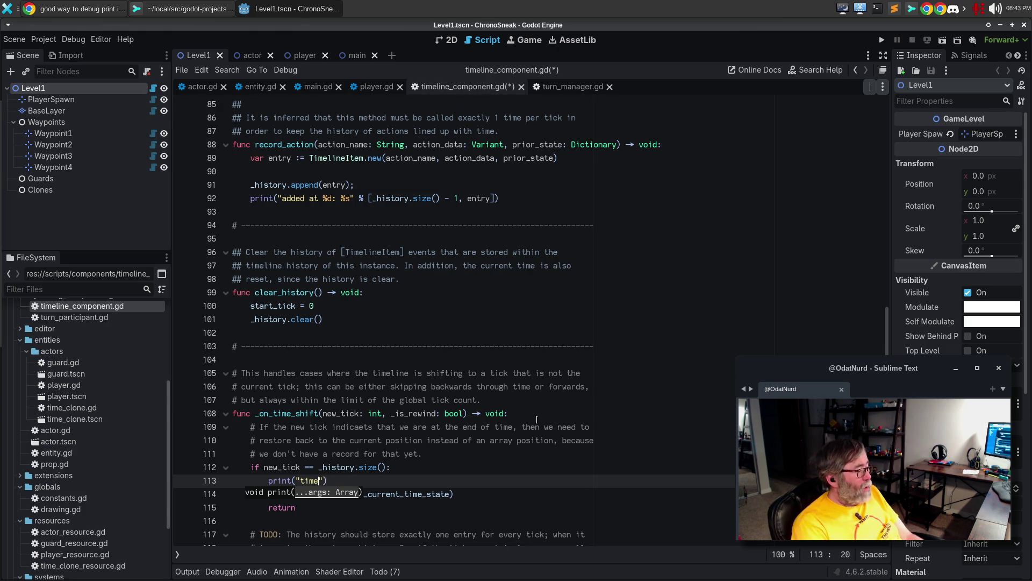
{"action": "key", "text": "ctrl+BackSpace"}
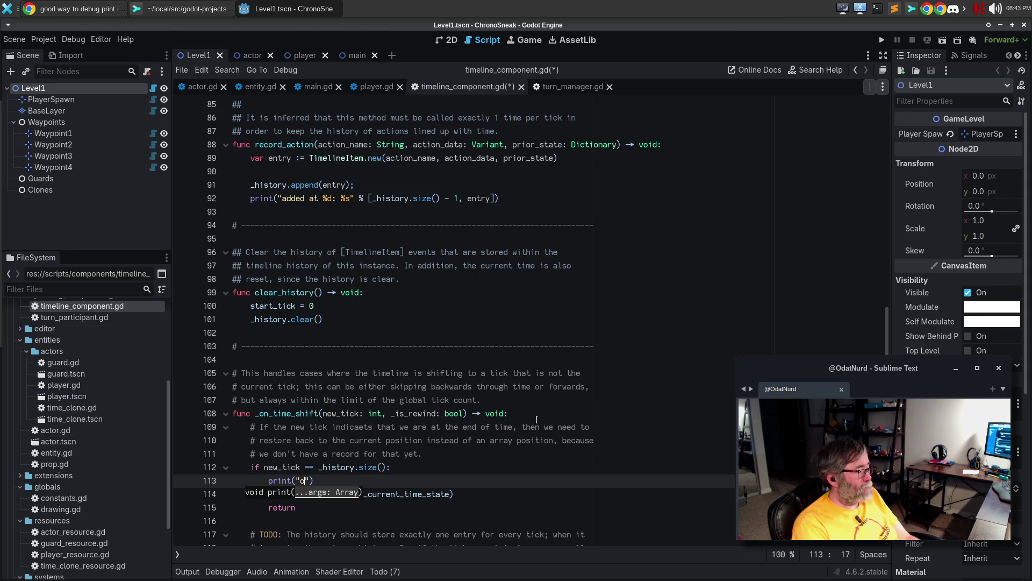
{"action": "type", "text": "%s"}
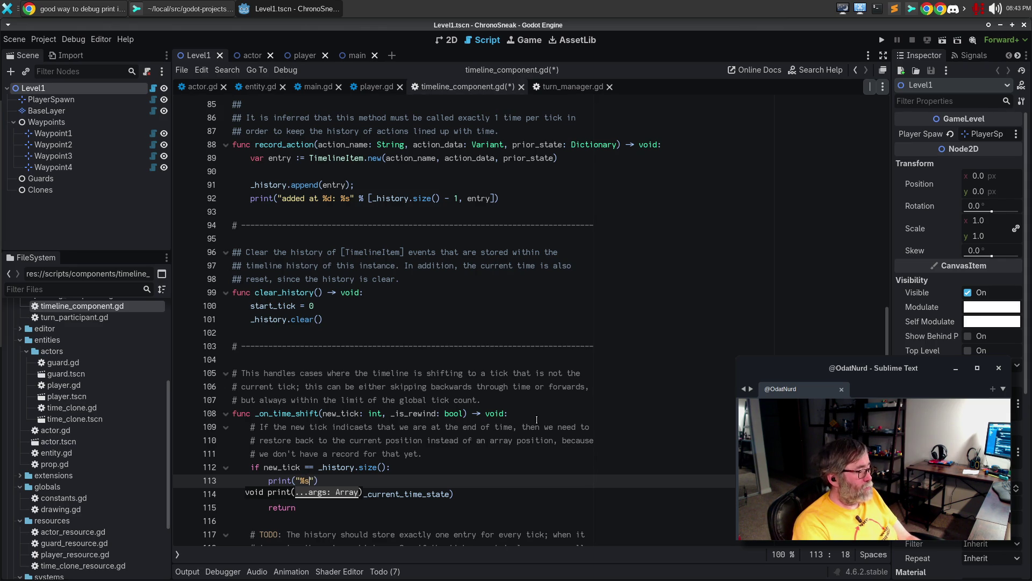
{"action": "type", "text": " is re"}
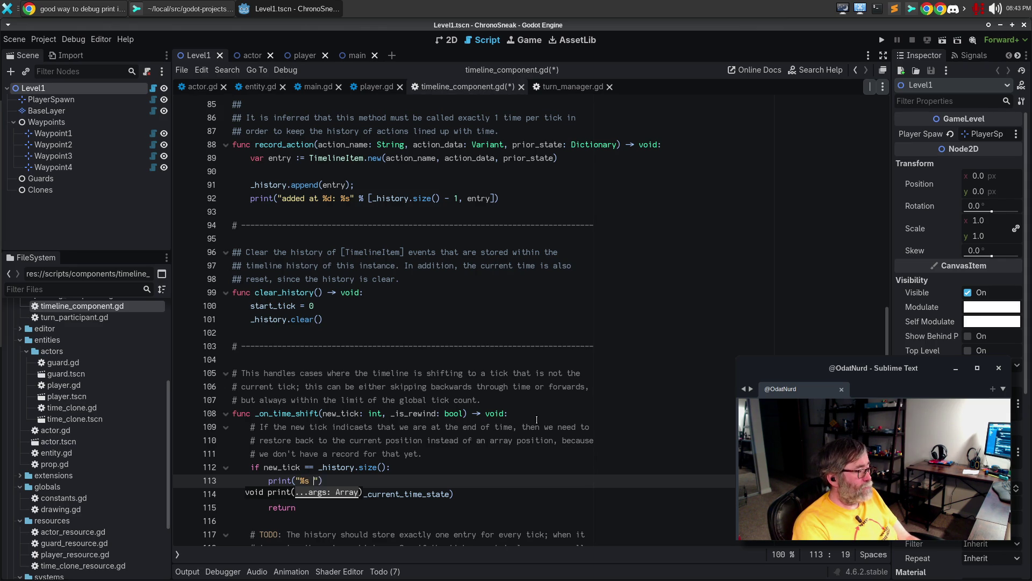
{"action": "type", "text": "storing to what '"}
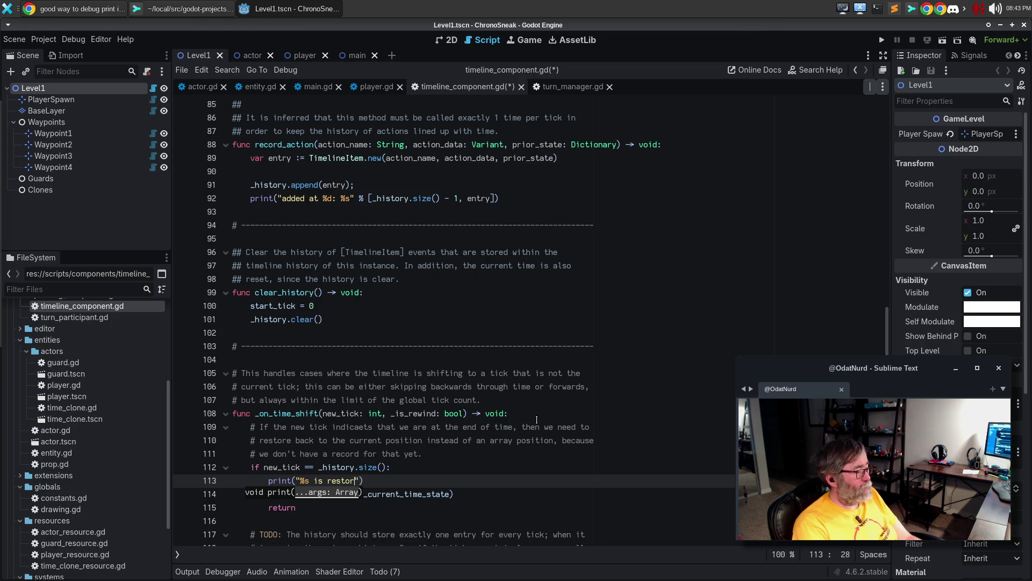
{"action": "type", "text": "current time' is"}
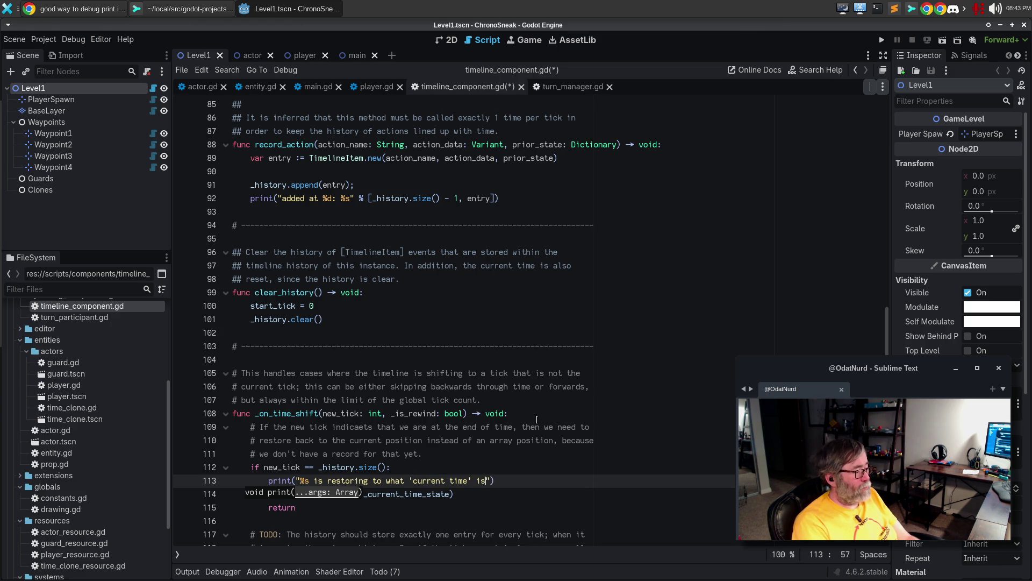
{"action": "type", "text": "\" % "}
{"action": "type", "text": "parent"}
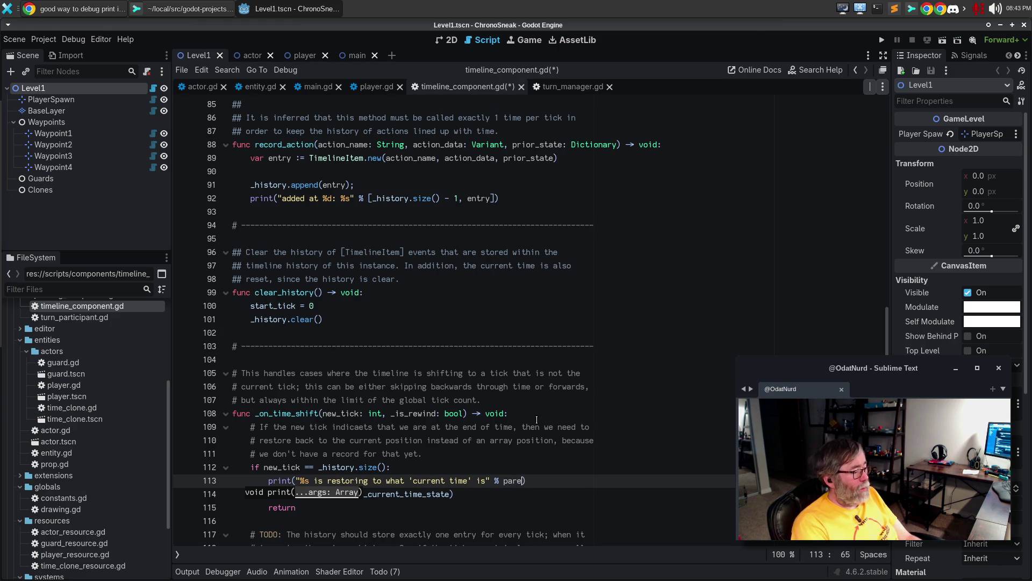
{"action": "key", "text": "Escape"}
{"action": "key", "text": "Down"}
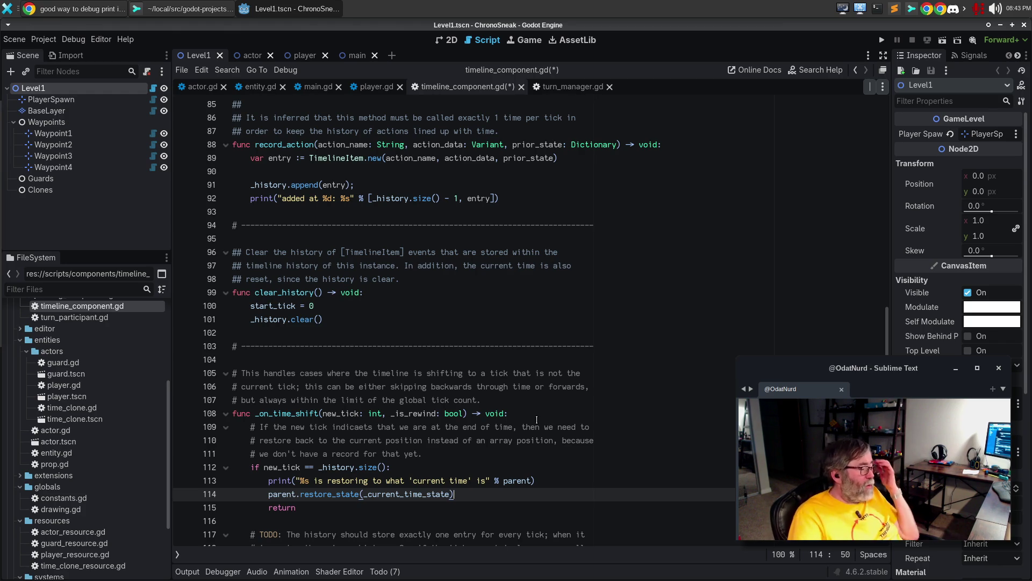
Scroll down to review the no-entry message check on line 121
{"action": "scroll", "coordinate": [536, 420], "scroll_direction": "down", "scroll_amount": 3}
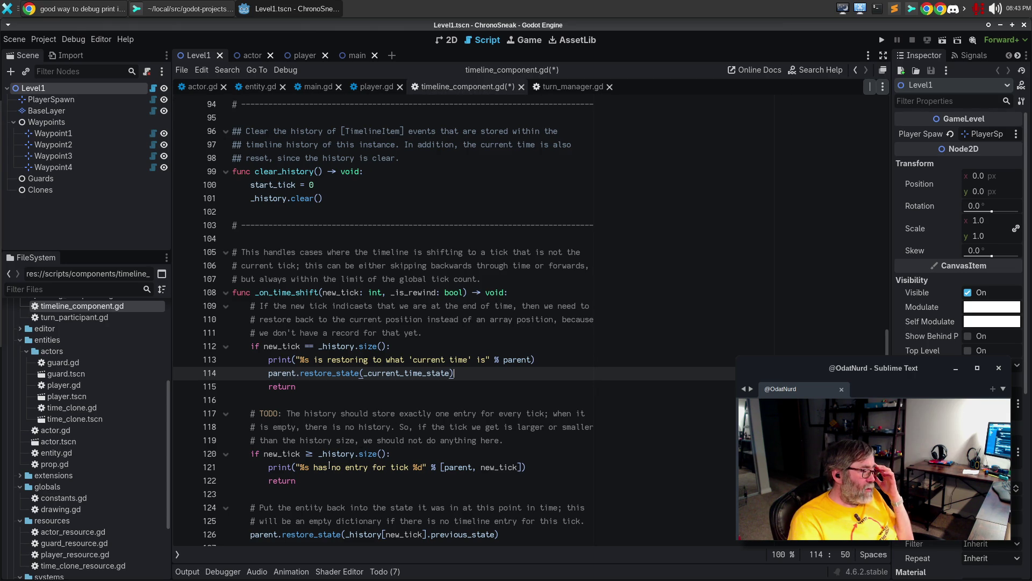
{"action": "left_click", "coordinate": [331, 467]}
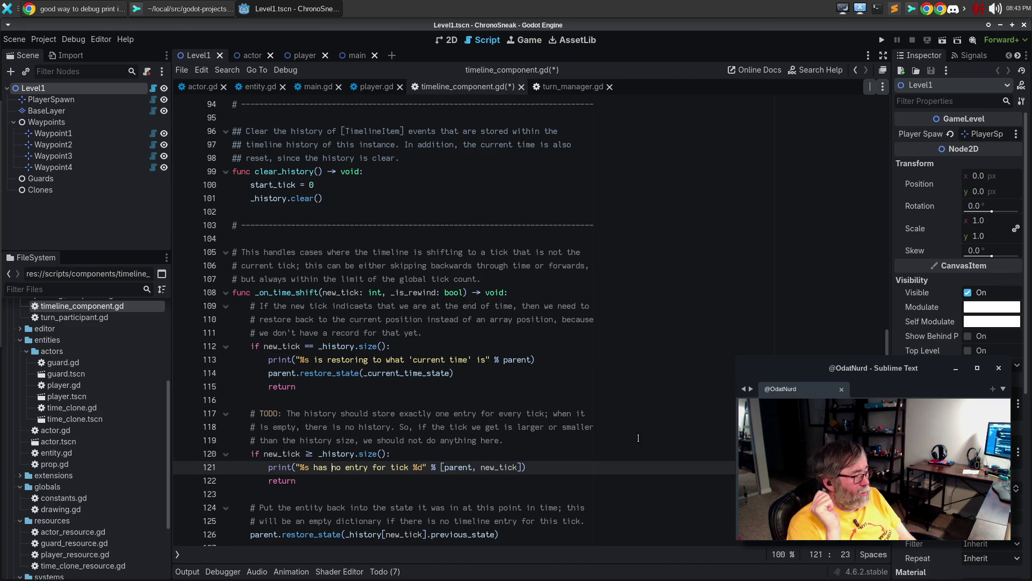
{"action": "scroll", "coordinate": [638, 438], "scroll_direction": "down", "scroll_amount": 3}
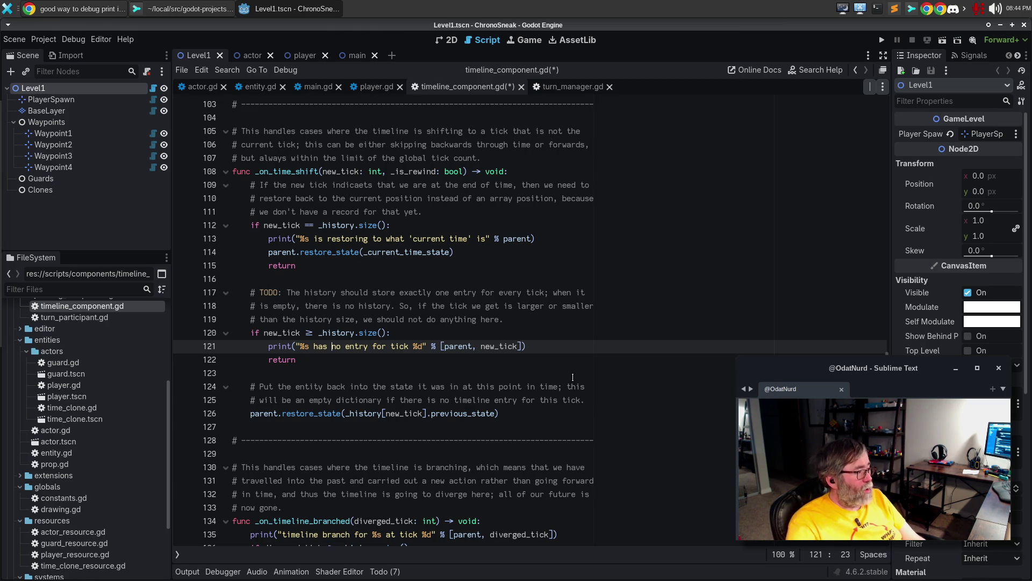
Change the no-entry check to 'new_tick > _history.size()', save the script, and run the game
{"action": "left_click", "coordinate": [310, 333]}
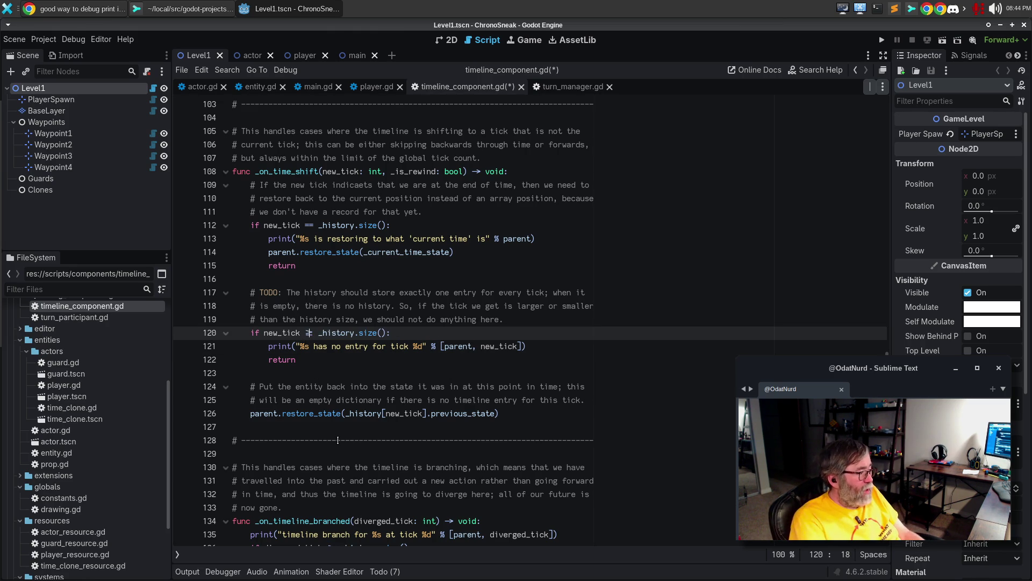
{"action": "key", "text": "Delete"}
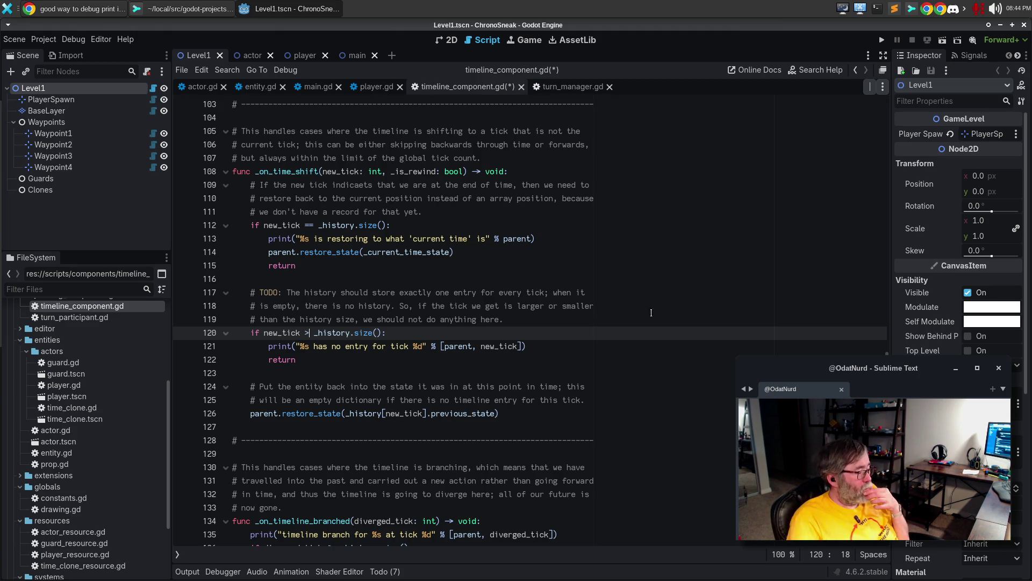
{"action": "scroll", "coordinate": [530, 399], "scroll_direction": "down", "scroll_amount": 2}
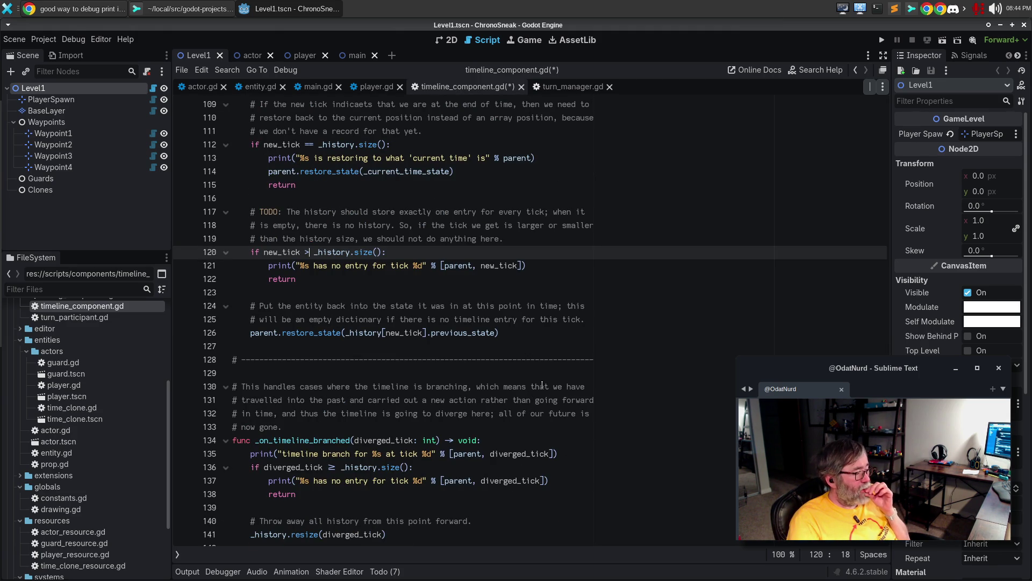
{"action": "scroll", "coordinate": [542, 385], "scroll_direction": "down", "scroll_amount": 3}
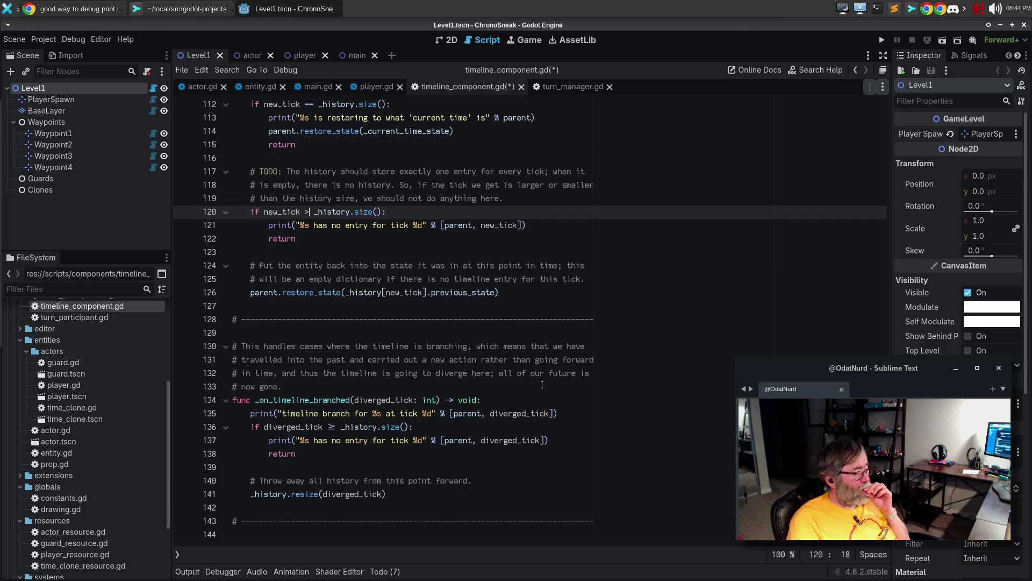
{"action": "left_click", "coordinate": [542, 385]}
{"action": "key", "text": "ctrl+s"}
{"action": "key", "text": "F5"}
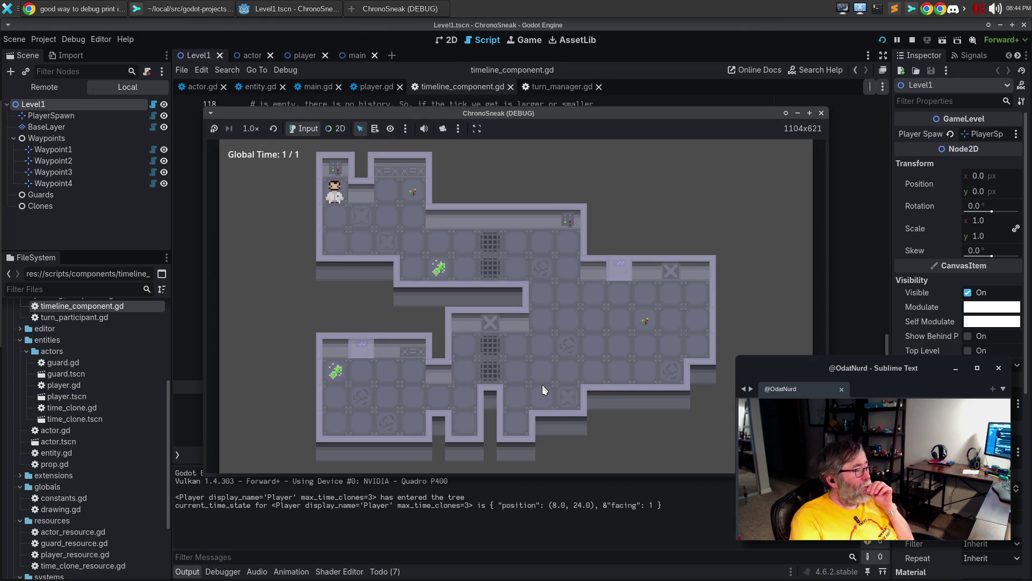
Move the player, rewind with Z and fast-forward with X repeatedly, then close the ChronoSneak debug window
{"action": "key", "text": "Down"}
{"action": "key", "text": "Down"}
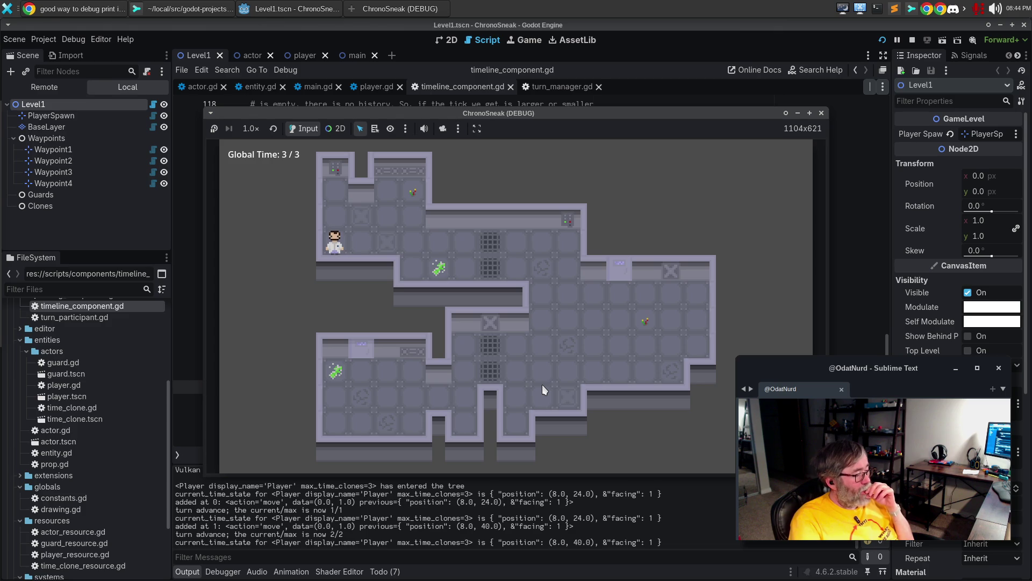
{"action": "key", "text": "z"}
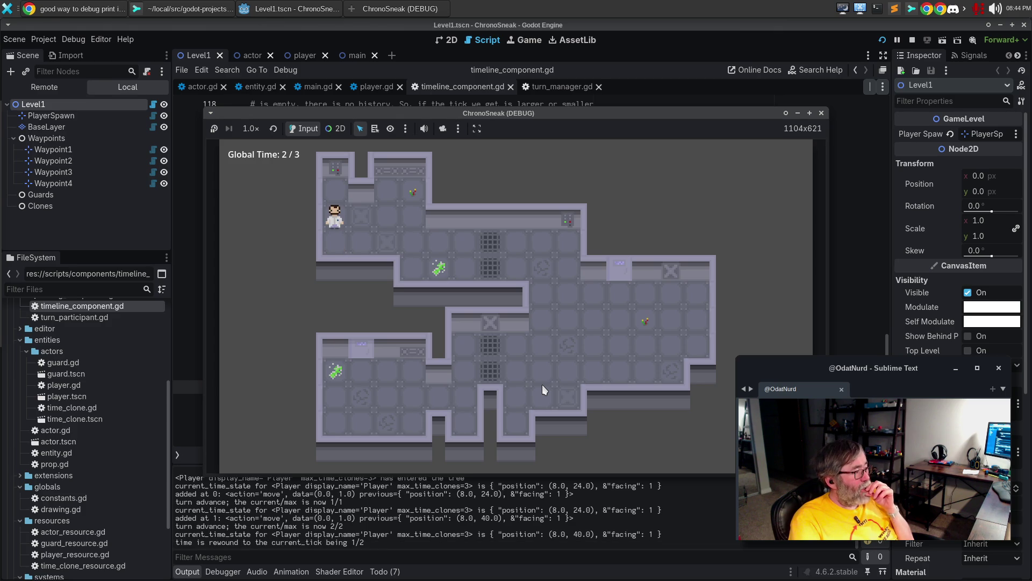
{"action": "key", "text": "z"}
{"action": "key", "text": "x"}
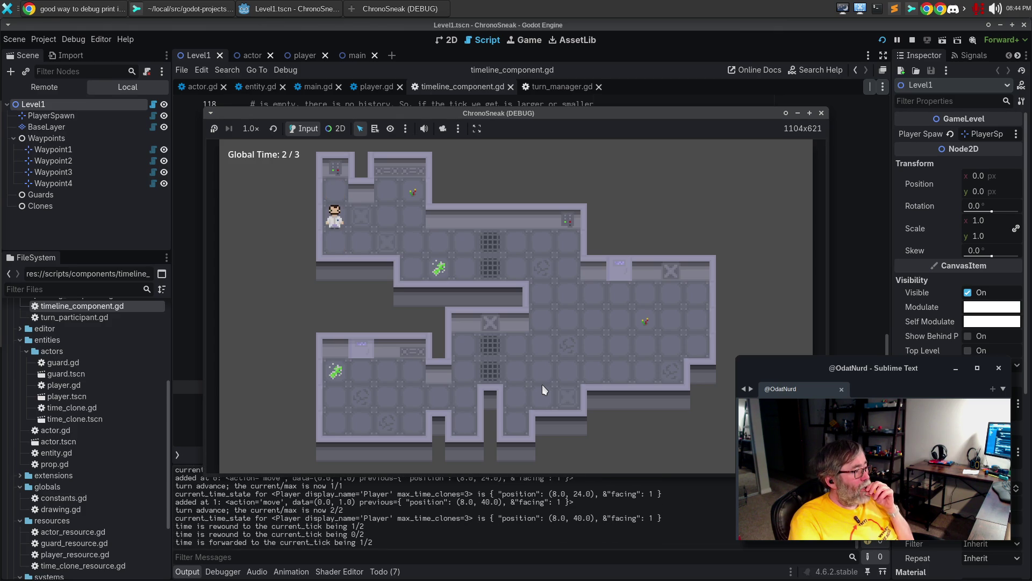
{"action": "key", "text": "x"}
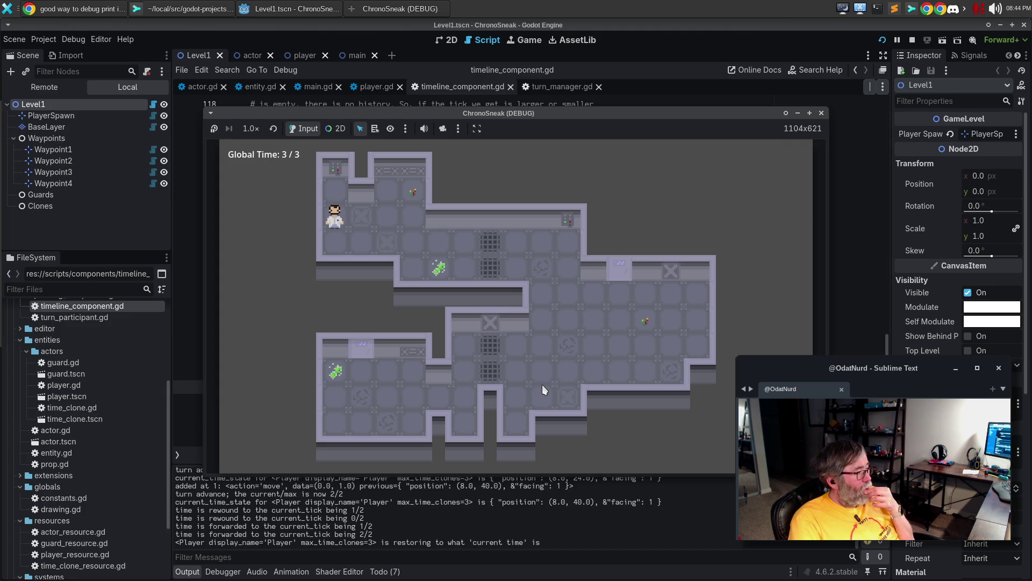
{"action": "key", "text": "z"}
{"action": "key", "text": "z"}
{"action": "key", "text": "x"}
{"action": "key", "text": "x"}
{"action": "key", "text": "z"}
{"action": "key", "text": "x"}
{"action": "key", "text": "z"}
{"action": "key", "text": "x"}
{"action": "key", "text": "z"}
{"action": "key", "text": "x"}
{"action": "key", "text": "z"}
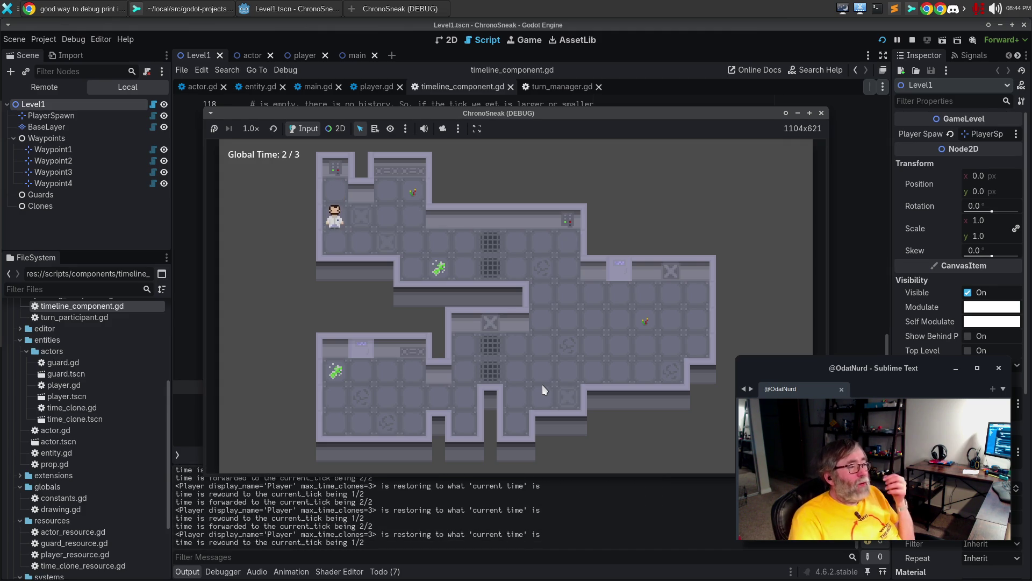
{"action": "left_click", "coordinate": [821, 113]}
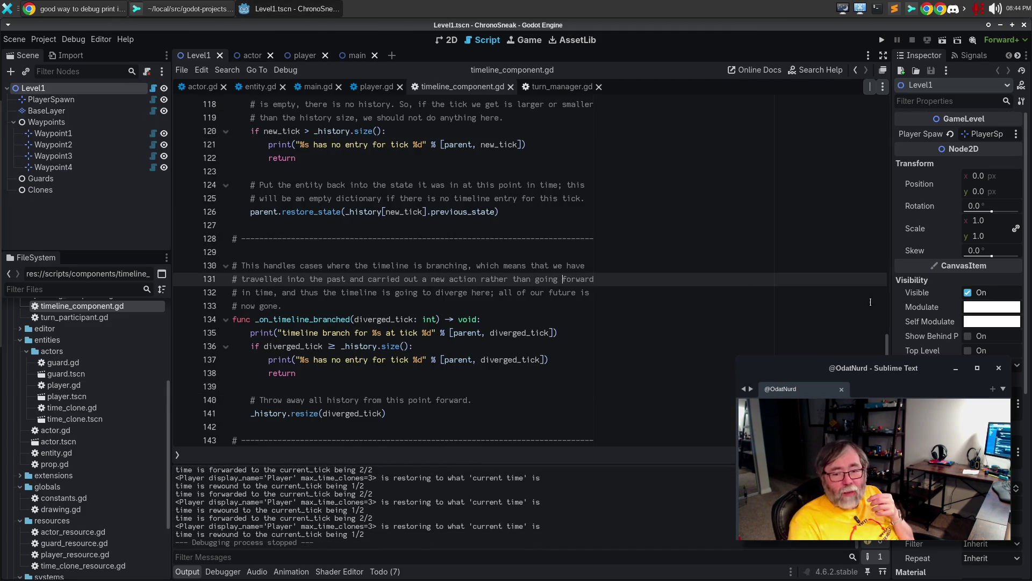
Put the caret on line 129 of timeline_component.gd and relaunch ChronoSneak with F5
{"action": "left_click", "coordinate": [519, 292]}
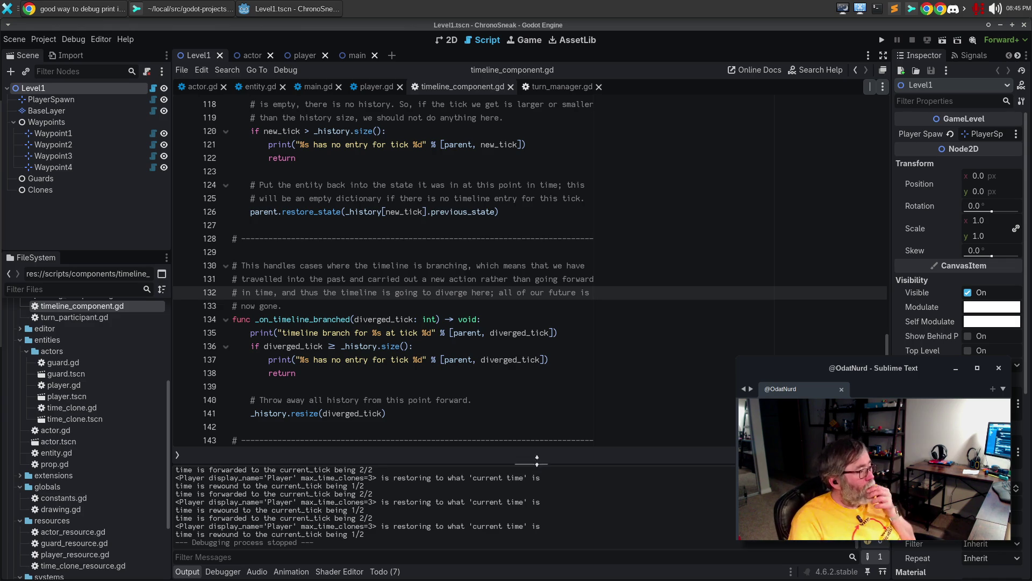
{"action": "key", "text": "ctrl+a"}
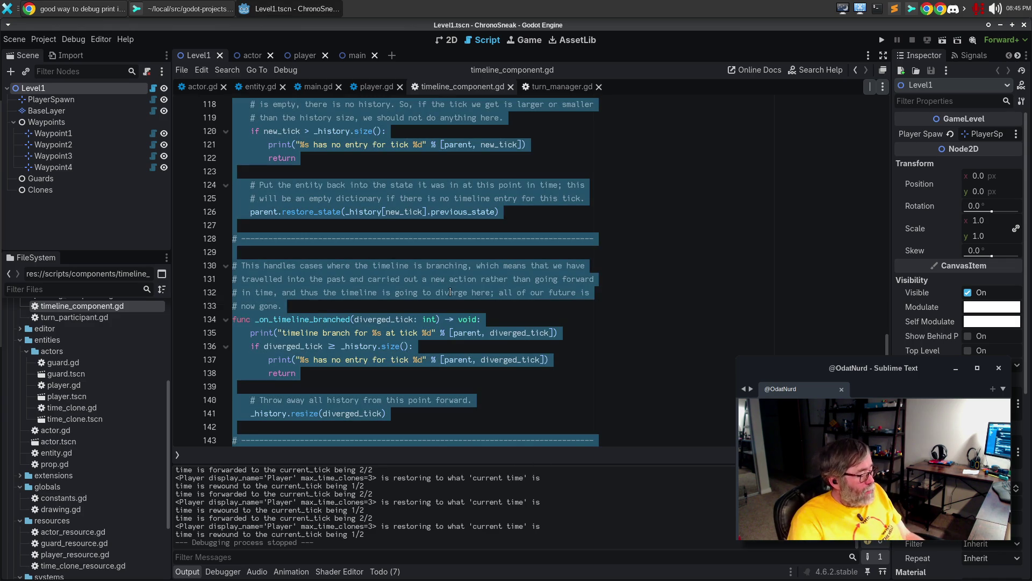
{"action": "left_click", "coordinate": [421, 278]}
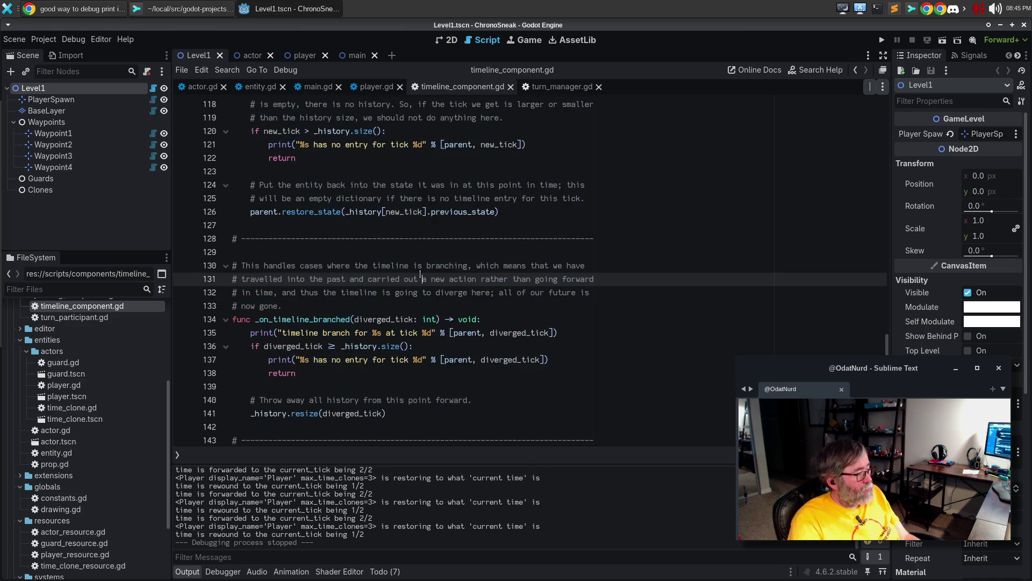
{"action": "key", "text": "Up"}
{"action": "key", "text": "Up"}
{"action": "key", "text": "F5"}
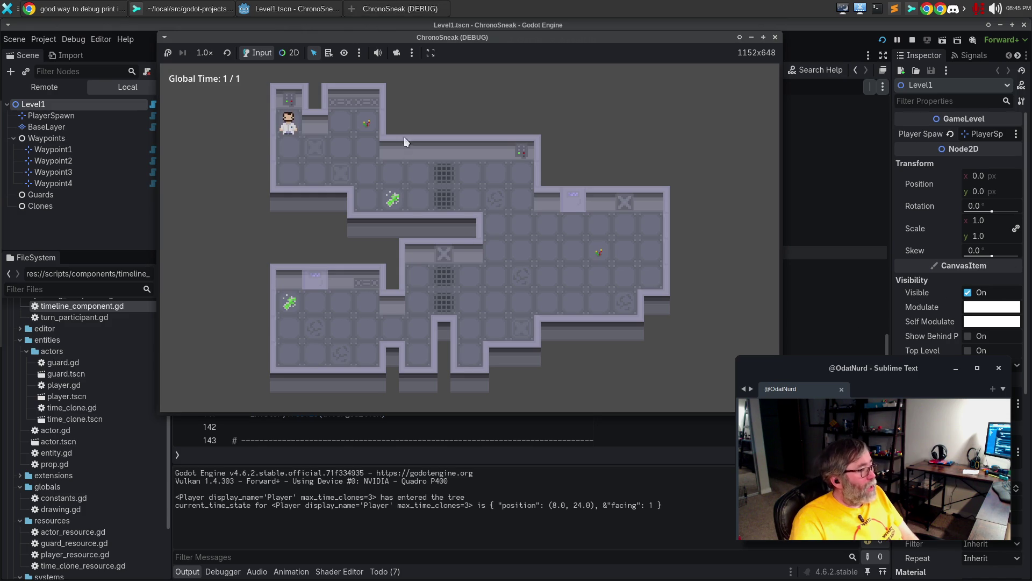
Move and dismiss the game window, briefly scroll turn_manager.gd, then return to timeline_component.gd
{"action": "left_click_drag", "start_coordinate": [463, 37], "coordinate": [488, 32]}
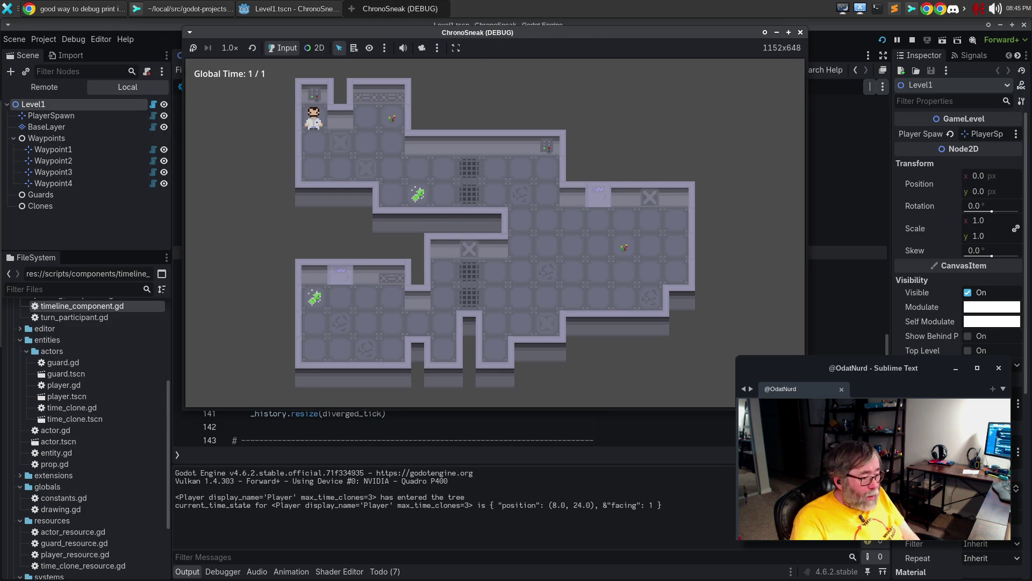
{"action": "key", "text": "F8"}
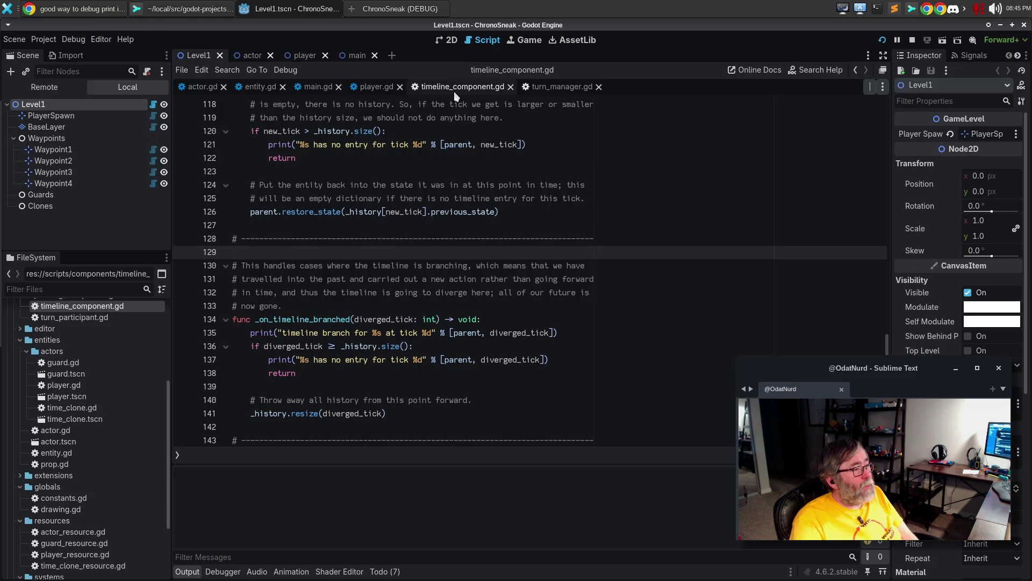
{"action": "left_click", "coordinate": [541, 90]}
{"action": "scroll", "coordinate": [566, 289], "scroll_direction": "down", "scroll_amount": 10}
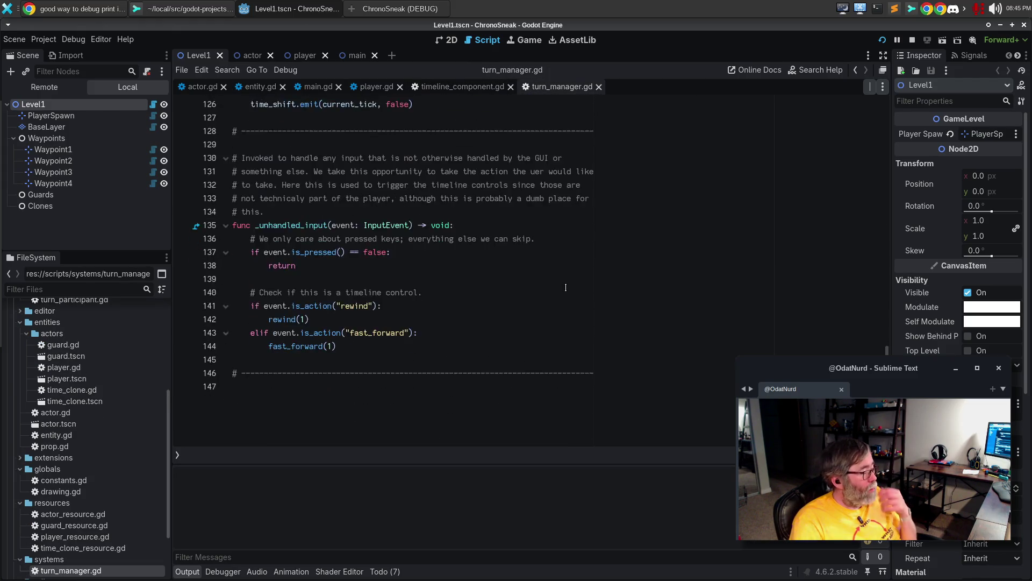
{"action": "scroll", "coordinate": [566, 288], "scroll_direction": "up", "scroll_amount": 5}
{"action": "scroll", "coordinate": [568, 288], "scroll_direction": "up", "scroll_amount": 5}
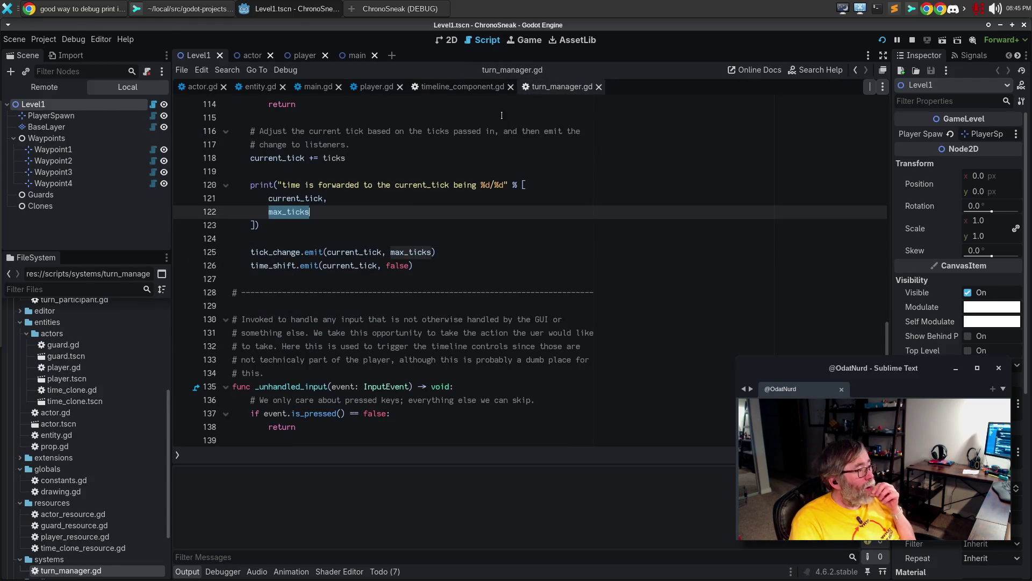
{"action": "left_click", "coordinate": [466, 90]}
{"action": "scroll", "coordinate": [606, 357], "scroll_direction": "down", "scroll_amount": 8}
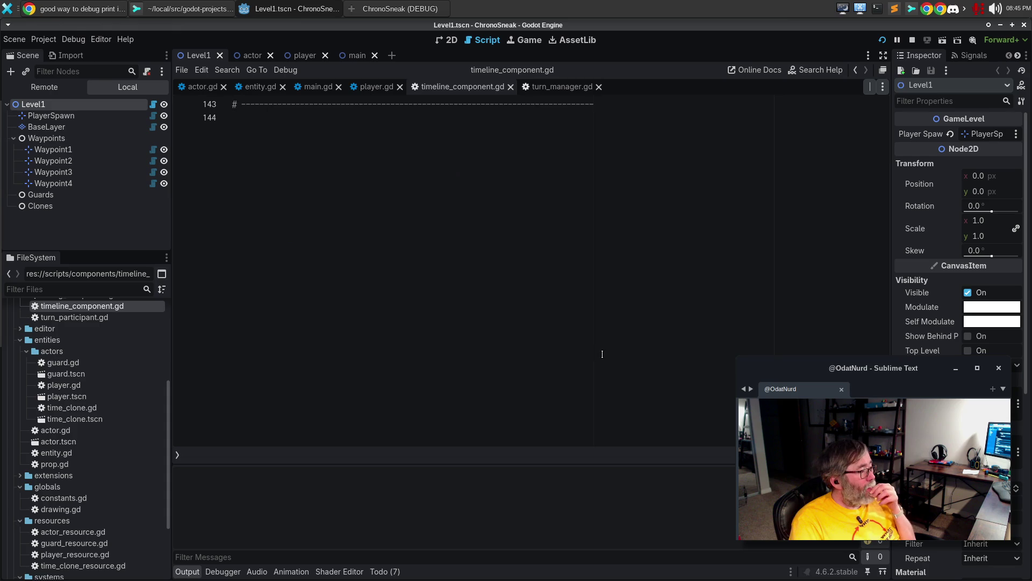
{"action": "scroll", "coordinate": [607, 356], "scroll_direction": "up", "scroll_amount": 6}
{"action": "scroll", "coordinate": [624, 358], "scroll_direction": "up", "scroll_amount": 2}
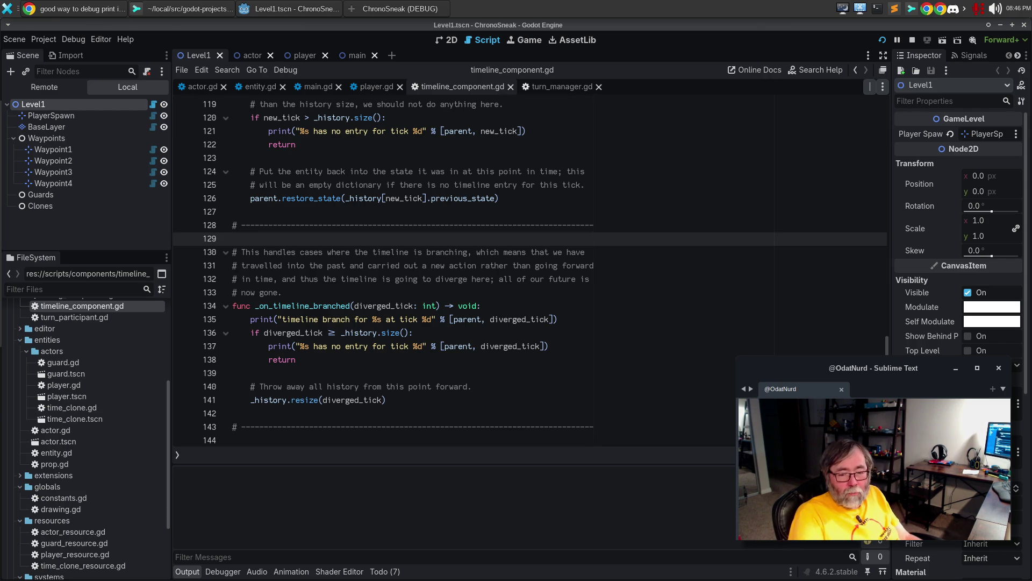
Open turn_manager.gd and scroll through advance_turn, rewind and fast_forward
{"action": "left_click", "coordinate": [562, 87]}
{"action": "left_click", "coordinate": [484, 252]}
{"action": "scroll", "coordinate": [526, 316], "scroll_direction": "up", "scroll_amount": 20}
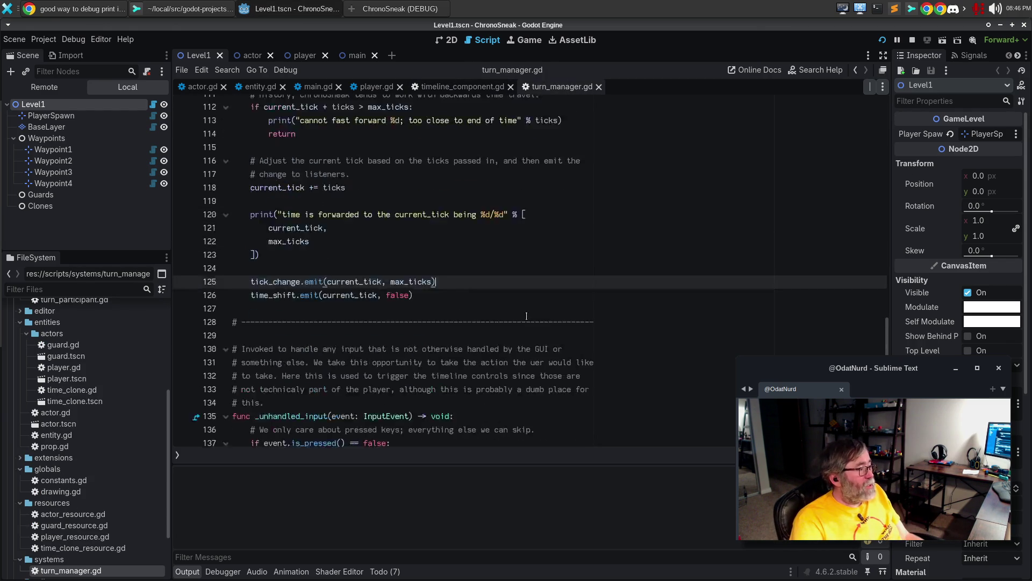
{"action": "left_click", "coordinate": [504, 258]}
{"action": "scroll", "coordinate": [503, 257], "scroll_direction": "up", "scroll_amount": 8}
{"action": "scroll", "coordinate": [505, 254], "scroll_direction": "down", "scroll_amount": 11}
{"action": "scroll", "coordinate": [507, 252], "scroll_direction": "down", "scroll_amount": 3}
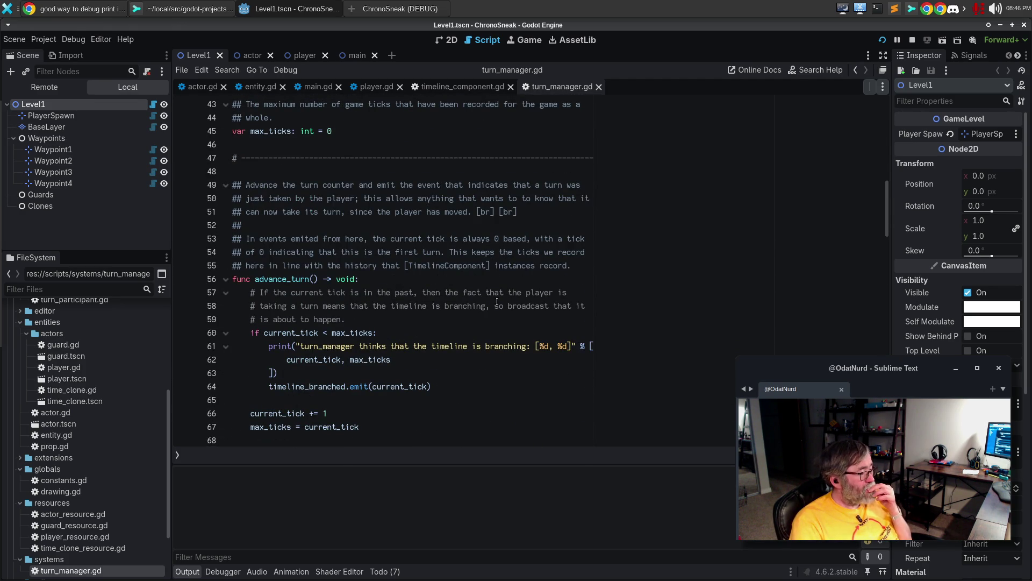
{"action": "scroll", "coordinate": [460, 328], "scroll_direction": "down", "scroll_amount": 3}
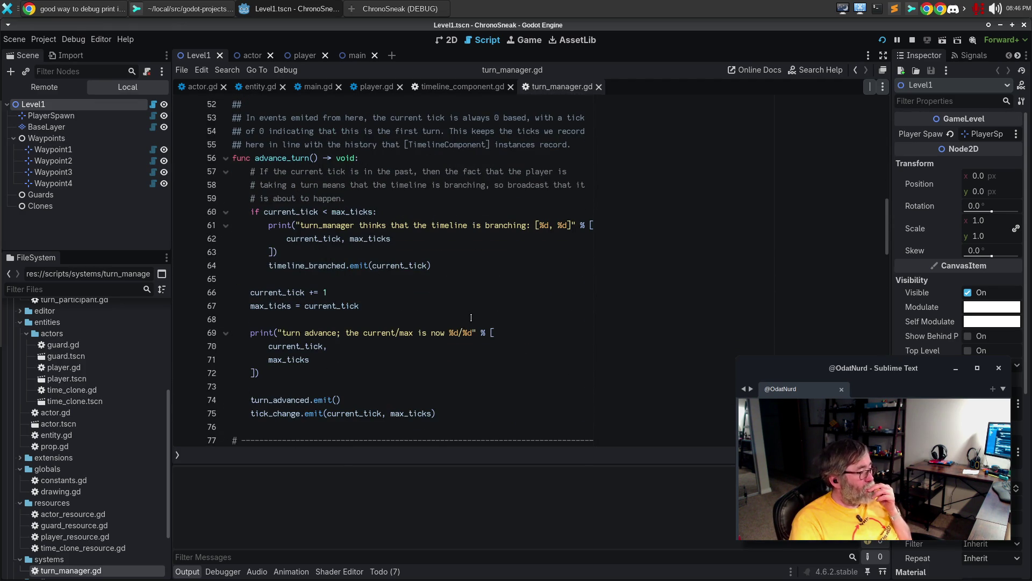
{"action": "scroll", "coordinate": [471, 318], "scroll_direction": "down", "scroll_amount": 4}
{"action": "scroll", "coordinate": [477, 312], "scroll_direction": "down", "scroll_amount": 4}
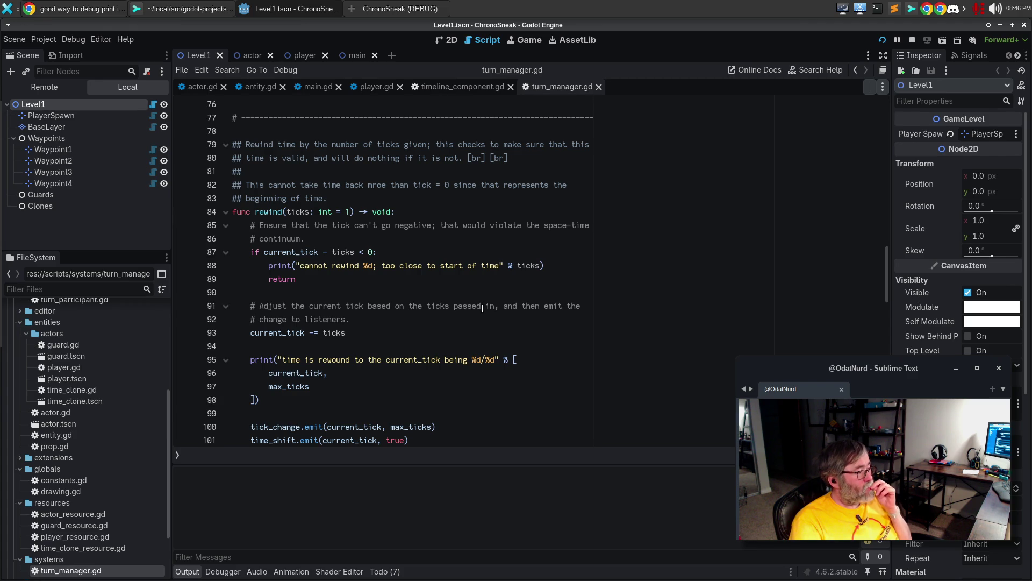
{"action": "scroll", "coordinate": [482, 308], "scroll_direction": "down", "scroll_amount": 8}
Review the remainder of turn_manager.gd, then switch to actor.gd
{"action": "left_click", "coordinate": [490, 306]}
{"action": "key", "text": "ctrl+a"}
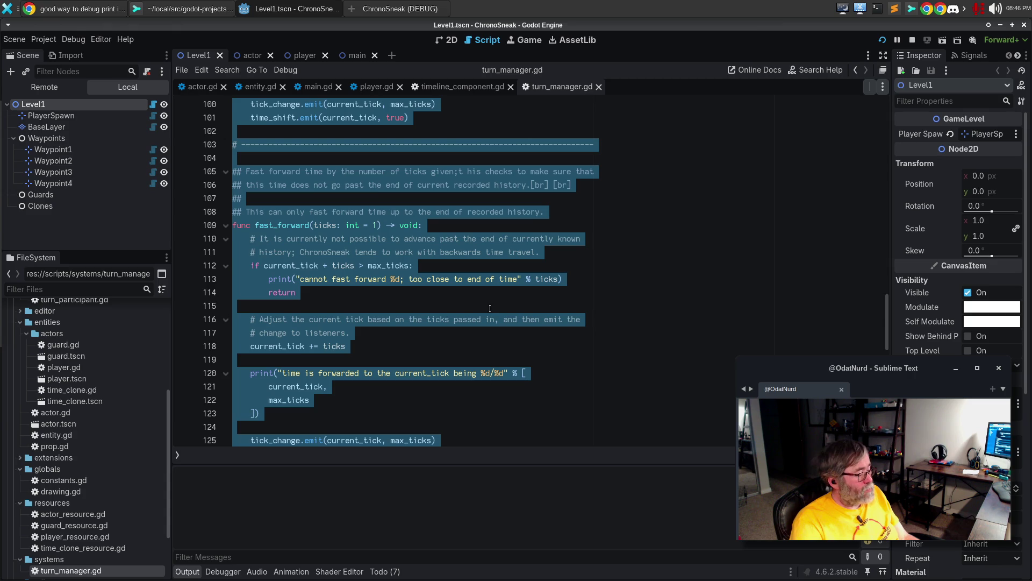
{"action": "left_click", "coordinate": [499, 303]}
{"action": "scroll", "coordinate": [503, 306], "scroll_direction": "down", "scroll_amount": 5}
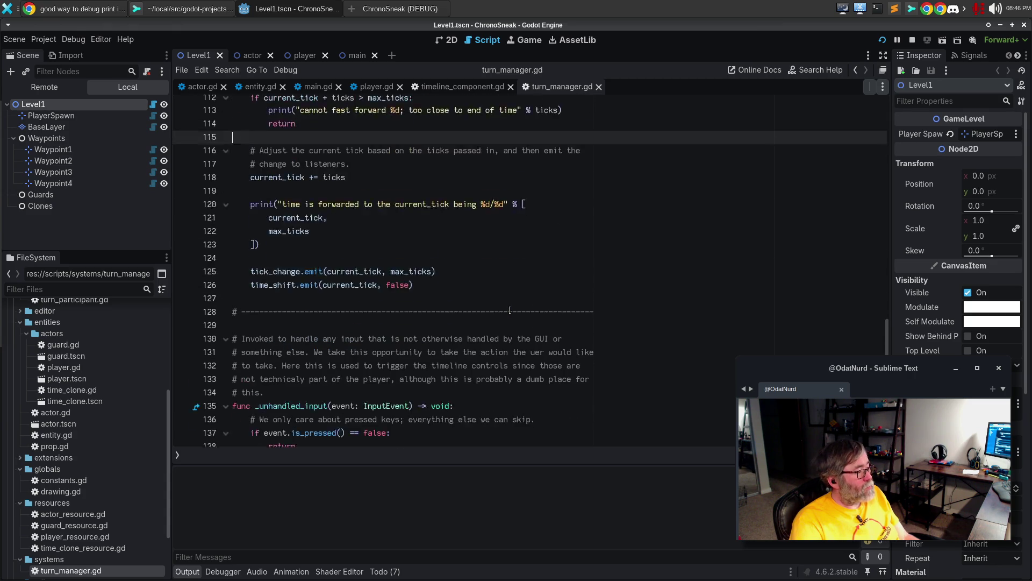
{"action": "scroll", "coordinate": [509, 310], "scroll_direction": "down", "scroll_amount": 1}
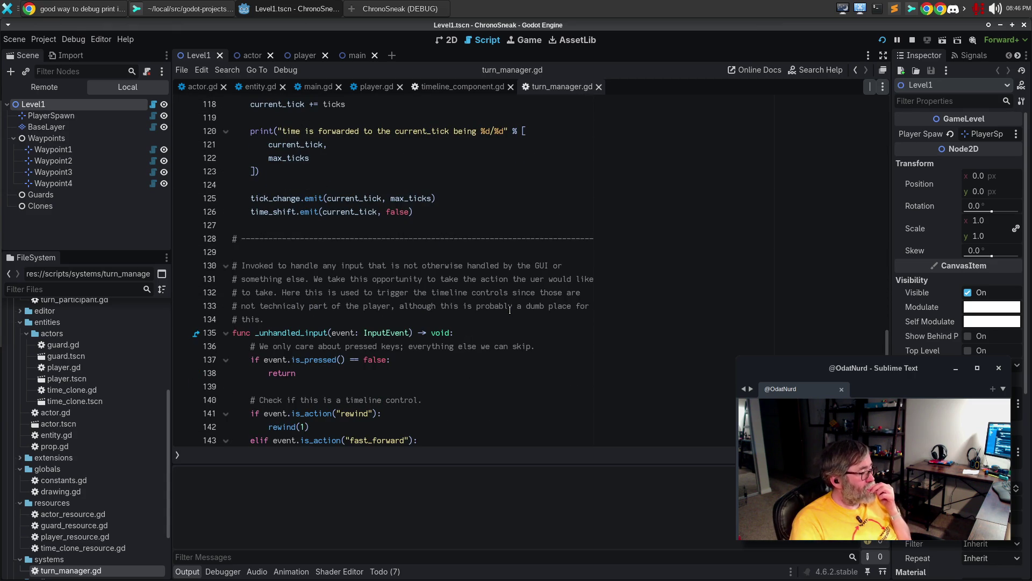
{"action": "scroll", "coordinate": [510, 310], "scroll_direction": "down", "scroll_amount": 2}
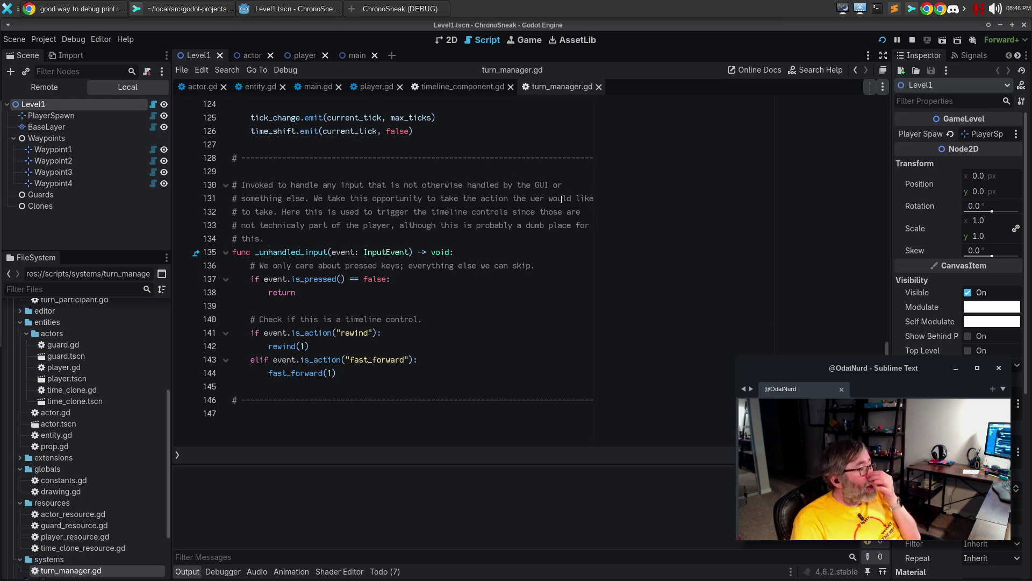
{"action": "left_click", "coordinate": [199, 87]}
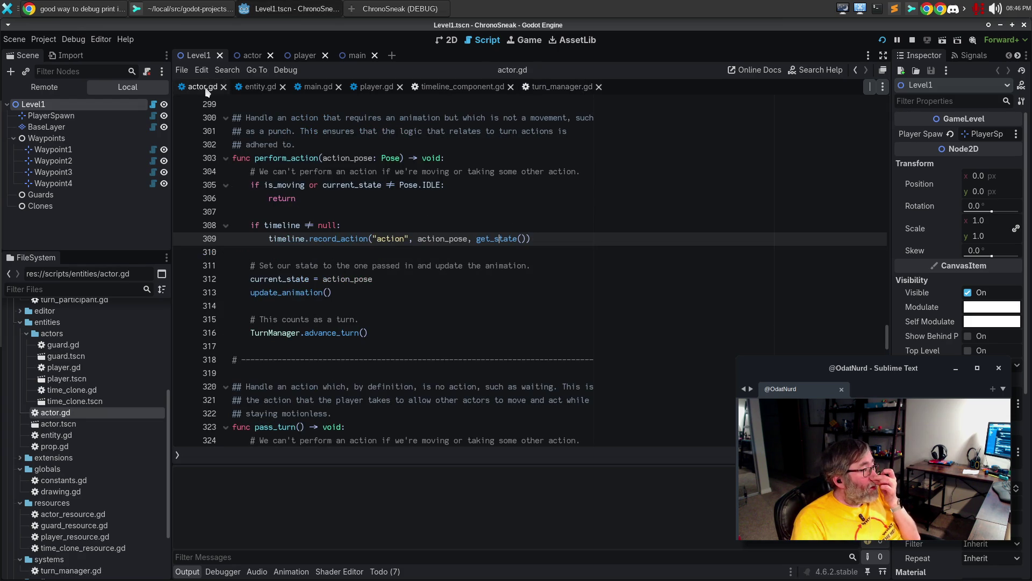
Review actor.gd around the else: branch on line 151, then return to timeline_component.gd
{"action": "scroll", "coordinate": [523, 229], "scroll_direction": "up", "scroll_amount": 20}
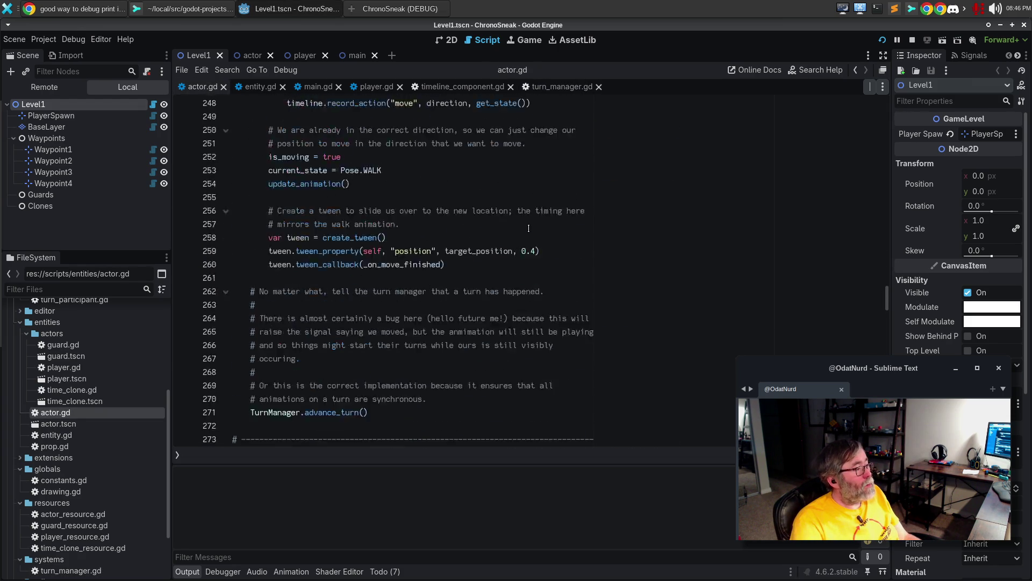
{"action": "scroll", "coordinate": [526, 217], "scroll_direction": "up", "scroll_amount": 9}
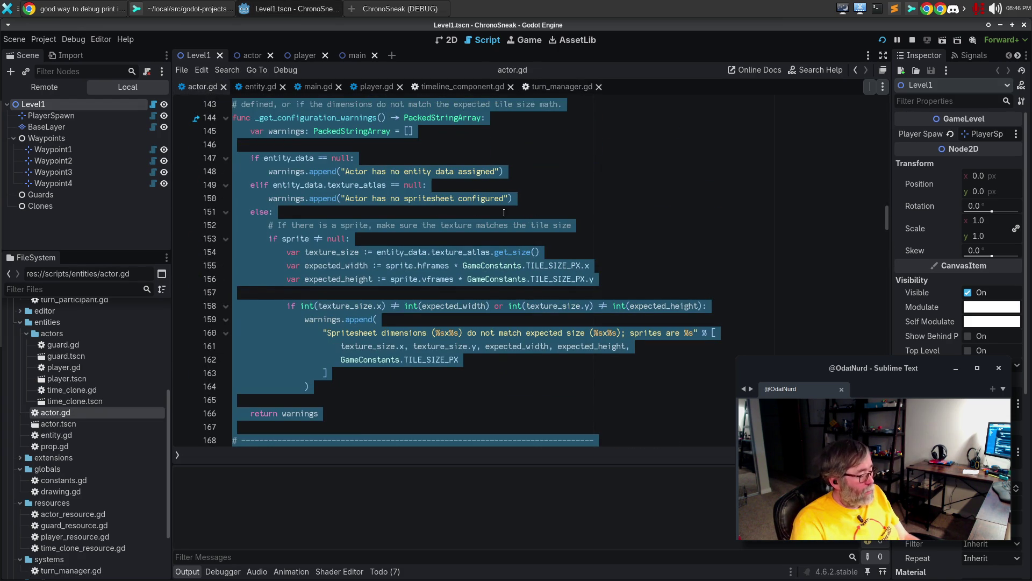
{"action": "left_click", "coordinate": [437, 211]}
{"action": "scroll", "coordinate": [436, 212], "scroll_direction": "up", "scroll_amount": 4}
{"action": "scroll", "coordinate": [438, 212], "scroll_direction": "up", "scroll_amount": 20}
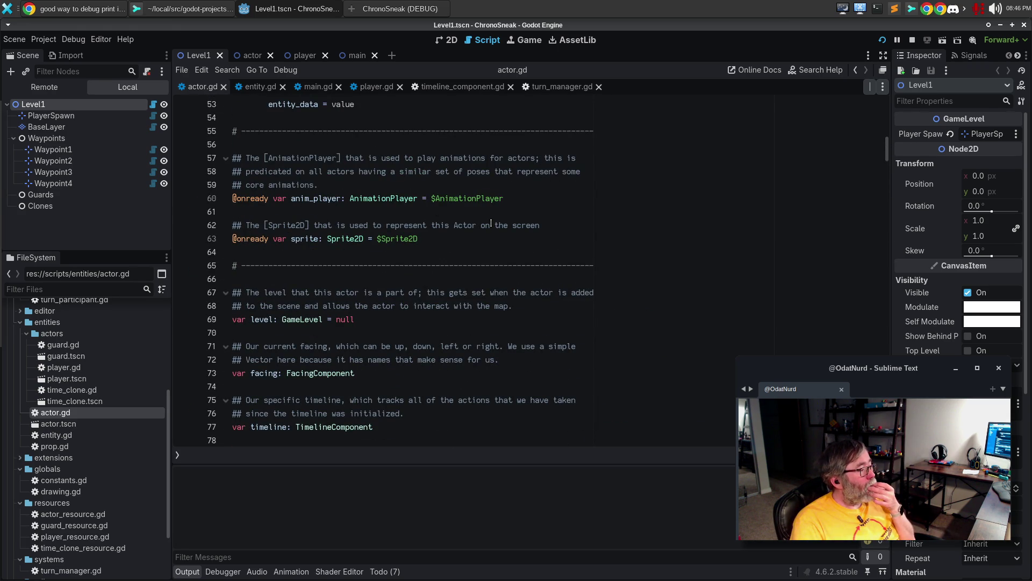
{"action": "scroll", "coordinate": [491, 223], "scroll_direction": "down", "scroll_amount": 20}
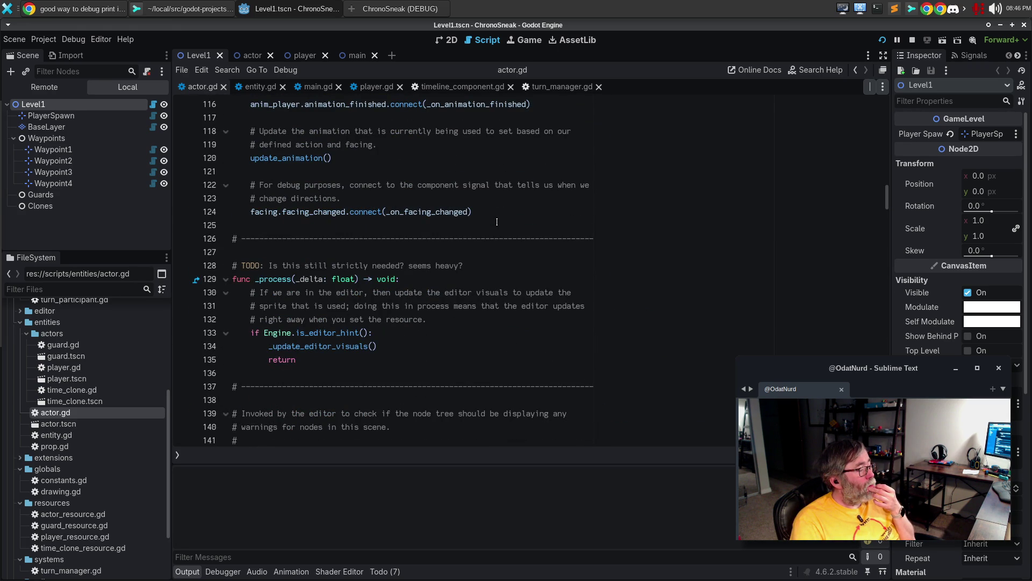
{"action": "scroll", "coordinate": [497, 222], "scroll_direction": "down", "scroll_amount": 10}
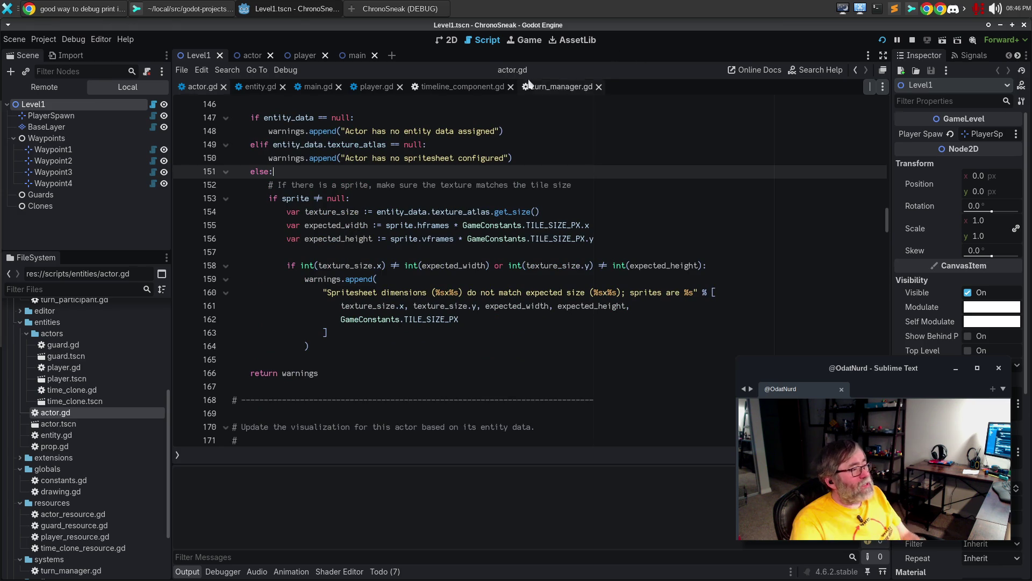
{"action": "left_click", "coordinate": [478, 86]}
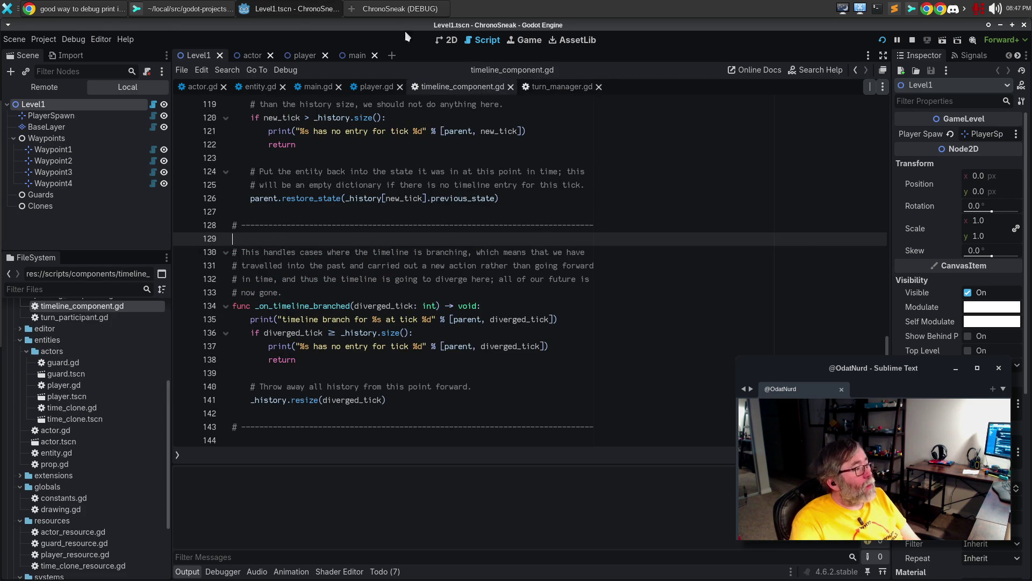
In the ChronoSneak game window, move the player down one tile to reach Global Time 2/2
{"action": "left_click", "coordinate": [389, 15]}
{"action": "left_click_drag", "start_coordinate": [417, 23], "coordinate": [428, 24]}
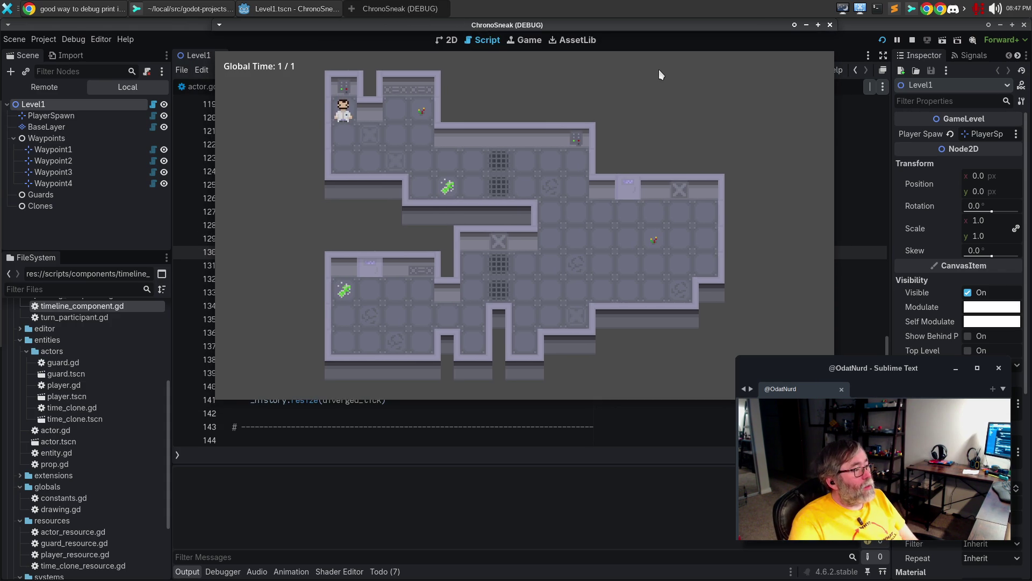
{"action": "key", "text": "Down"}
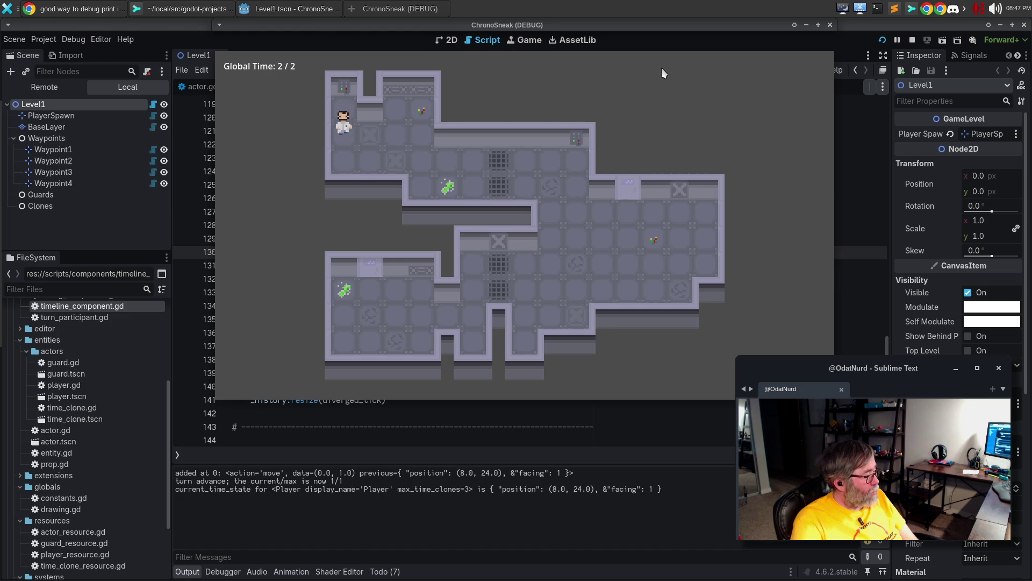
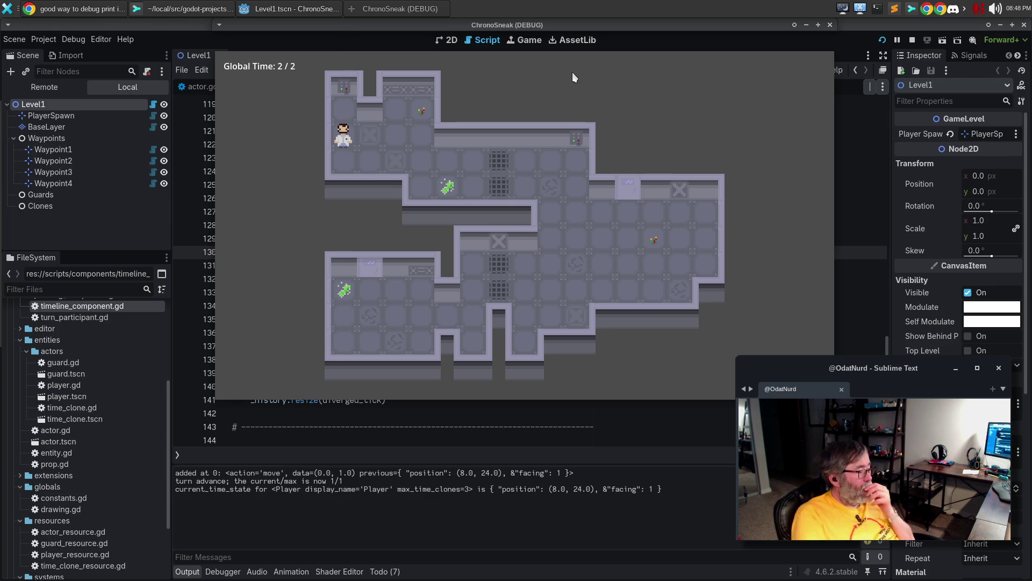
In the running game, move the player down one tile, then rewind time twice to the first turn
{"action": "key", "text": "Down"}
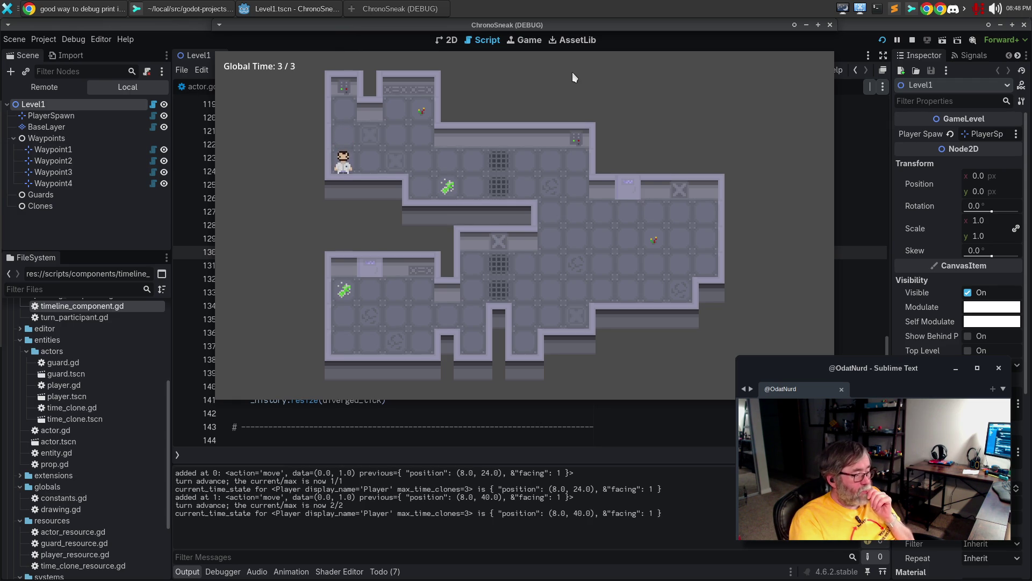
{"action": "key", "text": "z"}
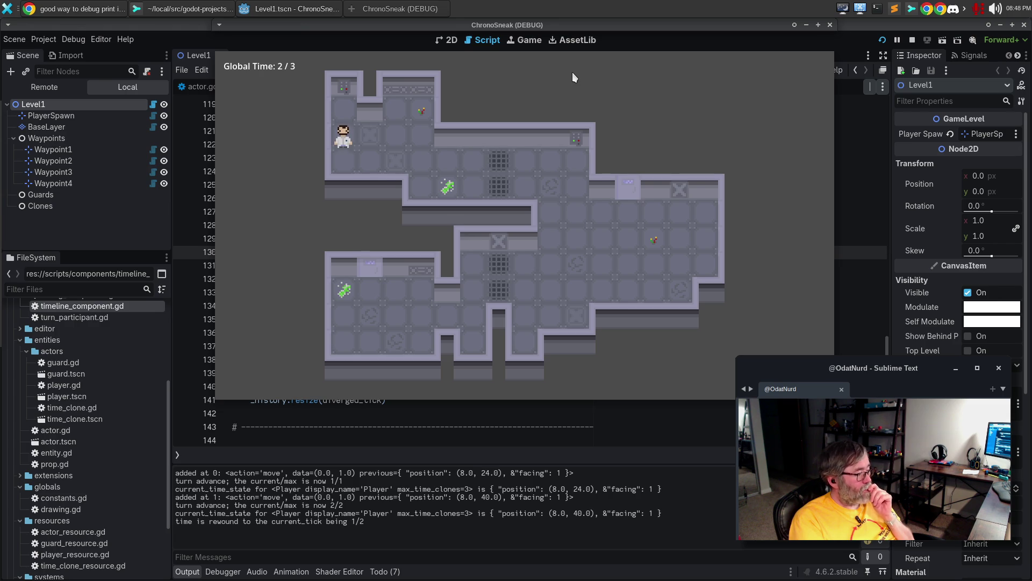
{"action": "key", "text": "z"}
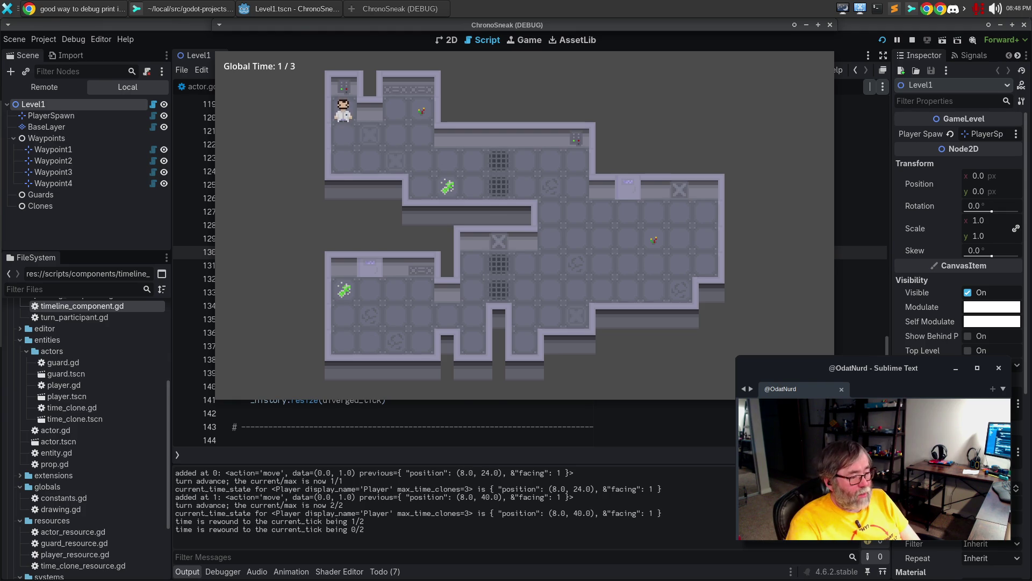
Step time forward one turn, then fast-forward to the latest turn, Global Time 3/3
{"action": "left_click", "coordinate": [392, 10]}
{"action": "left_click", "coordinate": [392, 10]}
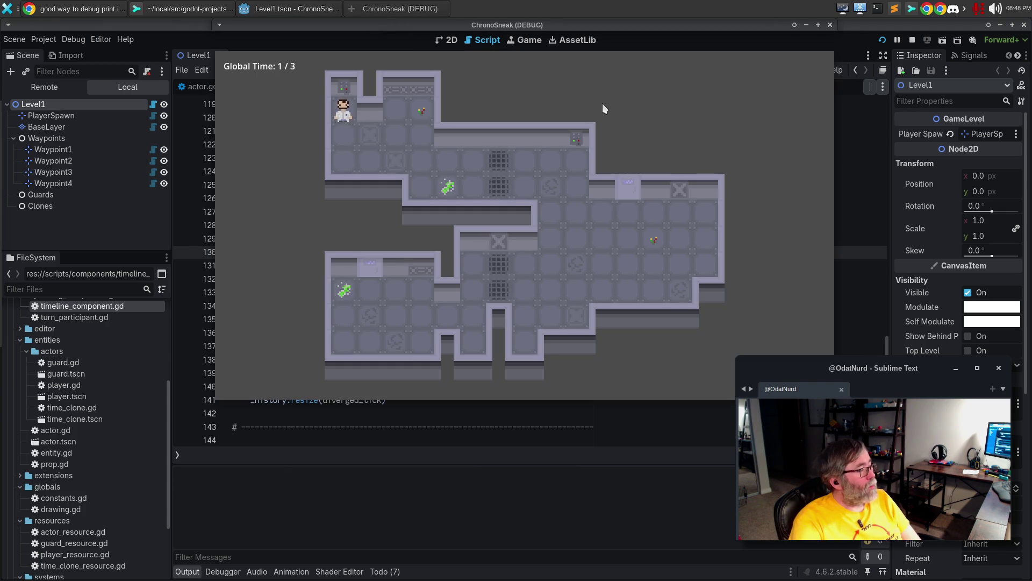
{"action": "key", "text": "Down"}
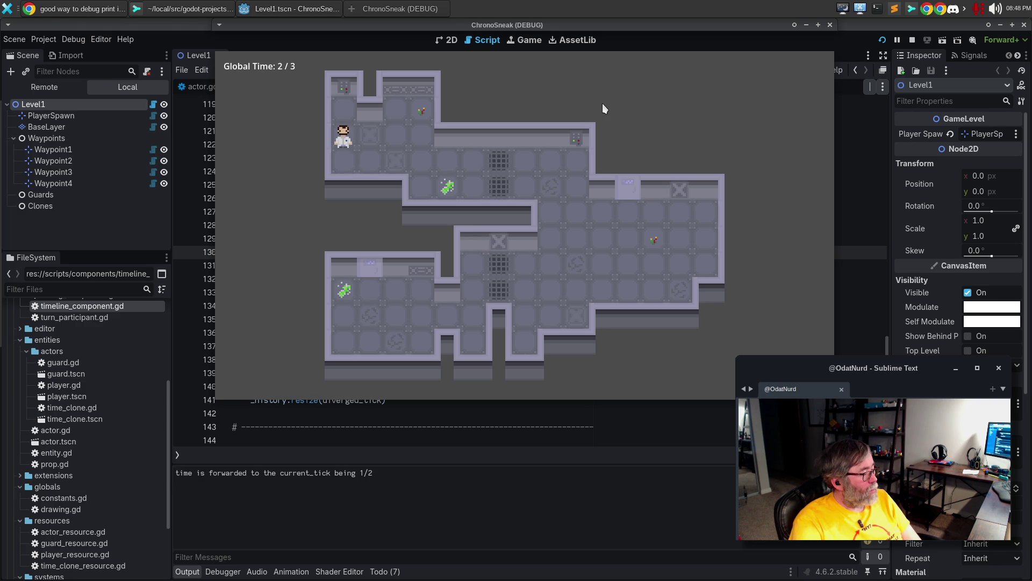
{"action": "key", "text": "space"}
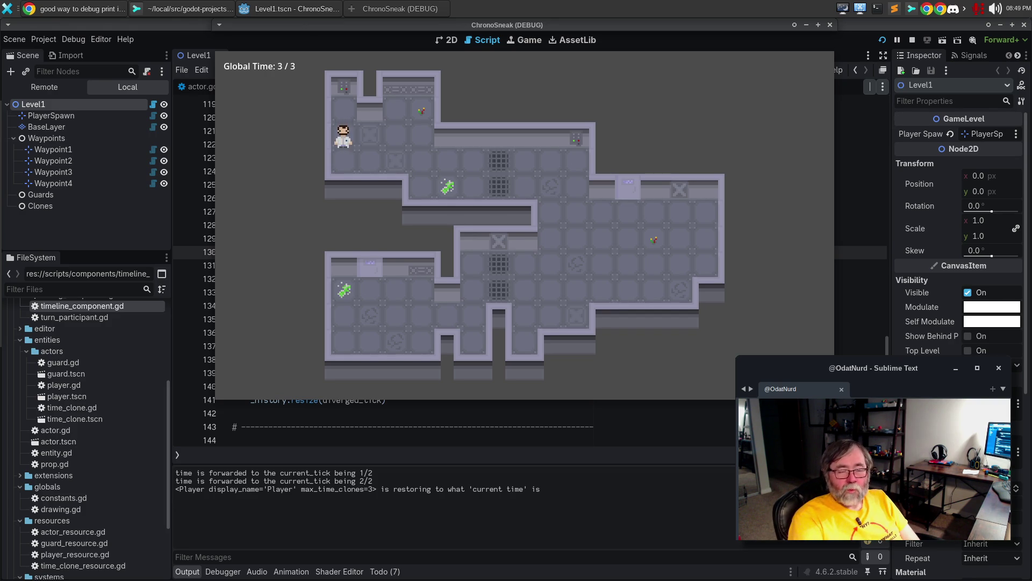
Glance at the script editor, bring the game back, and close the running ChronoSneak window
{"action": "left_click", "coordinate": [830, 25]}
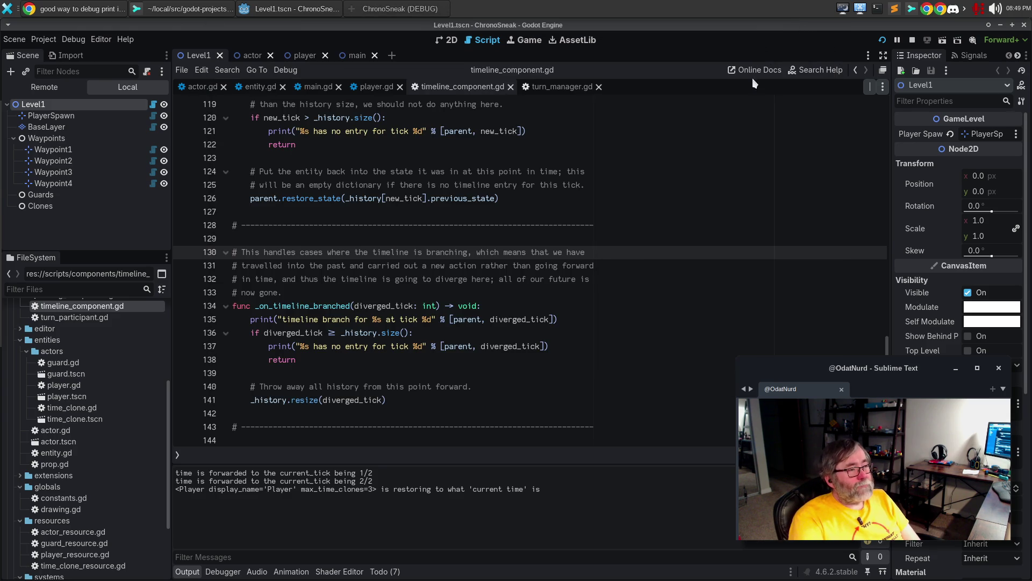
{"action": "left_click", "coordinate": [365, 7]}
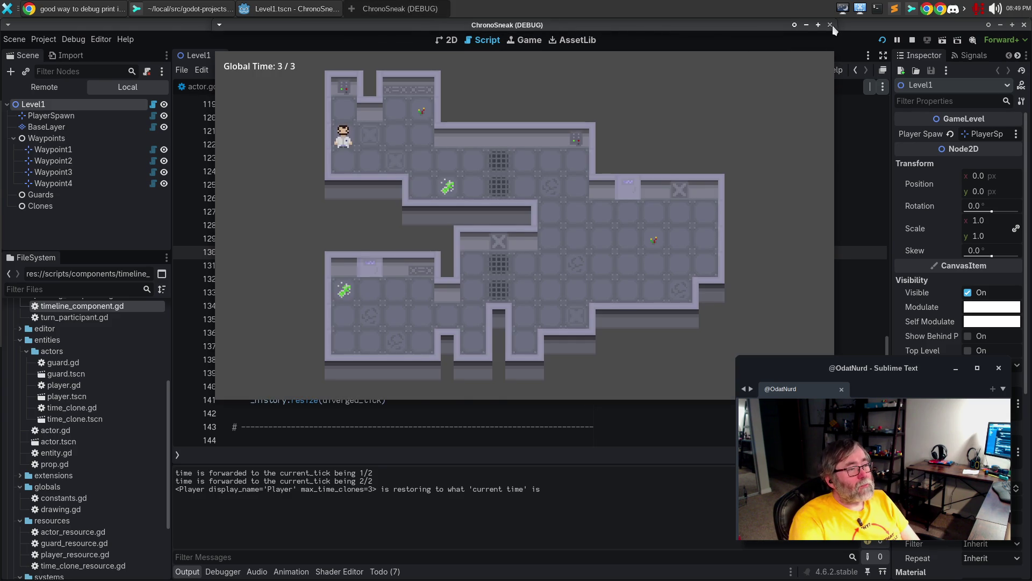
{"action": "left_click", "coordinate": [831, 25]}
Stop the debug session, open actor.gd, and scroll down to process_movement_input
{"action": "key", "text": "Up"}
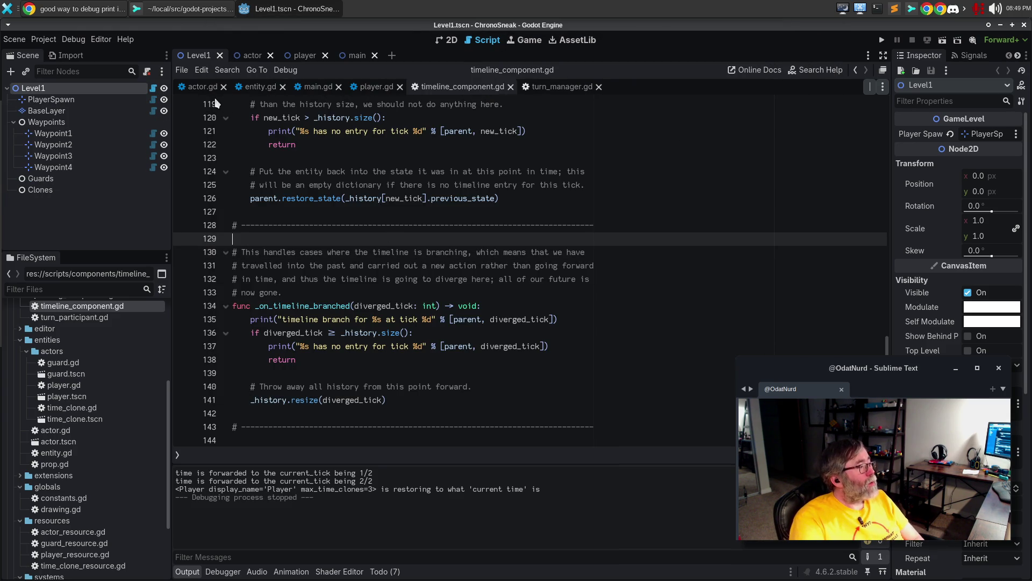
{"action": "left_click", "coordinate": [203, 86]}
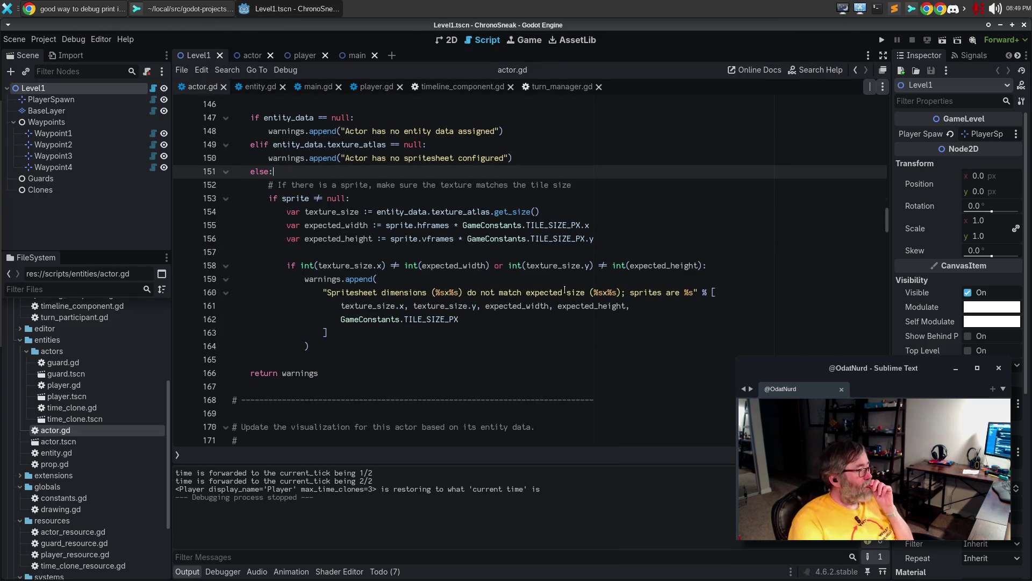
{"action": "scroll", "coordinate": [564, 291], "scroll_direction": "up", "scroll_amount": 5}
{"action": "scroll", "coordinate": [565, 291], "scroll_direction": "up", "scroll_amount": 7}
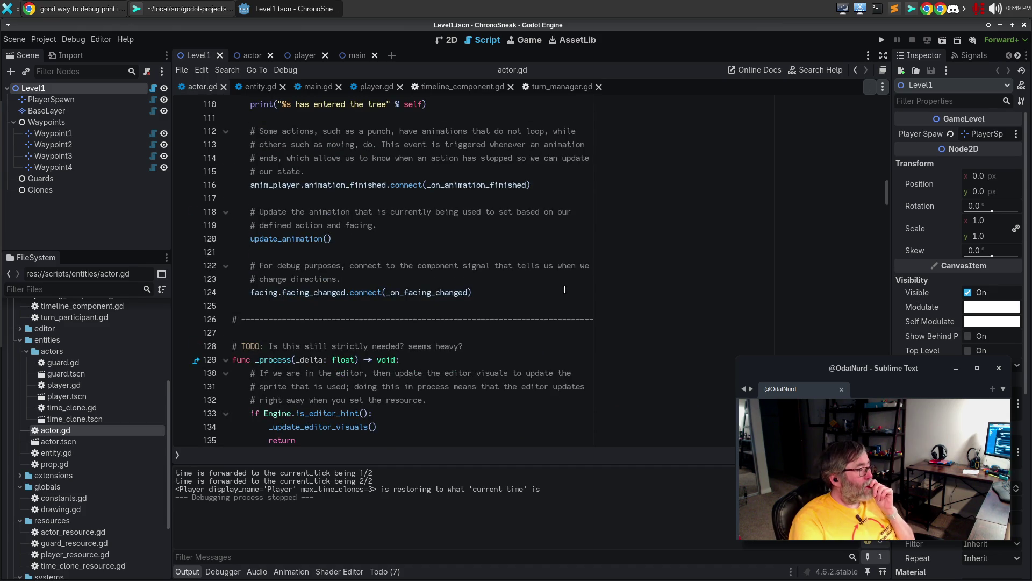
{"action": "scroll", "coordinate": [573, 280], "scroll_direction": "down", "scroll_amount": 3}
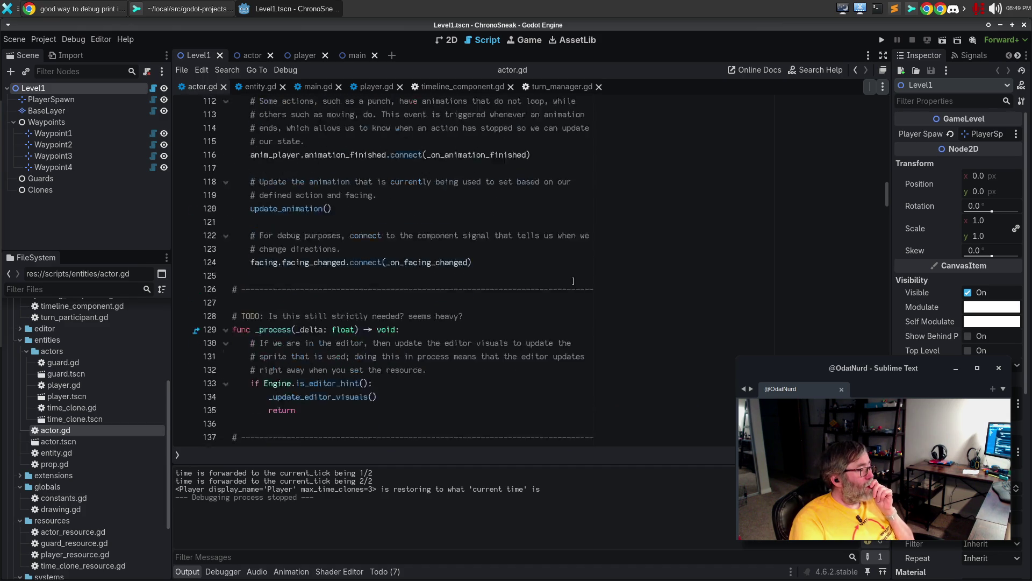
{"action": "scroll", "coordinate": [577, 273], "scroll_direction": "down", "scroll_amount": 14}
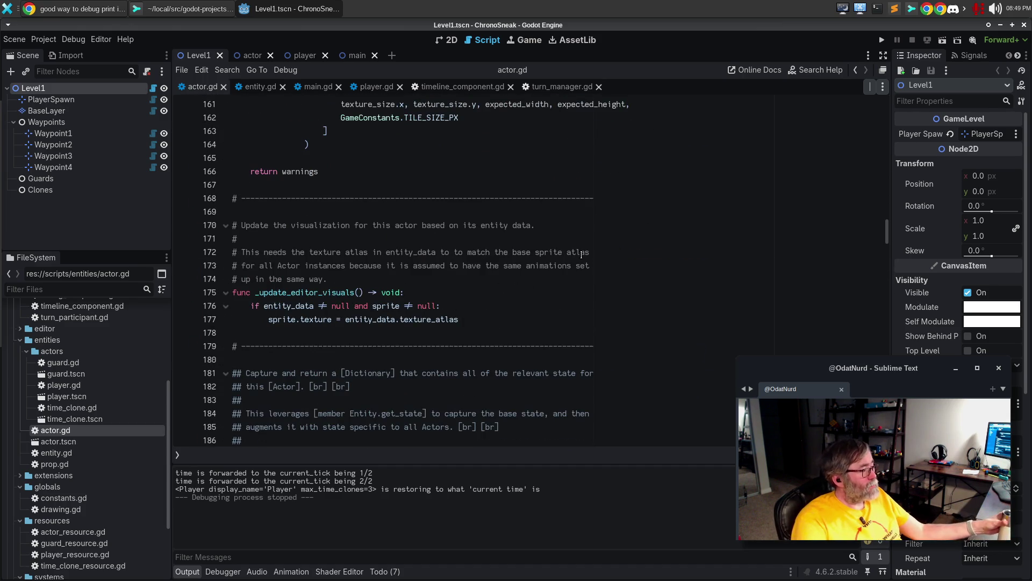
{"action": "scroll", "coordinate": [580, 258], "scroll_direction": "down", "scroll_amount": 3}
{"action": "scroll", "coordinate": [565, 285], "scroll_direction": "down", "scroll_amount": 5}
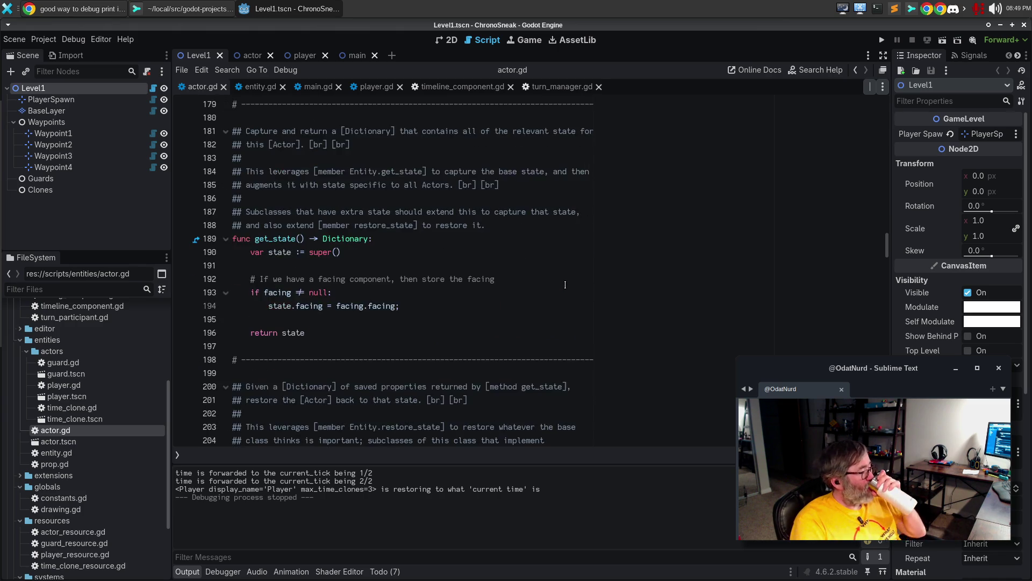
{"action": "scroll", "coordinate": [566, 279], "scroll_direction": "down", "scroll_amount": 4}
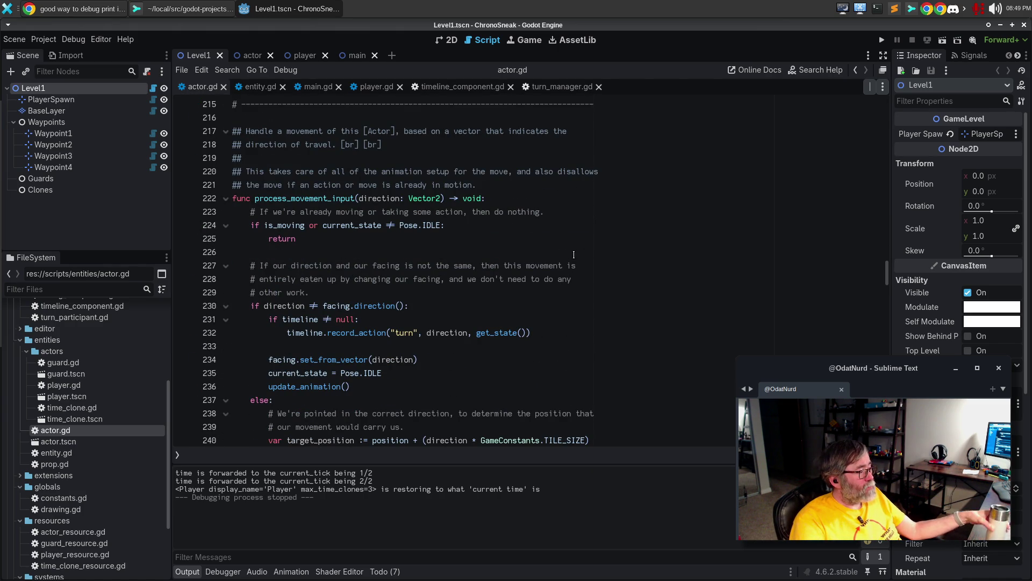
Review the turn-recording code: lines 232, 236, 240, the timeline check on 247, and move recording on 248
{"action": "left_click", "coordinate": [385, 389]}
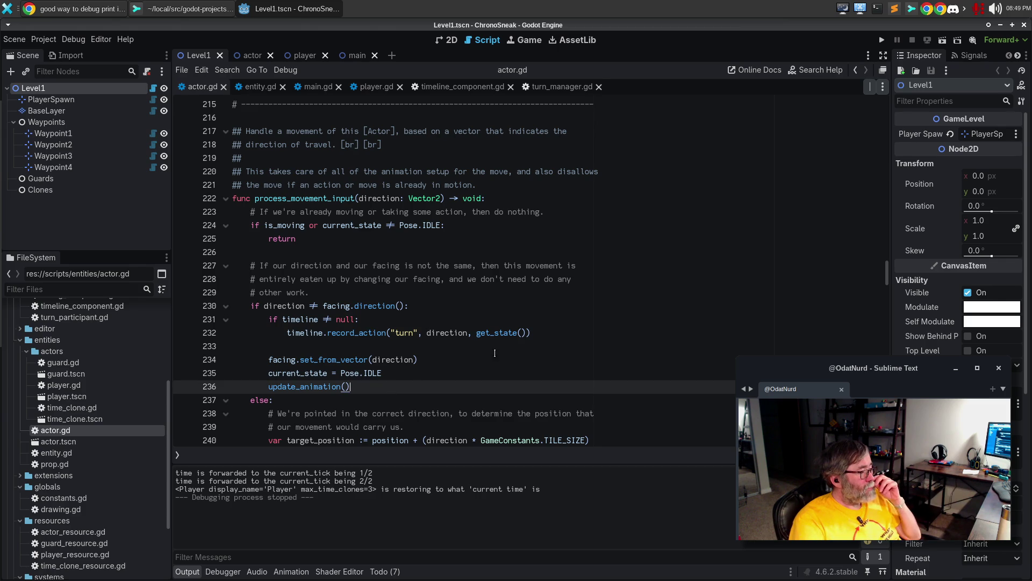
{"action": "left_click", "coordinate": [543, 332]}
{"action": "scroll", "coordinate": [545, 331], "scroll_direction": "down", "scroll_amount": 4}
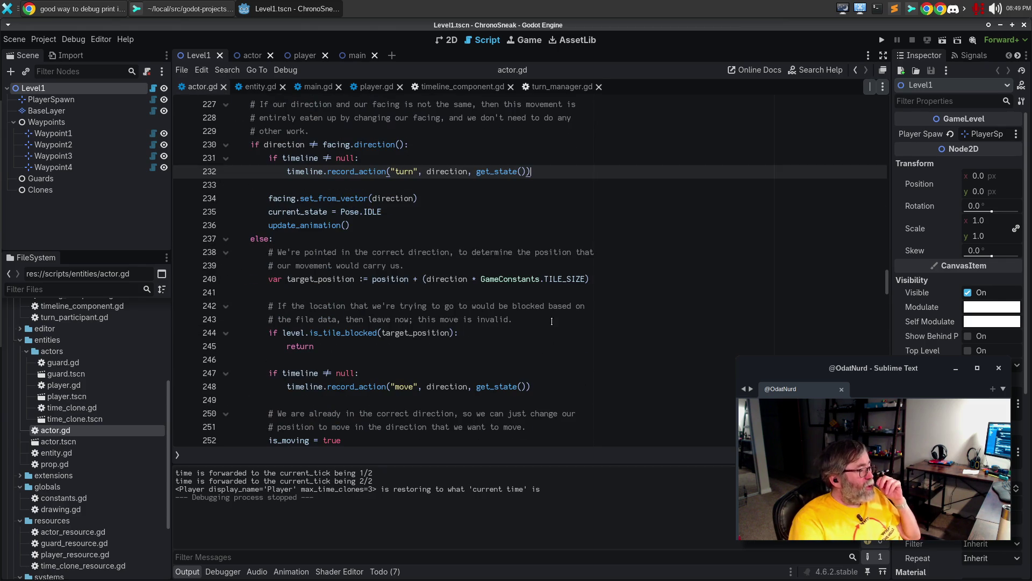
{"action": "left_click", "coordinate": [621, 275]}
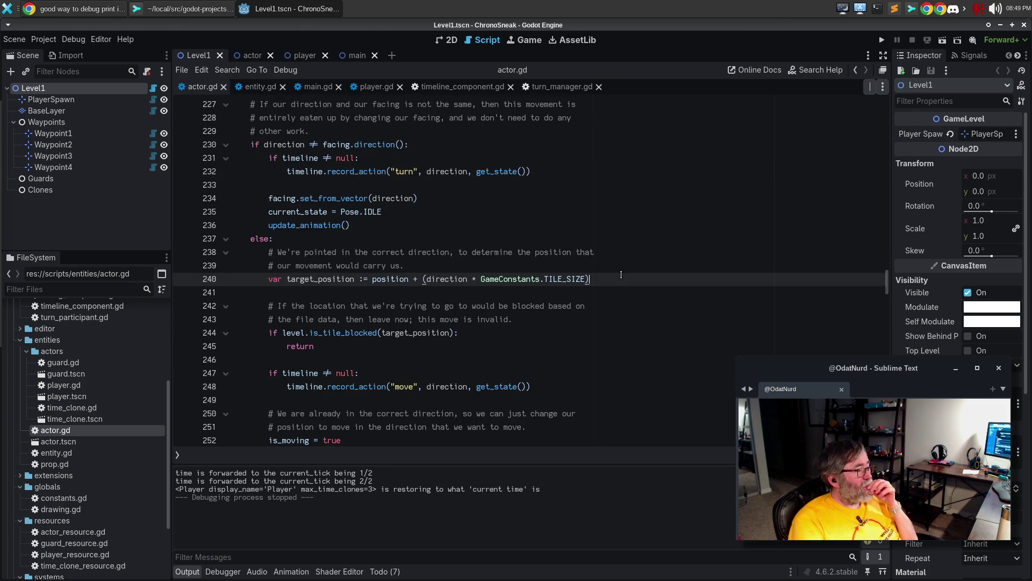
{"action": "left_click", "coordinate": [534, 362]}
{"action": "left_click", "coordinate": [555, 375]}
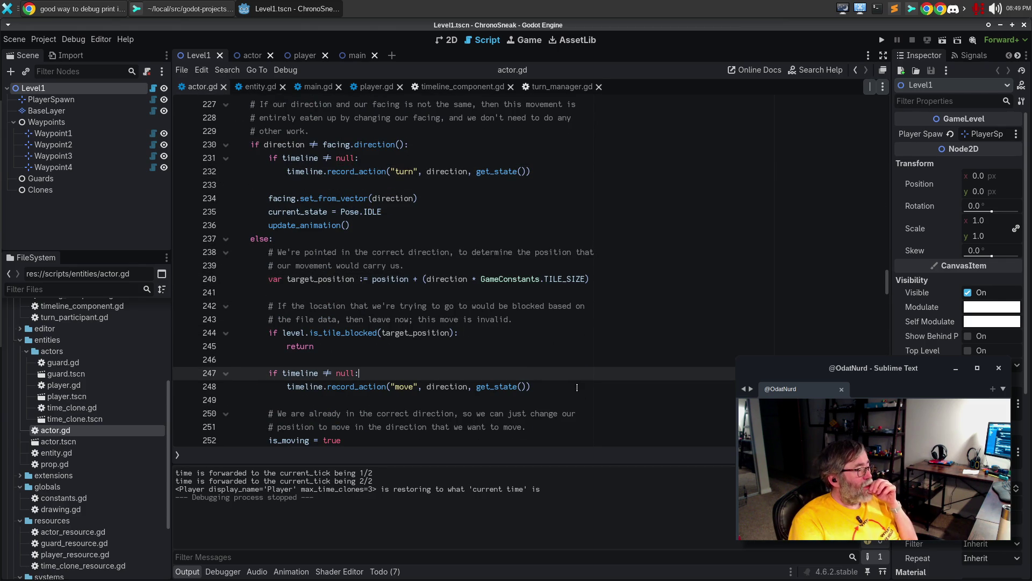
{"action": "left_click", "coordinate": [577, 387]}
Review the update_animation call on line 254 and the movement tween and its callback on lines 258–260
{"action": "scroll", "coordinate": [579, 381], "scroll_direction": "down", "scroll_amount": 2}
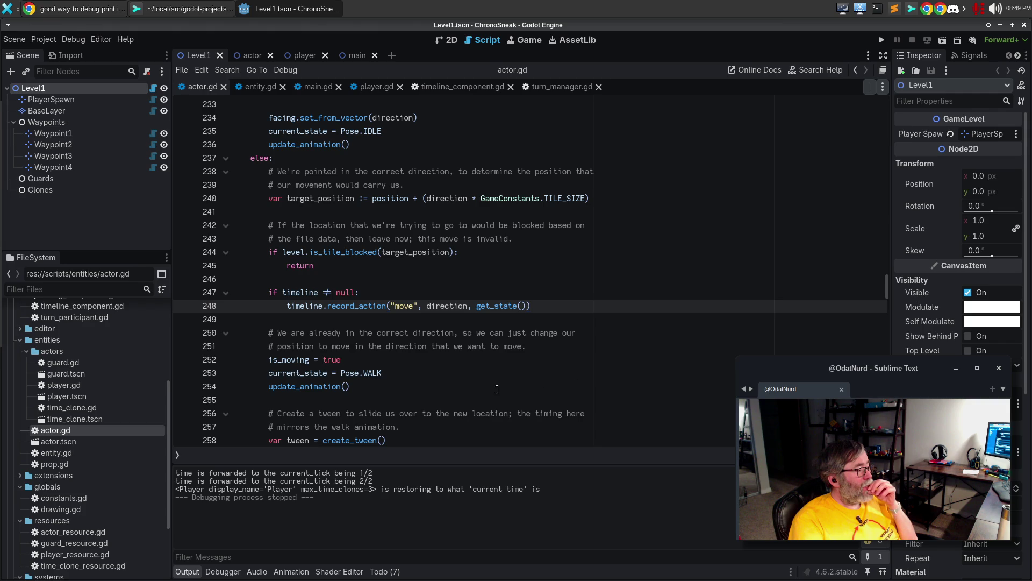
{"action": "left_click", "coordinate": [406, 389]}
{"action": "scroll", "coordinate": [443, 362], "scroll_direction": "down", "scroll_amount": 2}
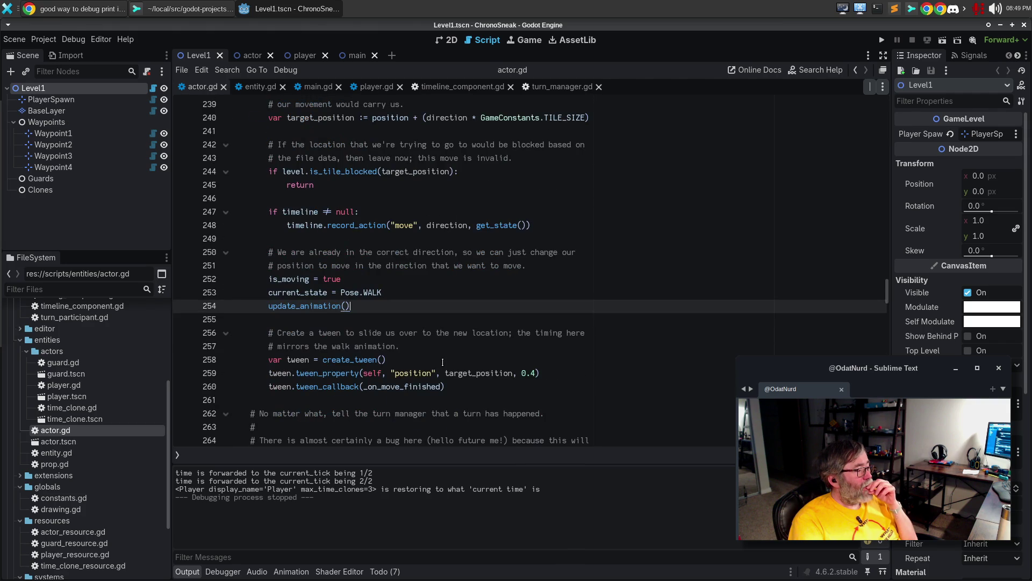
{"action": "left_click", "coordinate": [426, 357]}
{"action": "left_click", "coordinate": [461, 374]}
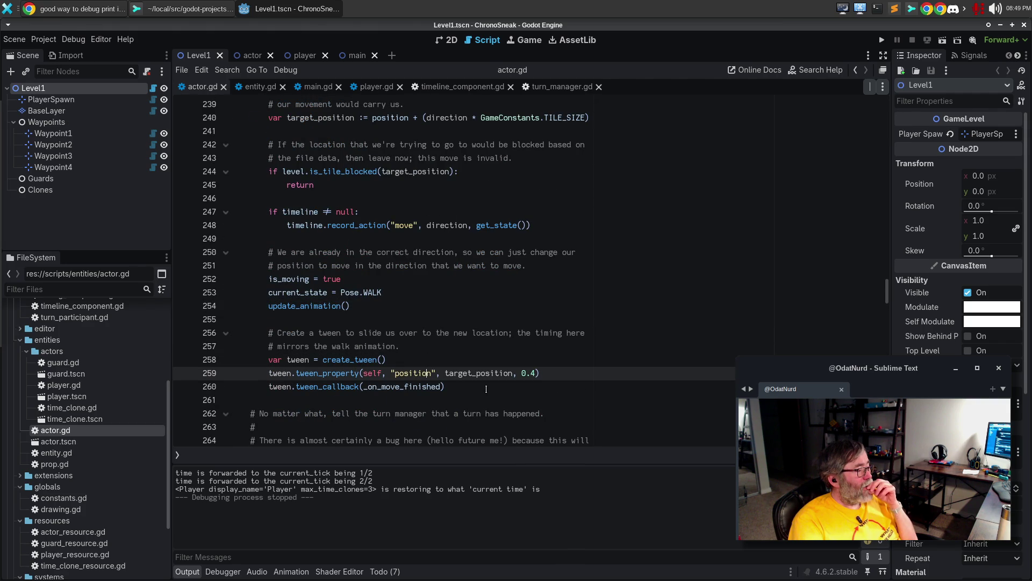
{"action": "left_click", "coordinate": [484, 388]}
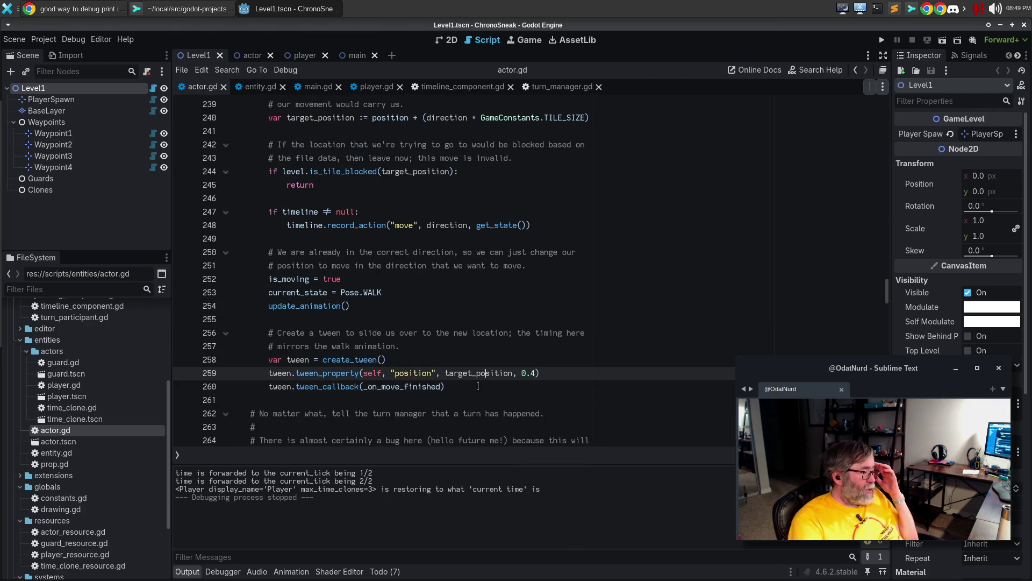
{"action": "scroll", "coordinate": [486, 389], "scroll_direction": "down", "scroll_amount": 3}
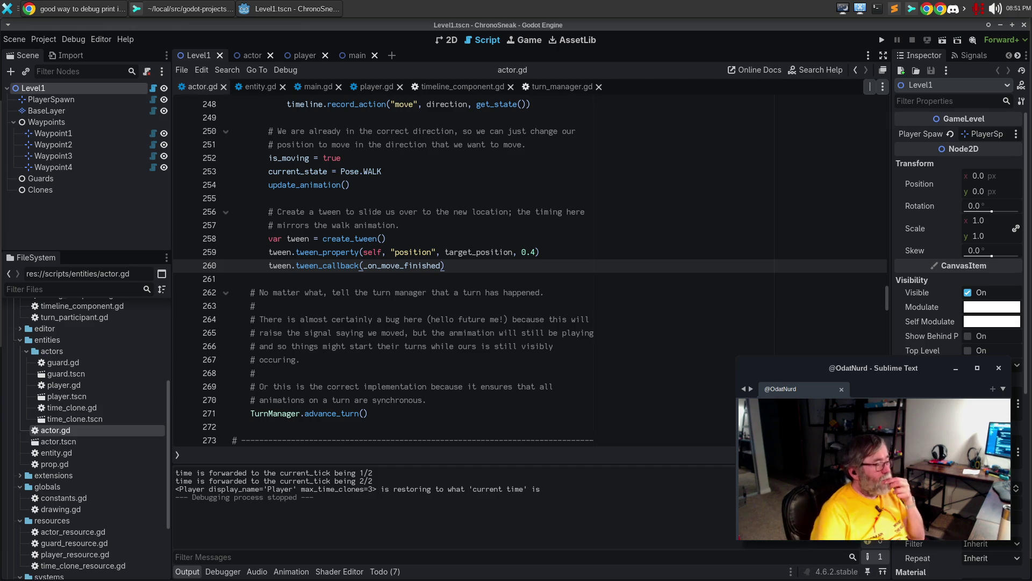
Select the TurnManager.advance_turn call and step through its occurrences with F3, reaching pass_turn
{"action": "scroll", "coordinate": [795, 262], "scroll_direction": "up", "scroll_amount": 10}
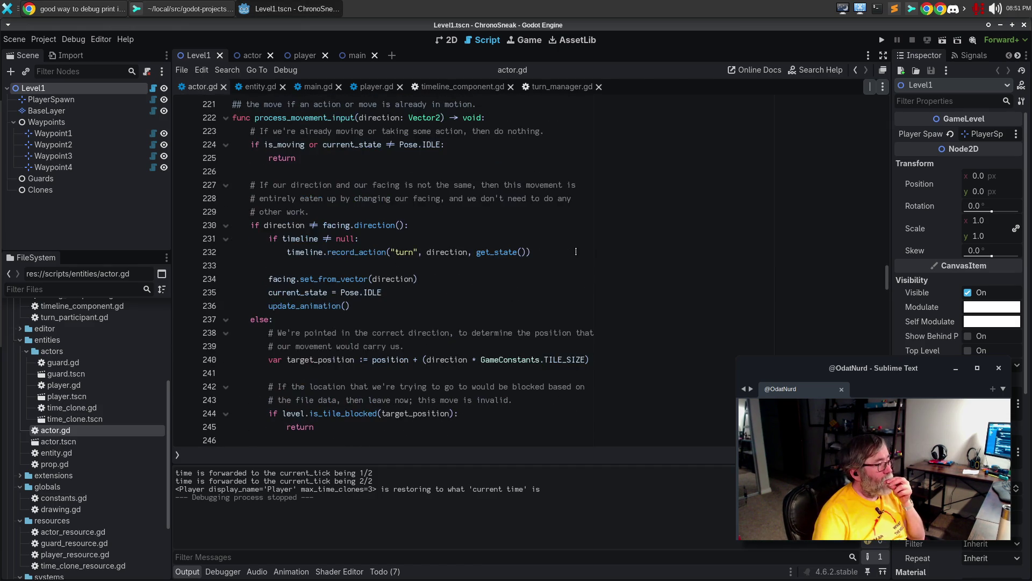
{"action": "scroll", "coordinate": [575, 251], "scroll_direction": "down", "scroll_amount": 10}
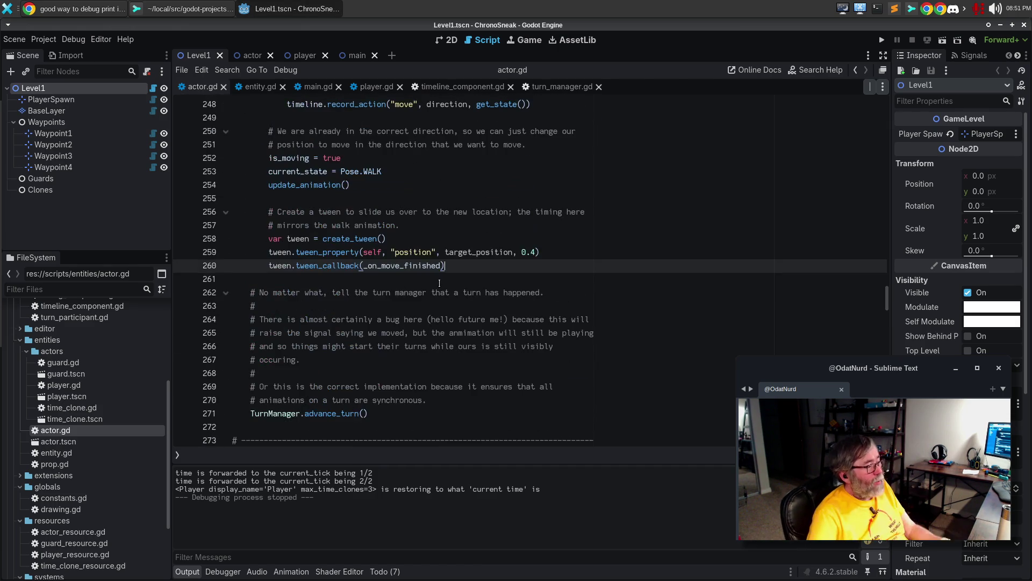
{"action": "left_click", "coordinate": [323, 414]}
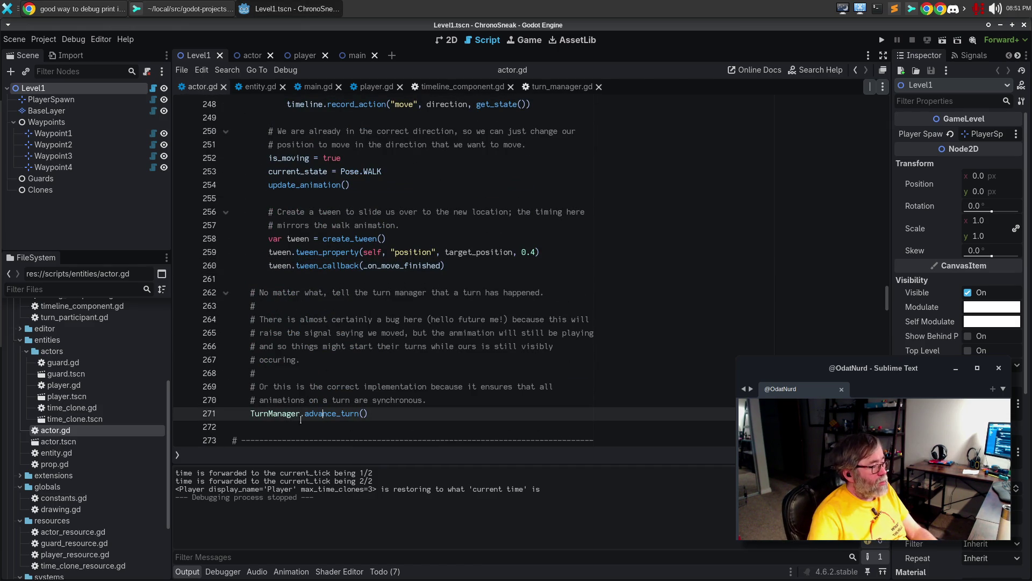
{"action": "left_click_drag", "start_coordinate": [252, 414], "coordinate": [358, 413]}
{"action": "key", "text": "F3"}
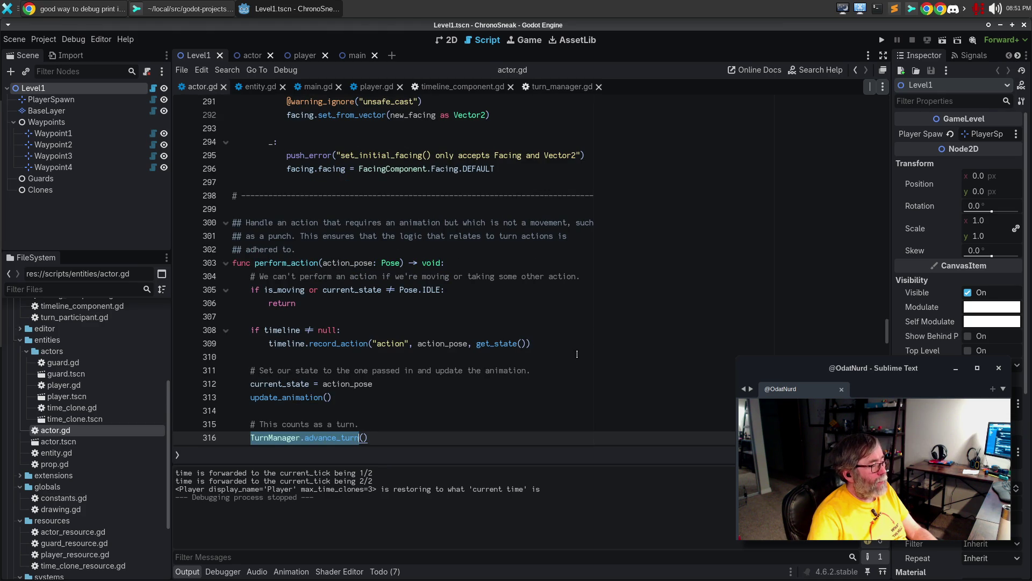
{"action": "scroll", "coordinate": [577, 354], "scroll_direction": "down", "scroll_amount": 2}
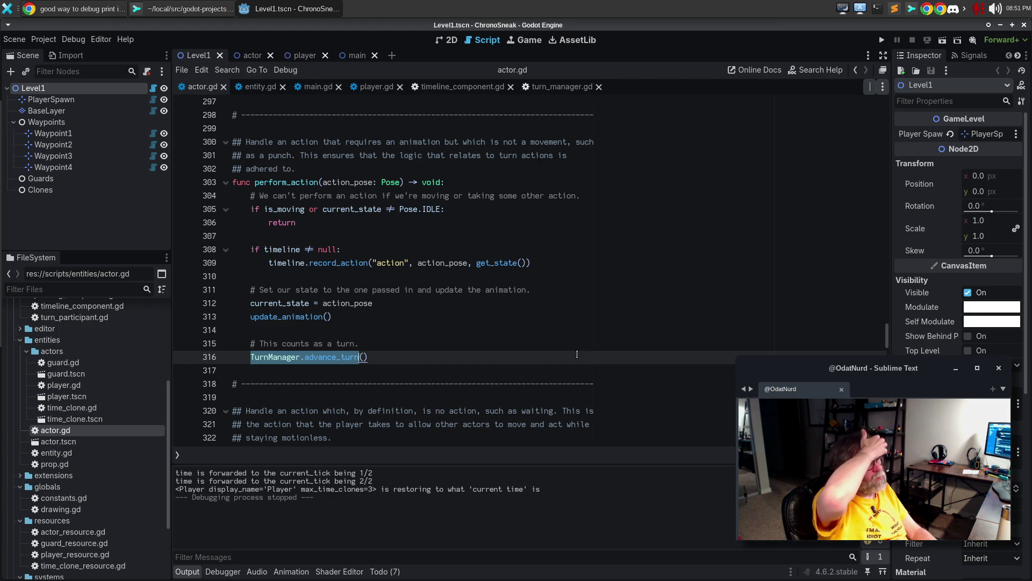
{"action": "scroll", "coordinate": [577, 354], "scroll_direction": "down", "scroll_amount": 4}
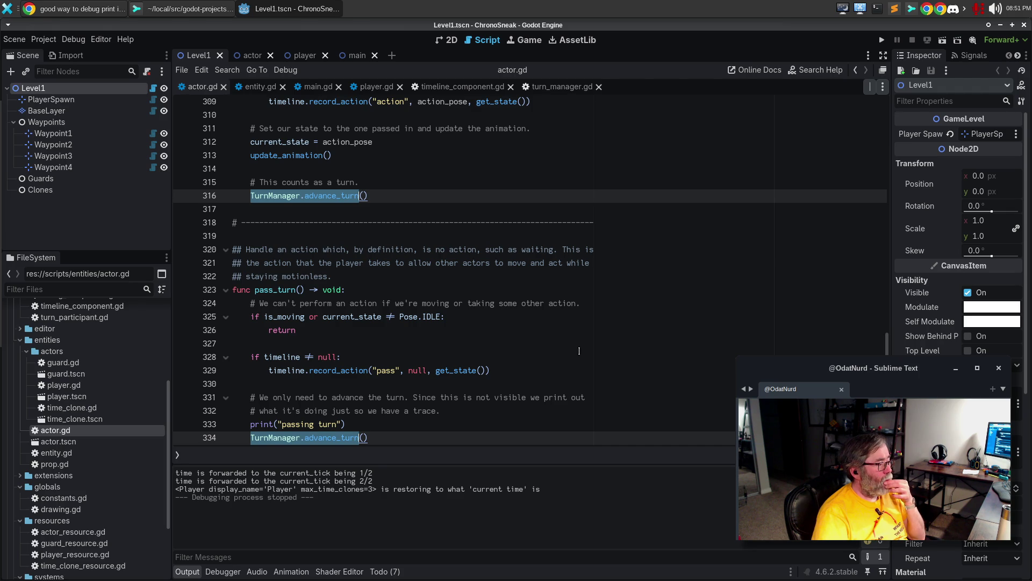
{"action": "key", "text": "F3"}
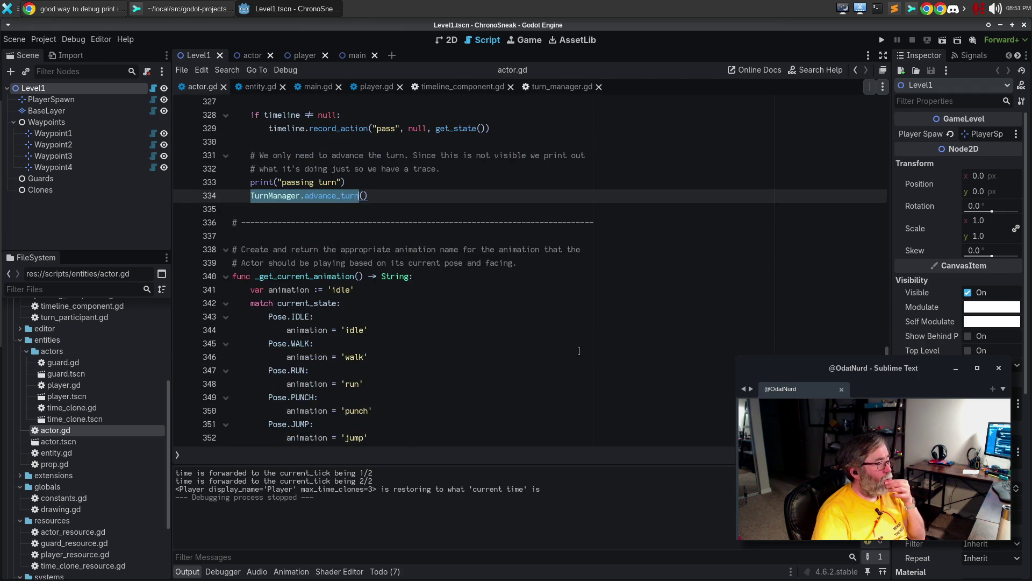
Select _on_move_finished and jump to its tween callback on line 260
{"action": "scroll", "coordinate": [579, 351], "scroll_direction": "down", "scroll_amount": 5}
{"action": "scroll", "coordinate": [580, 350], "scroll_direction": "down", "scroll_amount": 6}
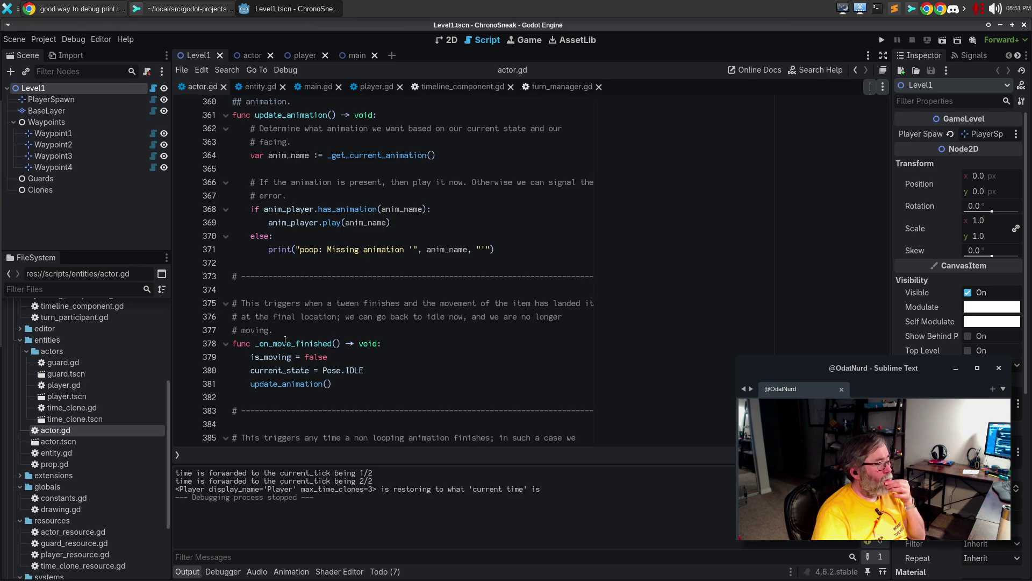
{"action": "left_click", "coordinate": [285, 343]}
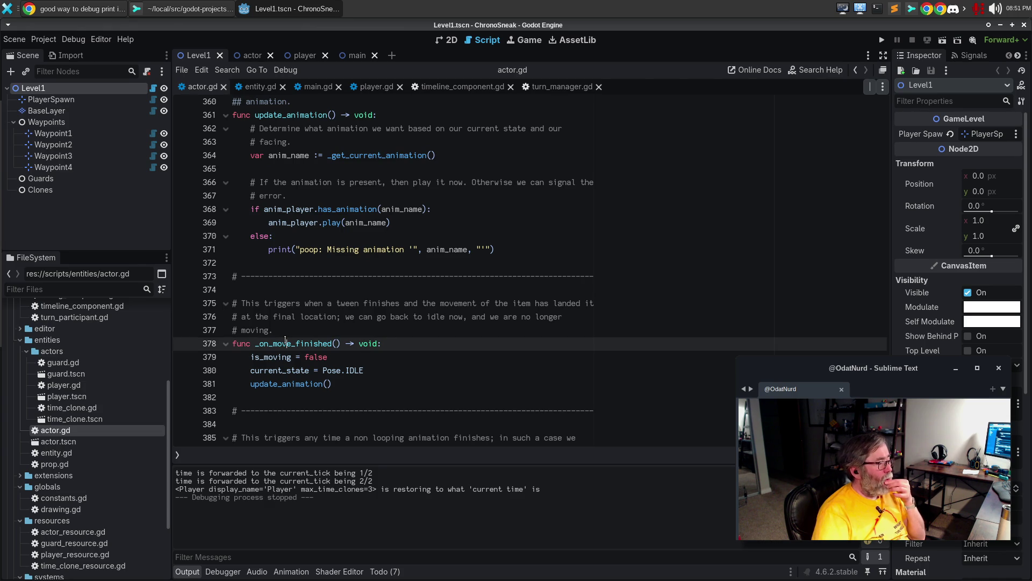
{"action": "double_click", "coordinate": [285, 344]}
{"action": "key", "text": "F3"}
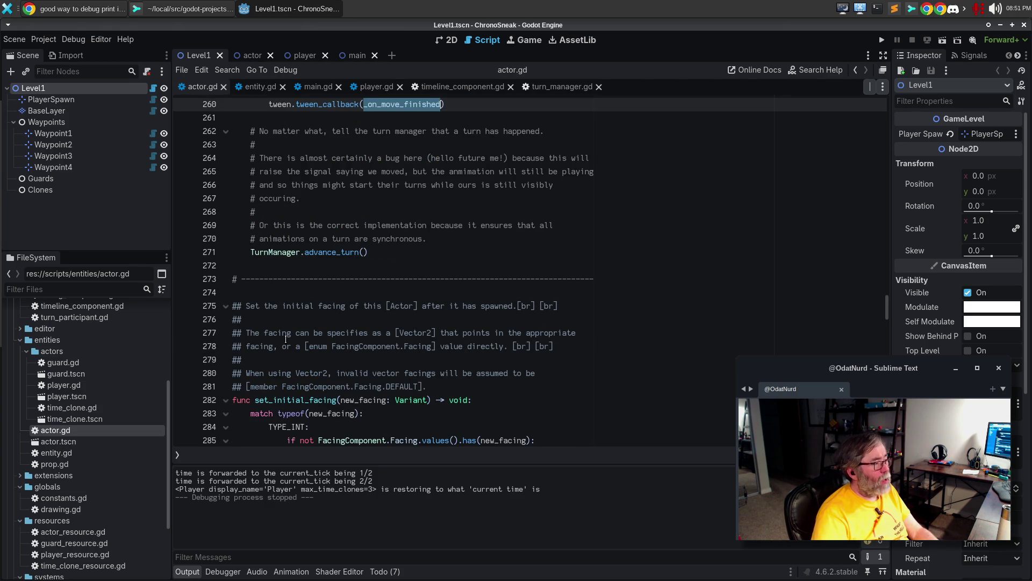
{"action": "scroll", "coordinate": [515, 355], "scroll_direction": "up", "scroll_amount": 5}
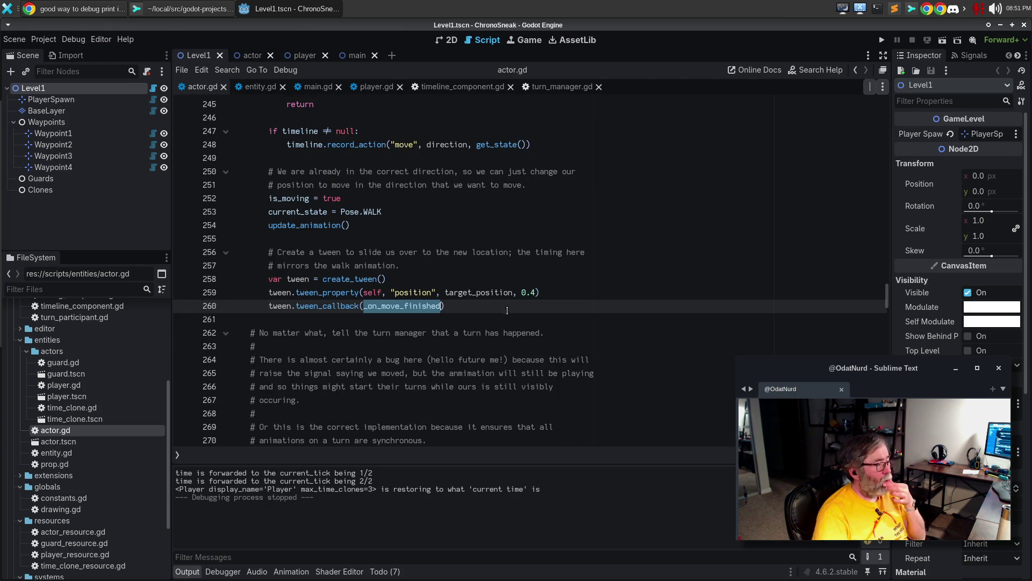
{"action": "left_click", "coordinate": [477, 307]}
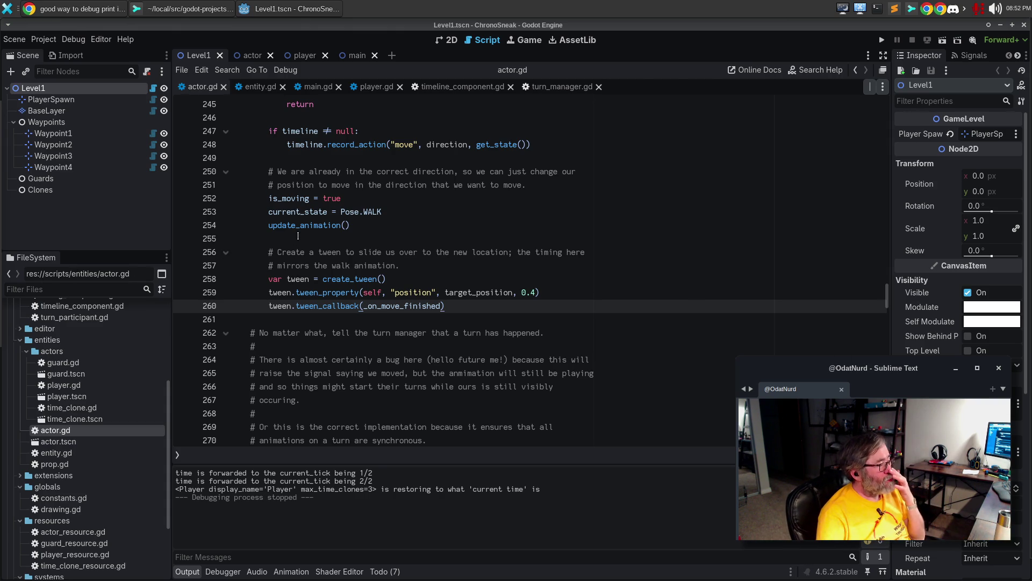
{"action": "scroll", "coordinate": [377, 209], "scroll_direction": "up", "scroll_amount": 8}
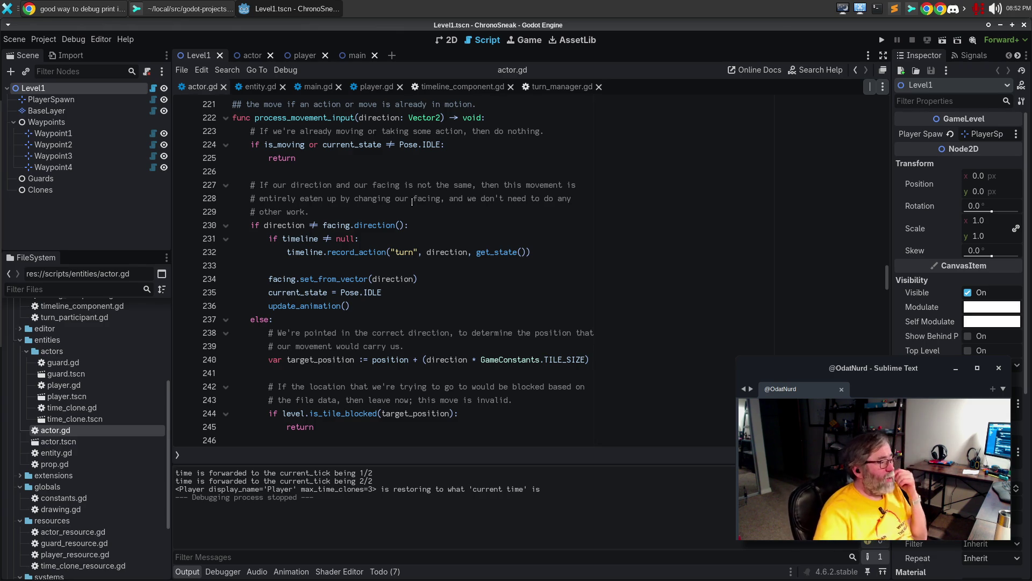
{"action": "left_click", "coordinate": [433, 300]}
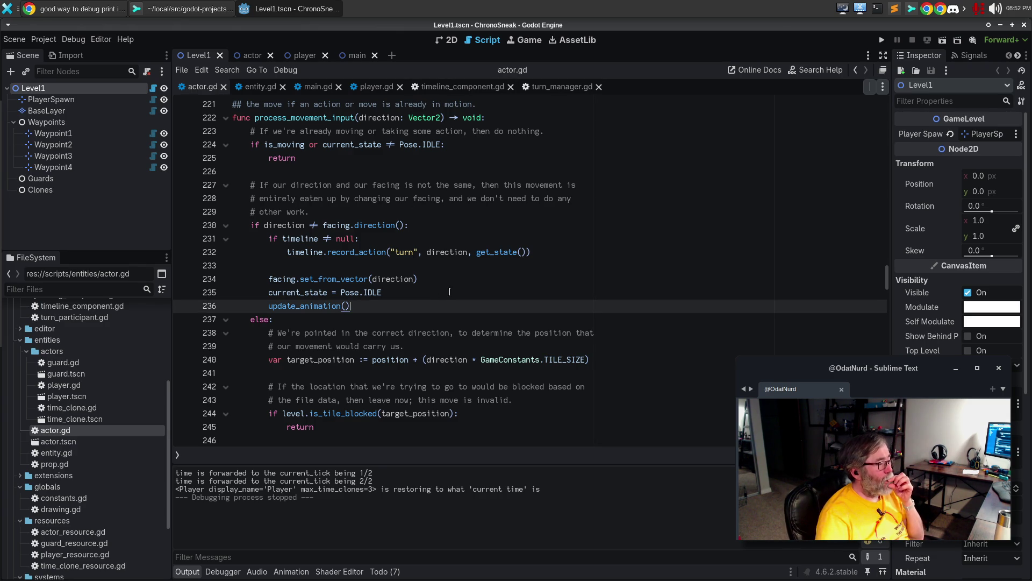
{"action": "left_click", "coordinate": [417, 279]}
{"action": "left_click", "coordinate": [409, 293]}
{"action": "left_click", "coordinate": [396, 304]}
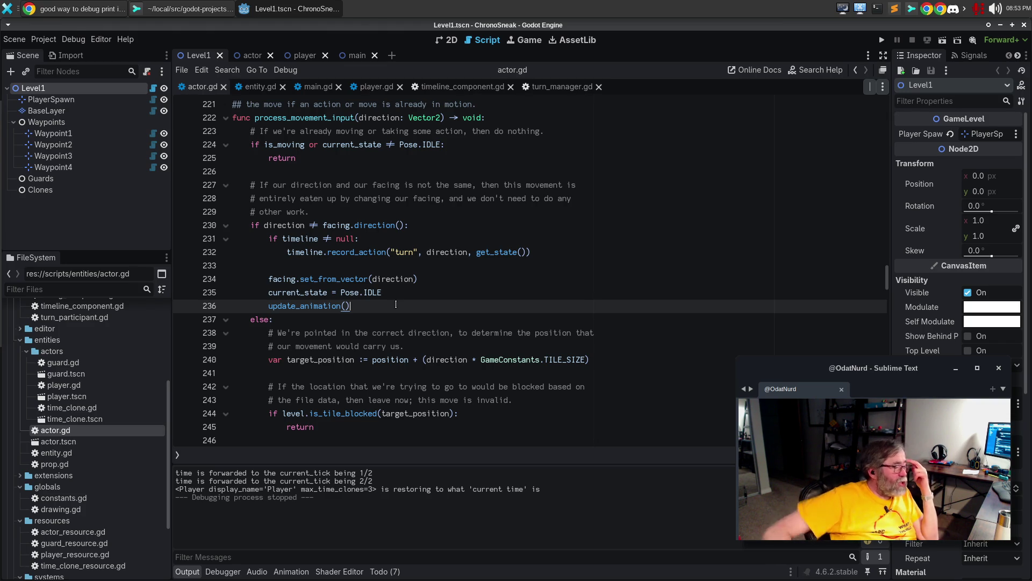
{"action": "scroll", "coordinate": [557, 417], "scroll_direction": "down", "scroll_amount": 5}
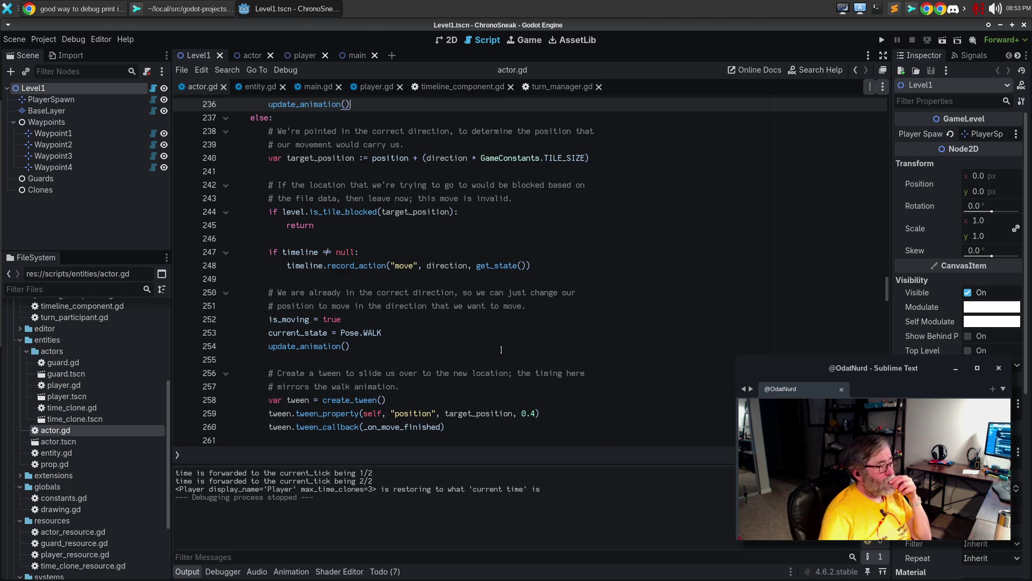
{"action": "scroll", "coordinate": [501, 350], "scroll_direction": "down", "scroll_amount": 4}
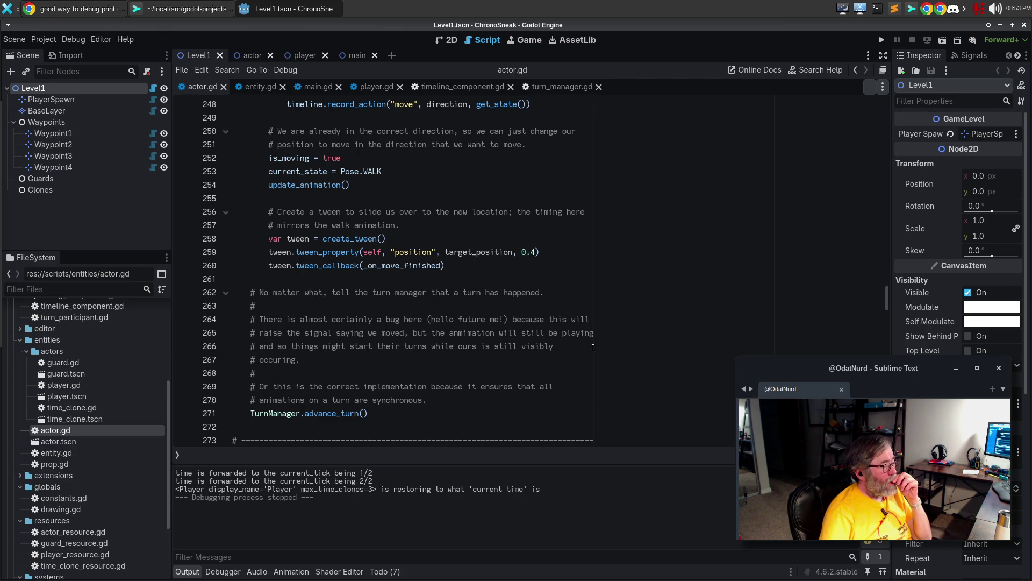
{"action": "left_click", "coordinate": [450, 335]}
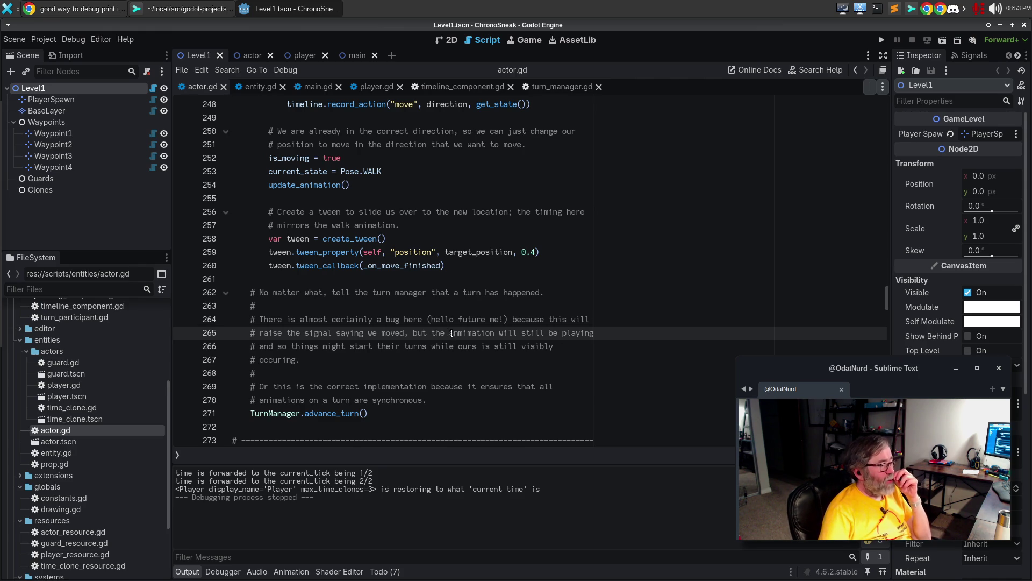
{"action": "double_click", "coordinate": [452, 333]}
Replace 'anmimation' with 'tween' in the bug comment, rewrap it with Alt+Q, and scroll to perform_action
{"action": "type", "text": "tween"}
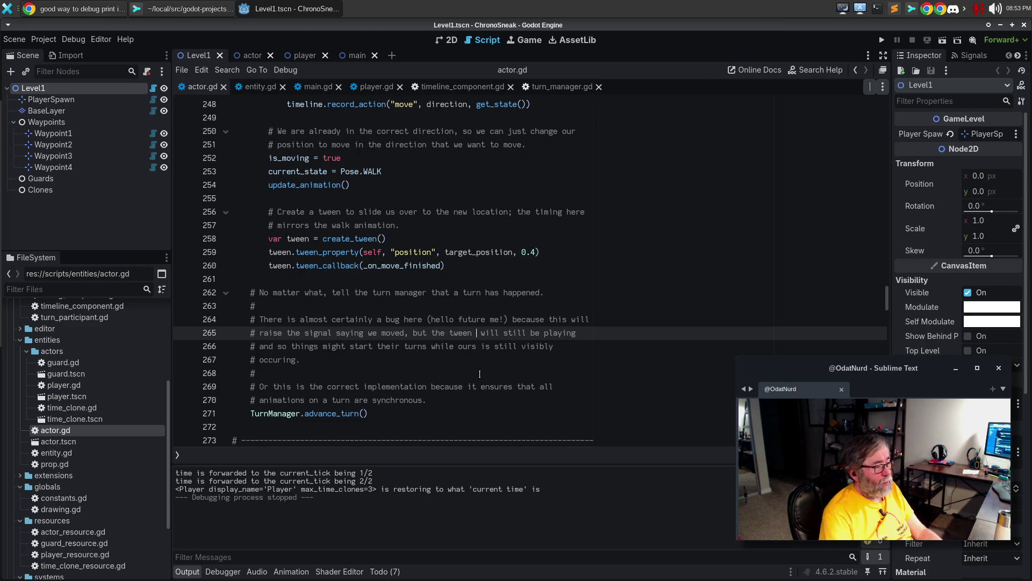
{"action": "key", "text": "alt+q"}
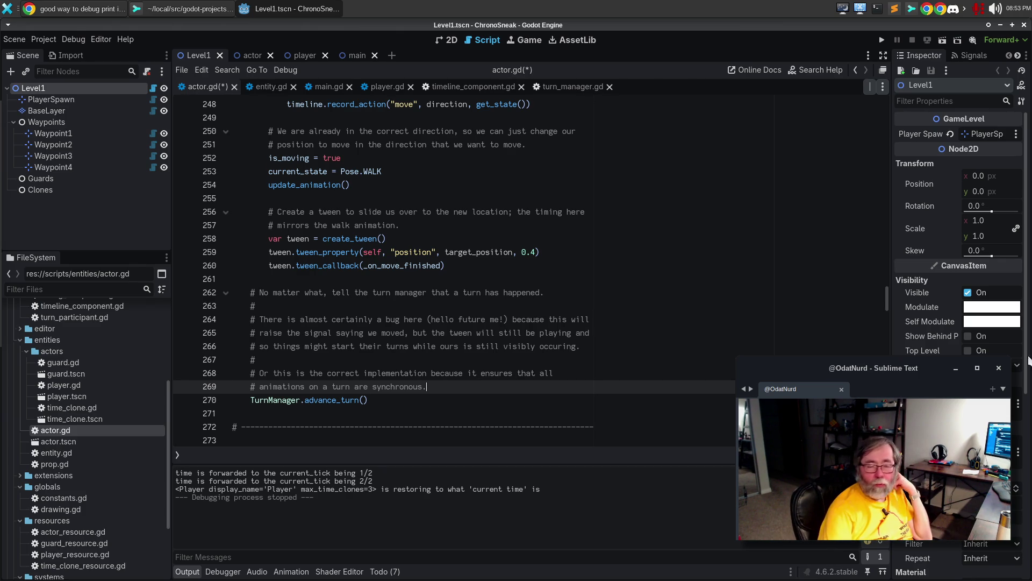
{"action": "left_click", "coordinate": [403, 311]}
{"action": "scroll", "coordinate": [403, 312], "scroll_direction": "down", "scroll_amount": 14}
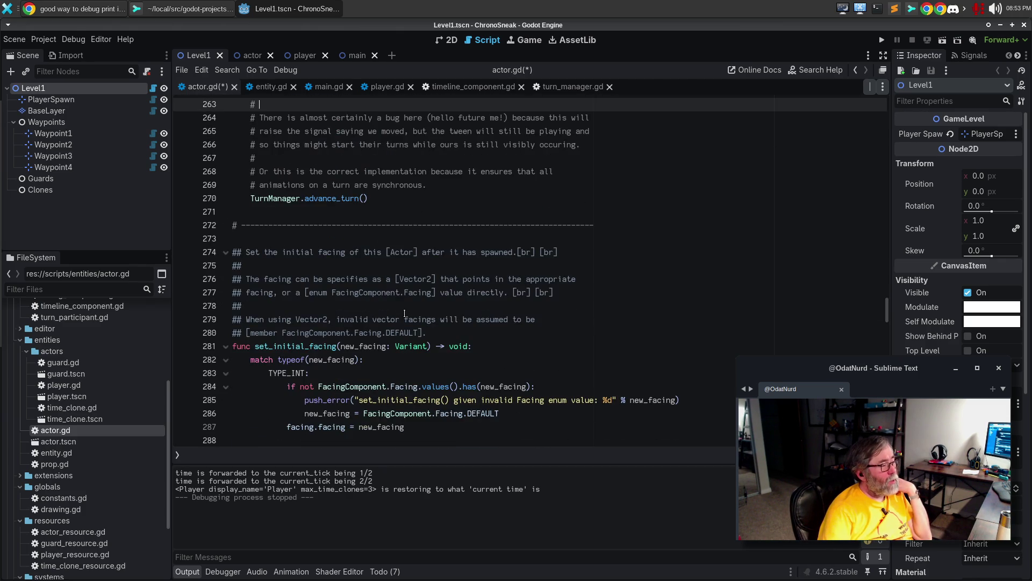
{"action": "scroll", "coordinate": [404, 312], "scroll_direction": "down", "scroll_amount": 4}
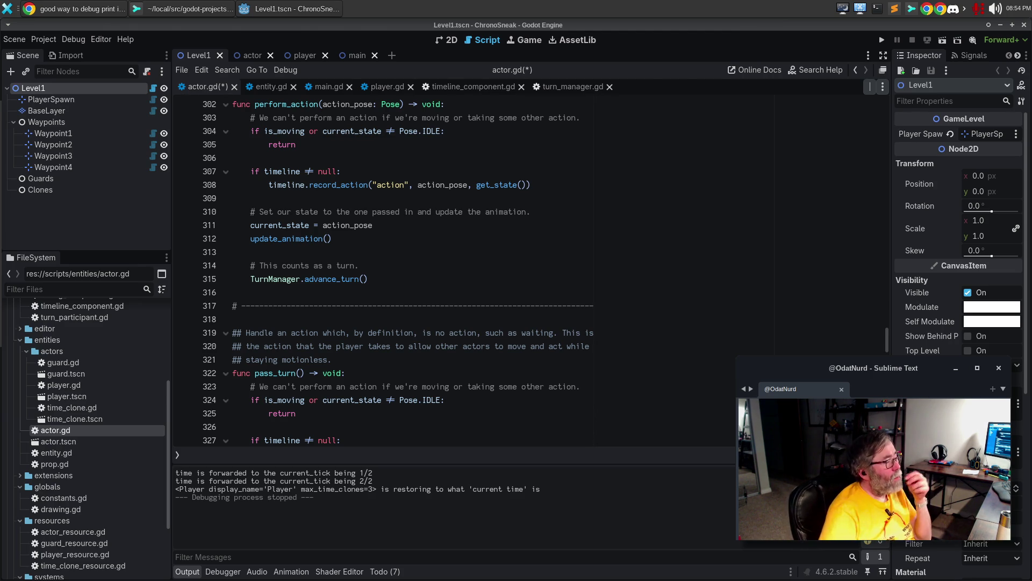
{"action": "left_click", "coordinate": [510, 290]}
{"action": "scroll", "coordinate": [510, 289], "scroll_direction": "up", "scroll_amount": 20}
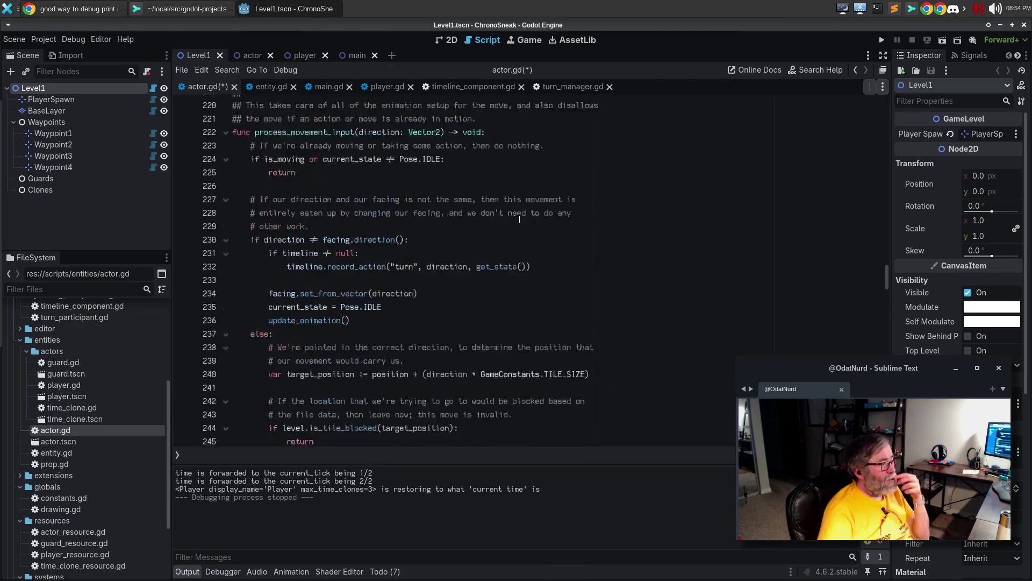
{"action": "scroll", "coordinate": [515, 224], "scroll_direction": "up", "scroll_amount": 20}
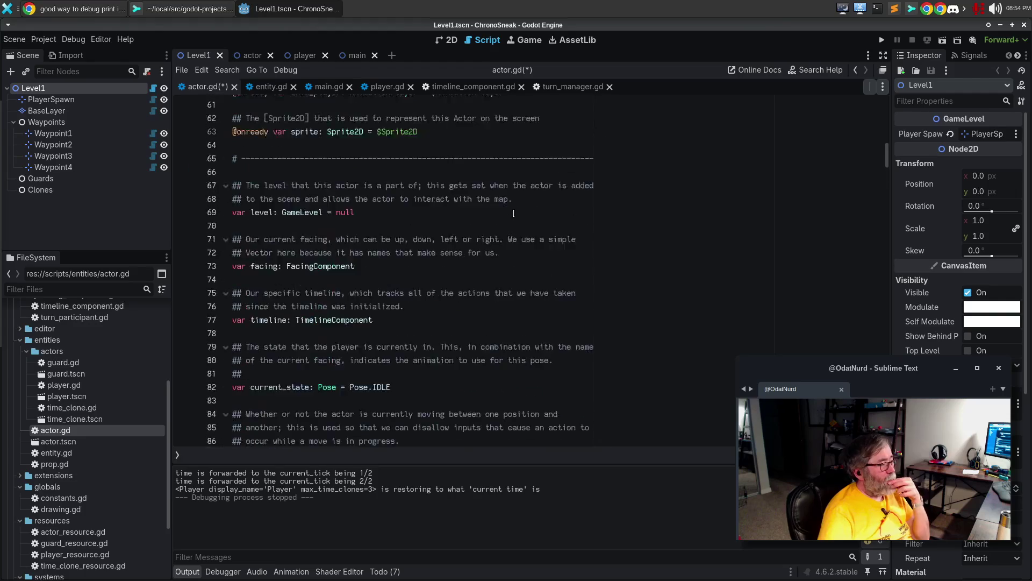
{"action": "scroll", "coordinate": [513, 213], "scroll_direction": "down", "scroll_amount": 9}
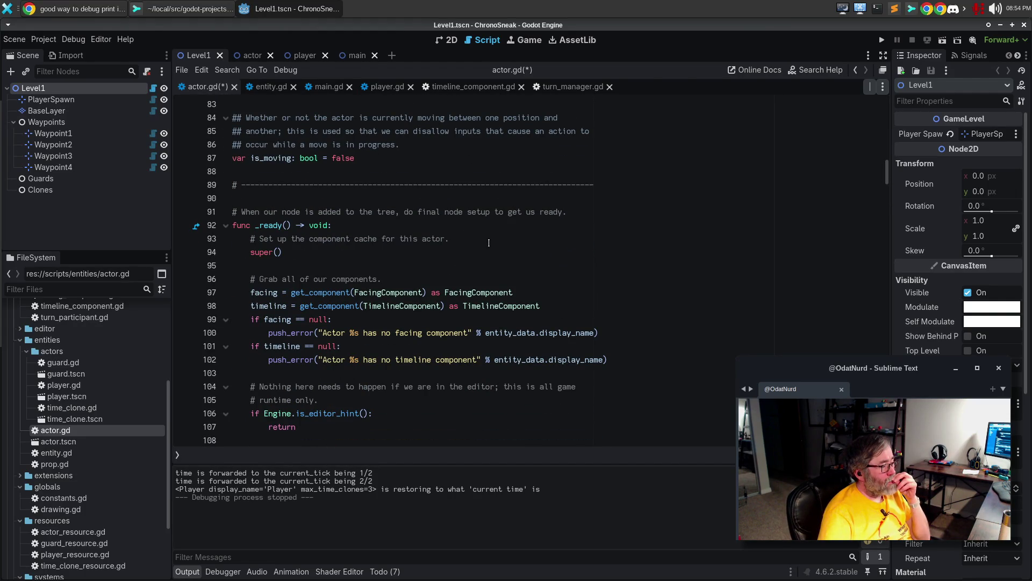
{"action": "scroll", "coordinate": [489, 242], "scroll_direction": "down", "scroll_amount": 6}
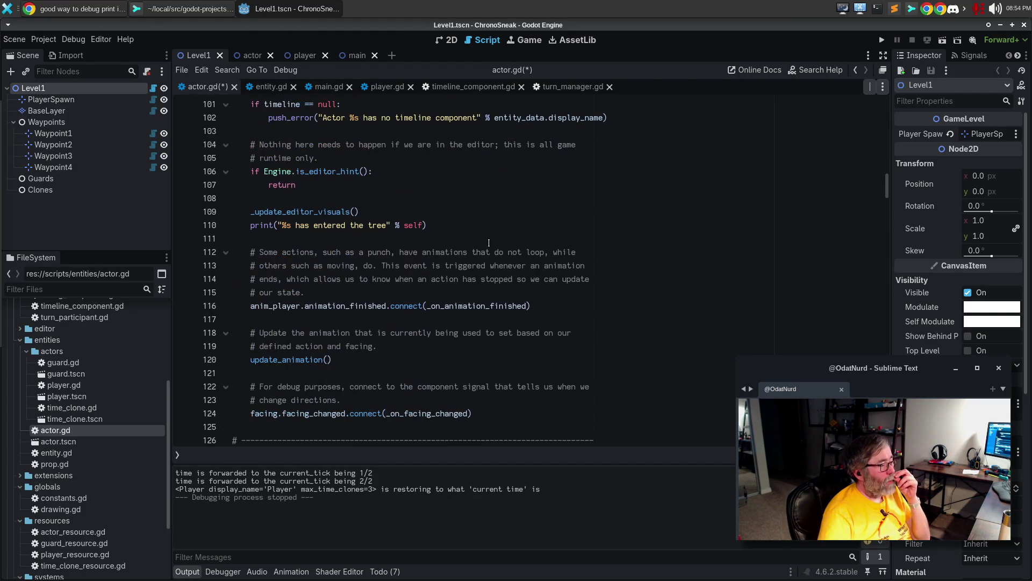
{"action": "left_click", "coordinate": [569, 303]}
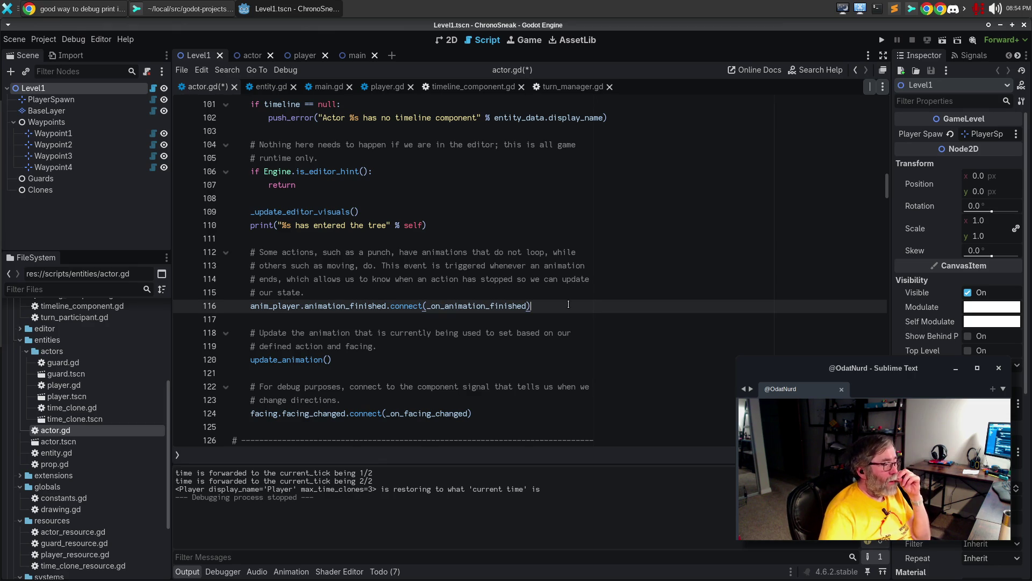
{"action": "double_click", "coordinate": [491, 304]}
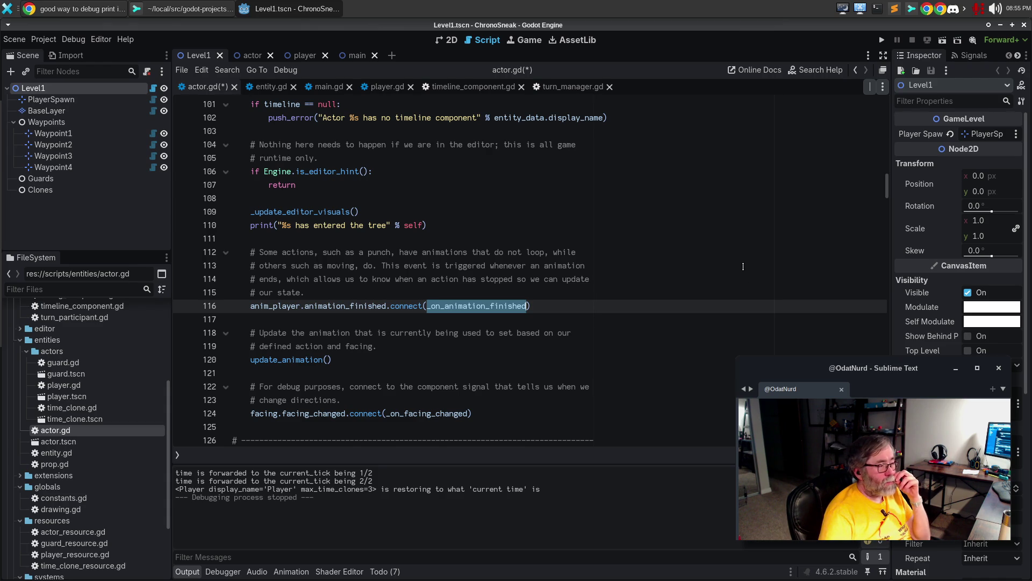
{"action": "left_click", "coordinate": [589, 277]}
{"action": "double_click", "coordinate": [492, 305]}
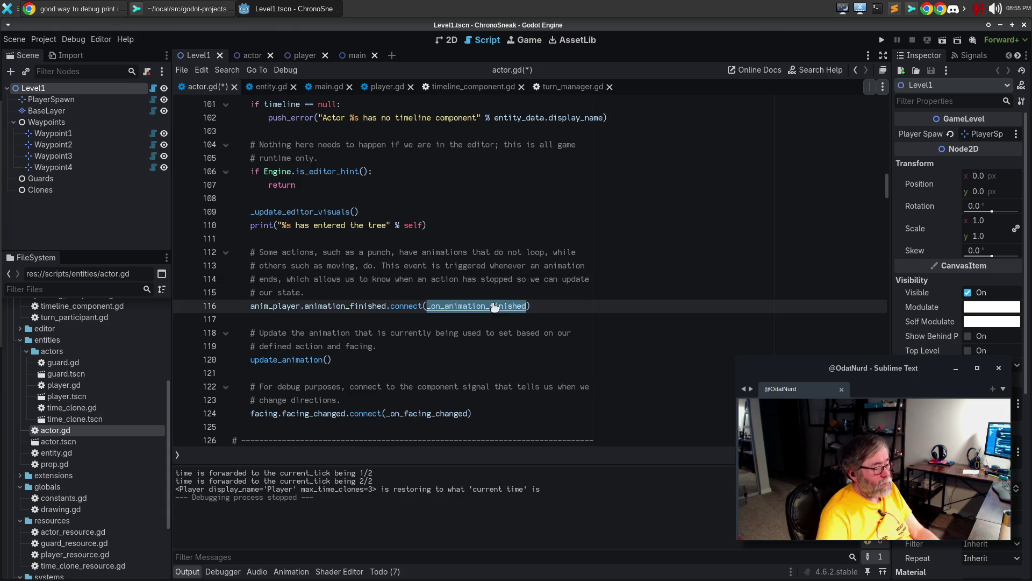
{"action": "left_click", "coordinate": [492, 305], "text": "ctrl"}
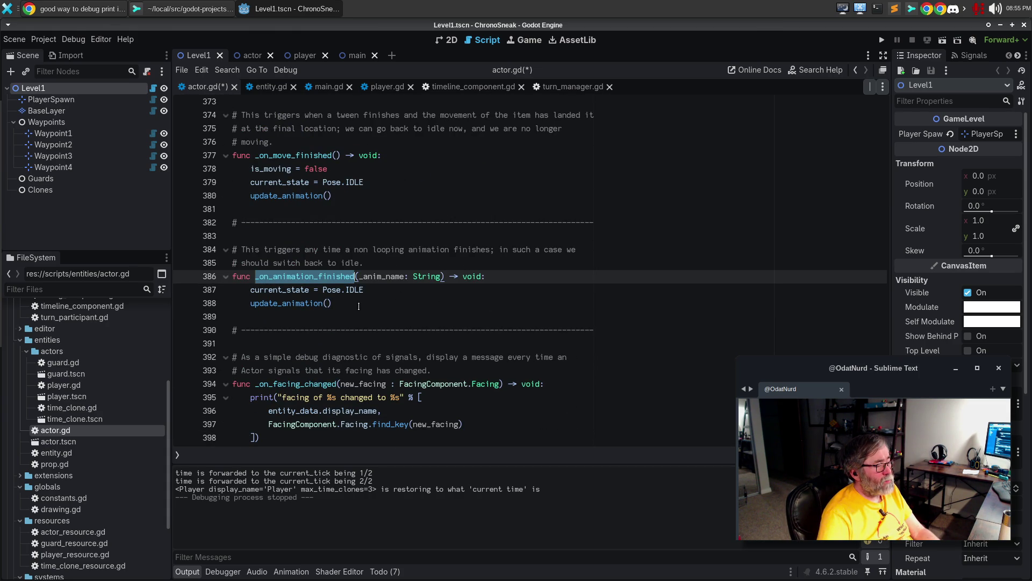
{"action": "mouse_move", "coordinate": [362, 294]}
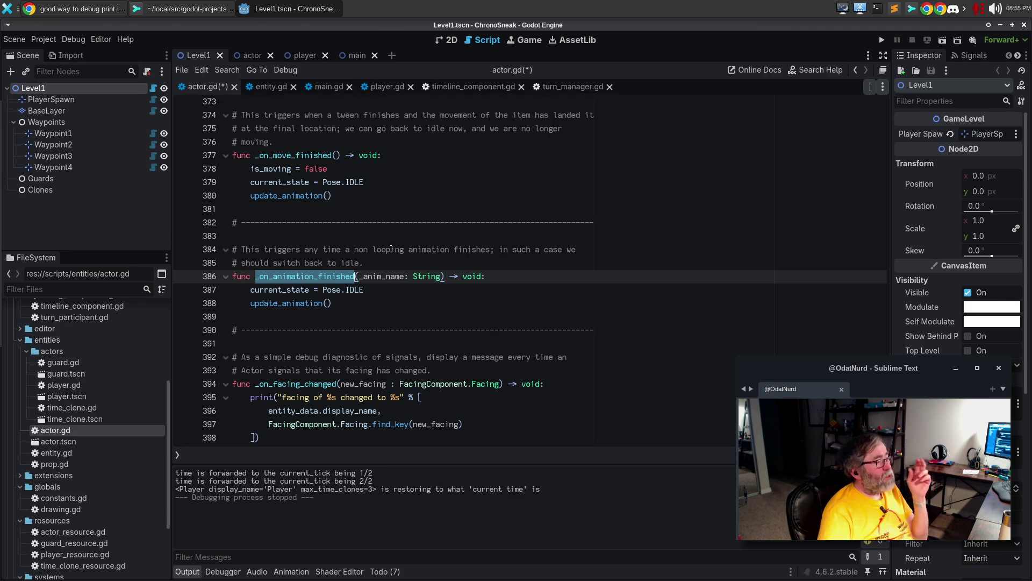
{"action": "scroll", "coordinate": [394, 241], "scroll_direction": "up", "scroll_amount": 2}
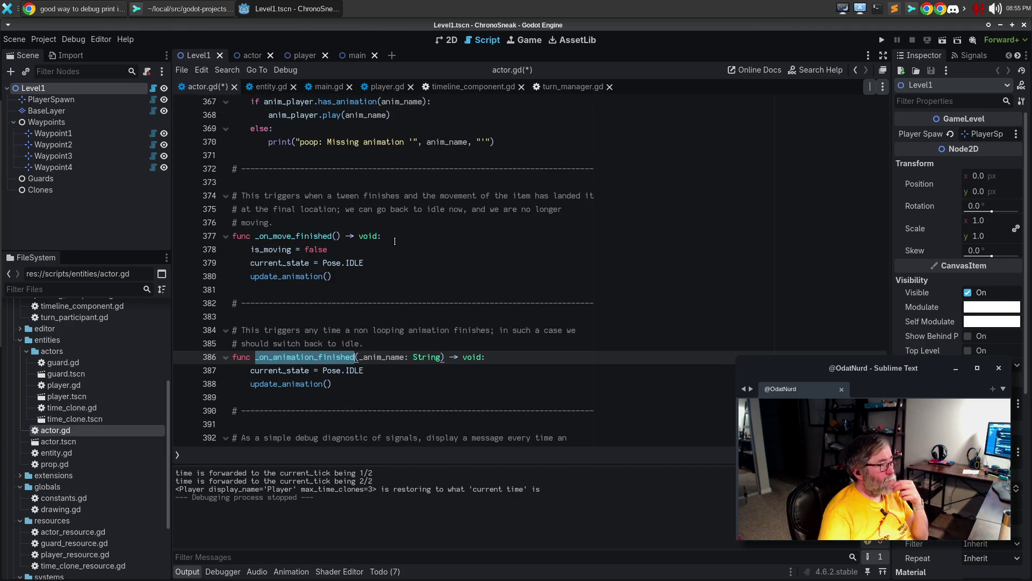
{"action": "scroll", "coordinate": [395, 241], "scroll_direction": "up", "scroll_amount": 6}
{"action": "scroll", "coordinate": [402, 238], "scroll_direction": "down", "scroll_amount": 3}
{"action": "scroll", "coordinate": [402, 239], "scroll_direction": "down", "scroll_amount": 14}
{"action": "scroll", "coordinate": [407, 249], "scroll_direction": "up", "scroll_amount": 4}
{"action": "scroll", "coordinate": [414, 247], "scroll_direction": "up", "scroll_amount": 8}
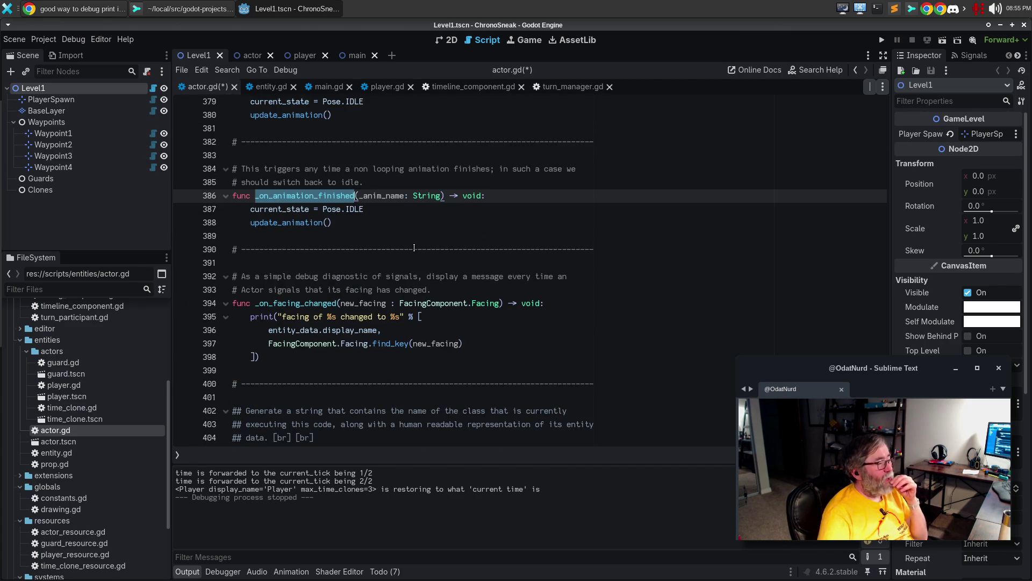
{"action": "scroll", "coordinate": [417, 245], "scroll_direction": "up", "scroll_amount": 3}
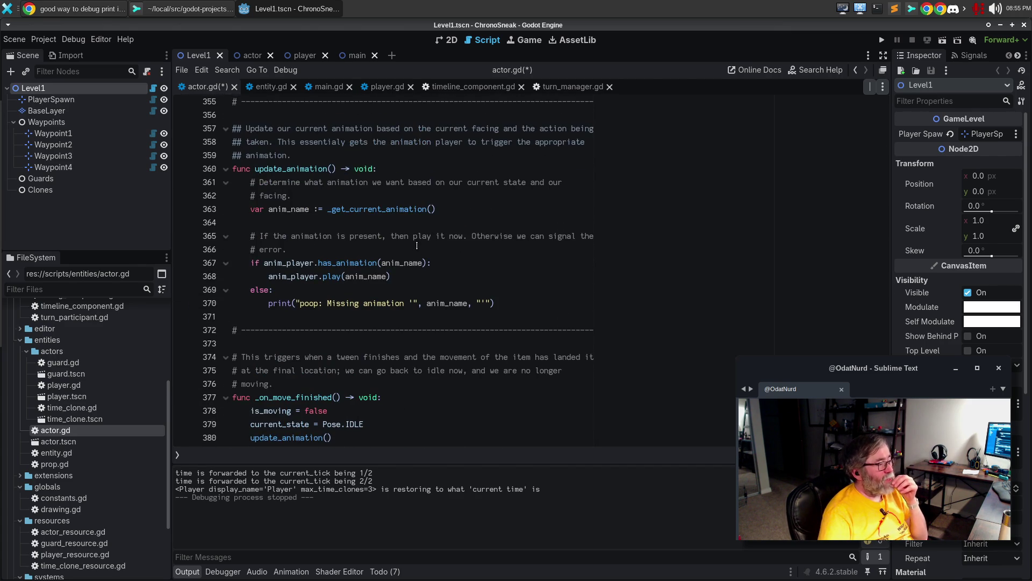
{"action": "scroll", "coordinate": [417, 246], "scroll_direction": "up", "scroll_amount": 5}
{"action": "scroll", "coordinate": [434, 236], "scroll_direction": "up", "scroll_amount": 6}
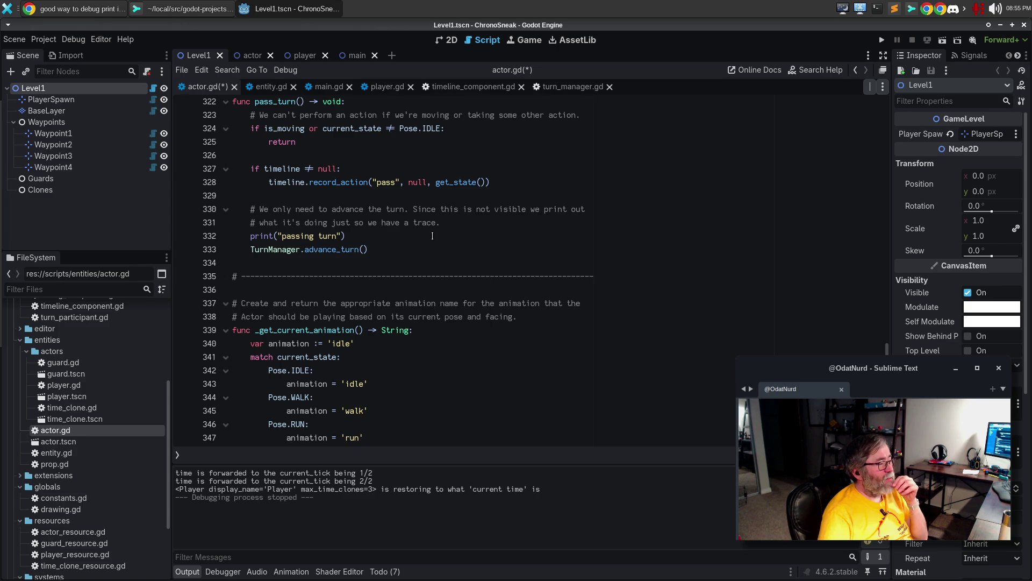
{"action": "left_click", "coordinate": [422, 252]}
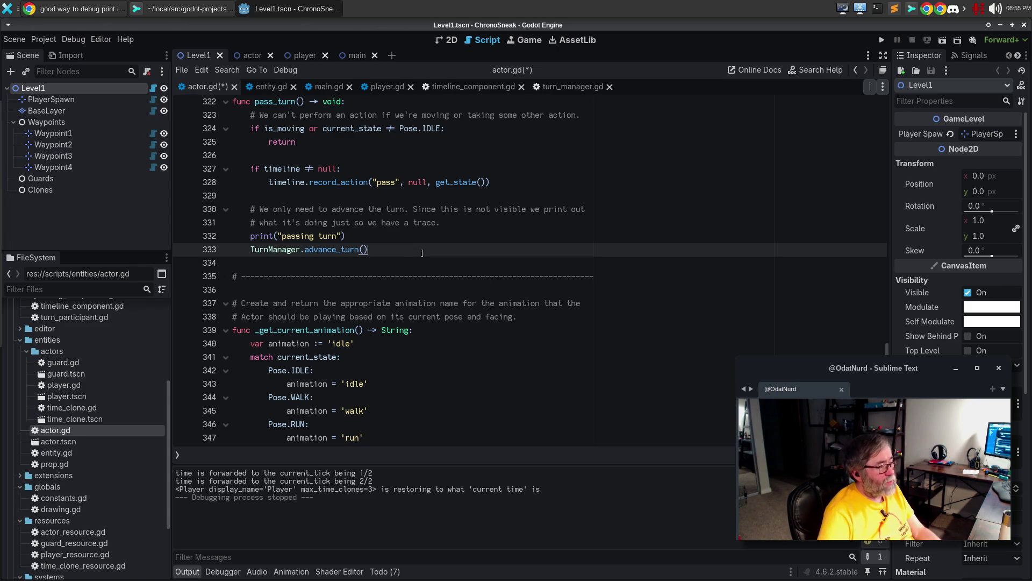
{"action": "key", "text": "ctrl+Home"}
{"action": "scroll", "coordinate": [446, 254], "scroll_direction": "down", "scroll_amount": 4}
{"action": "scroll", "coordinate": [446, 253], "scroll_direction": "down", "scroll_amount": 9}
{"action": "scroll", "coordinate": [441, 222], "scroll_direction": "down", "scroll_amount": 13}
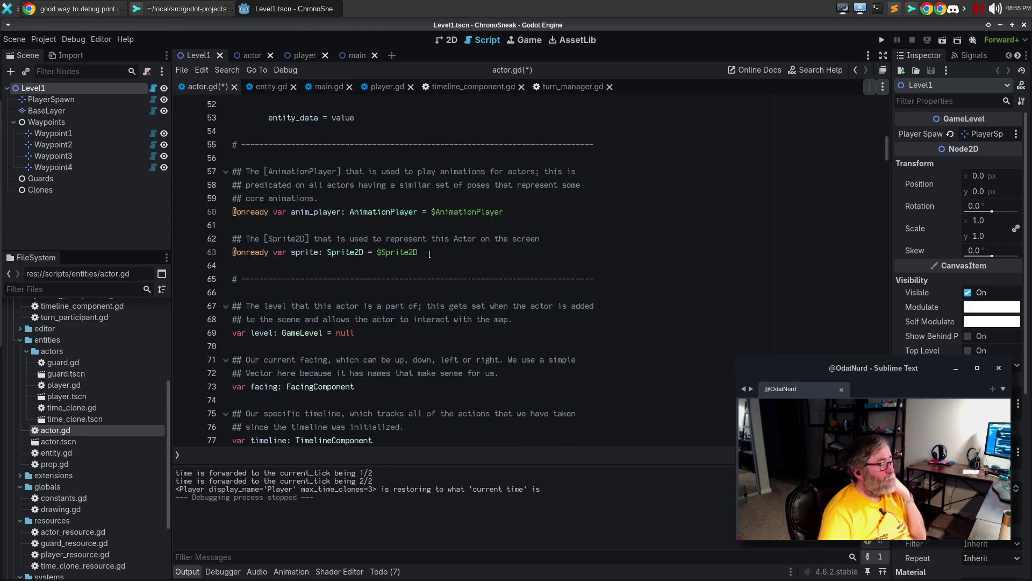
{"action": "scroll", "coordinate": [430, 256], "scroll_direction": "down", "scroll_amount": 9}
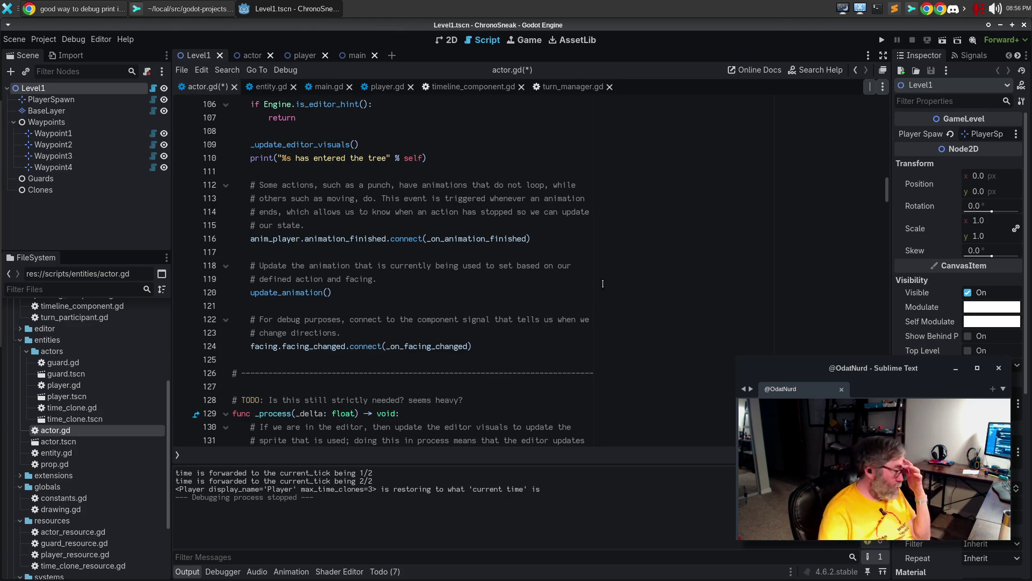
{"action": "scroll", "coordinate": [597, 276], "scroll_direction": "down", "scroll_amount": 8}
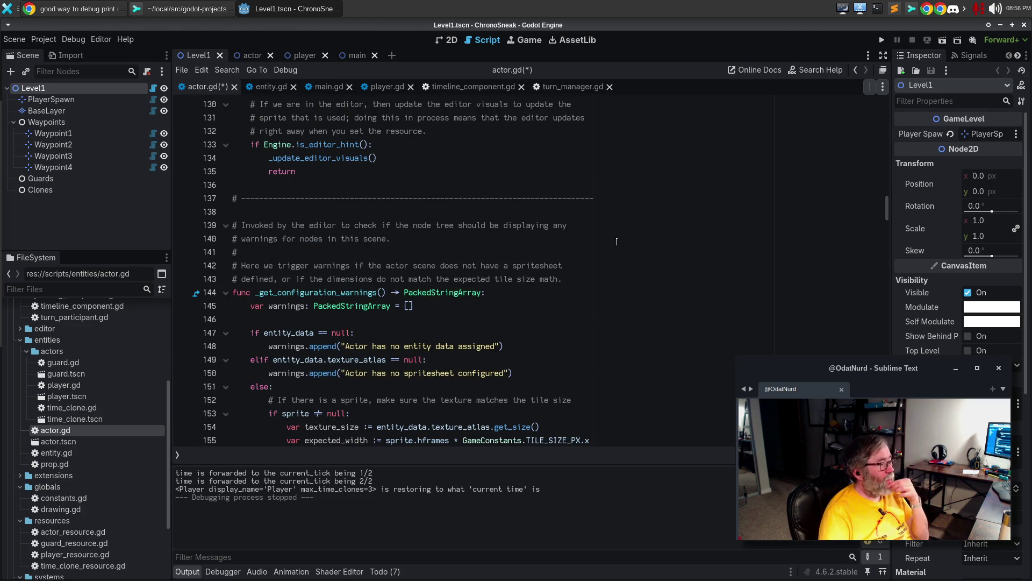
{"action": "scroll", "coordinate": [617, 241], "scroll_direction": "down", "scroll_amount": 10}
{"action": "scroll", "coordinate": [616, 239], "scroll_direction": "down", "scroll_amount": 6}
{"action": "scroll", "coordinate": [617, 240], "scroll_direction": "down", "scroll_amount": 11}
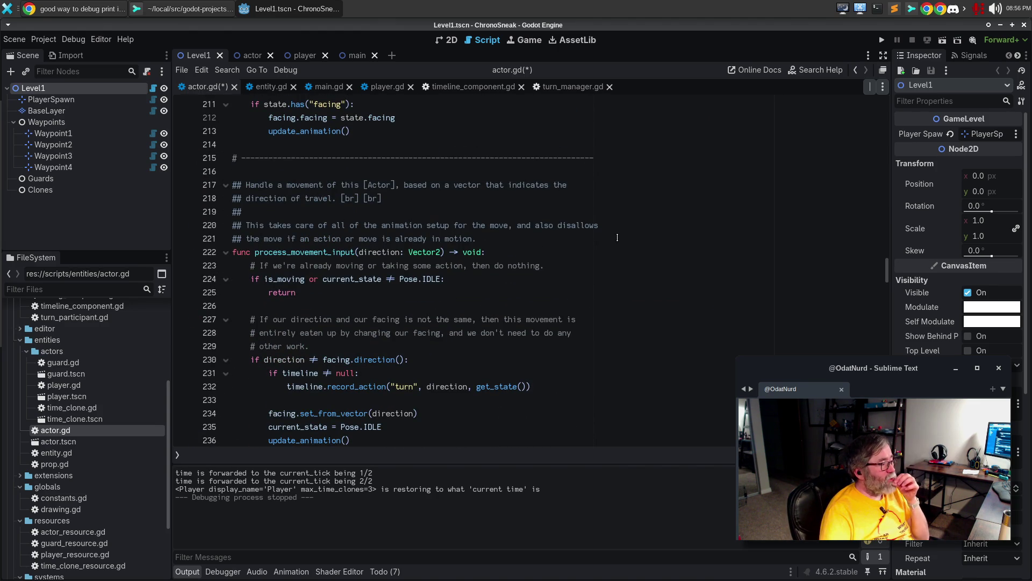
{"action": "scroll", "coordinate": [618, 237], "scroll_direction": "down", "scroll_amount": 2}
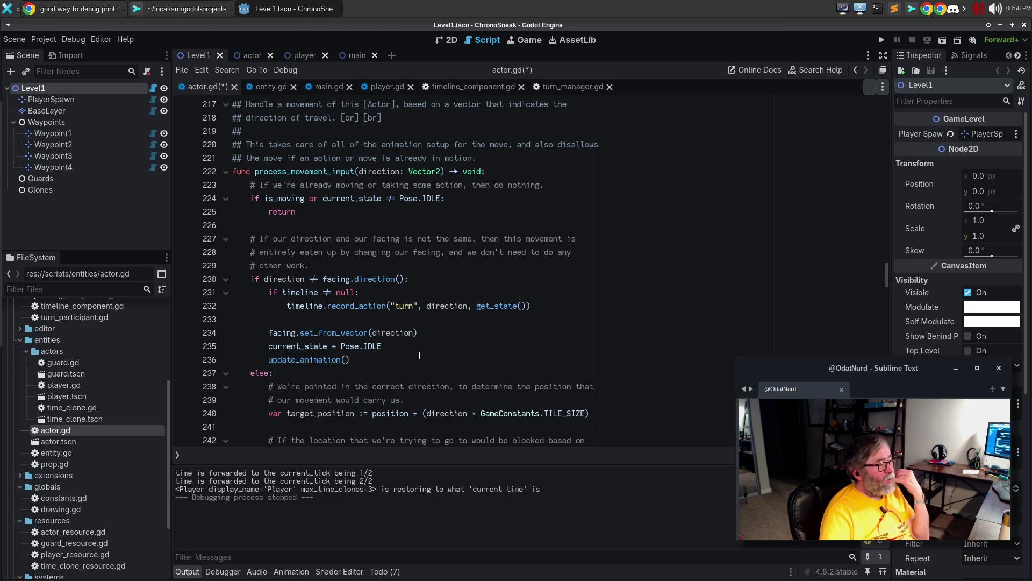
{"action": "scroll", "coordinate": [489, 317], "scroll_direction": "down", "scroll_amount": 12}
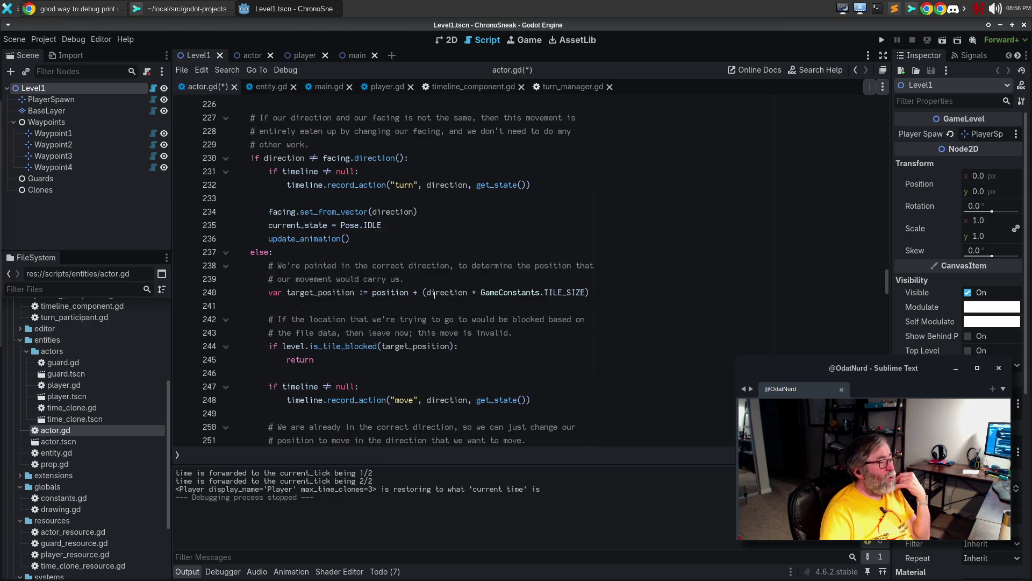
{"action": "scroll", "coordinate": [434, 292], "scroll_direction": "up", "scroll_amount": 11}
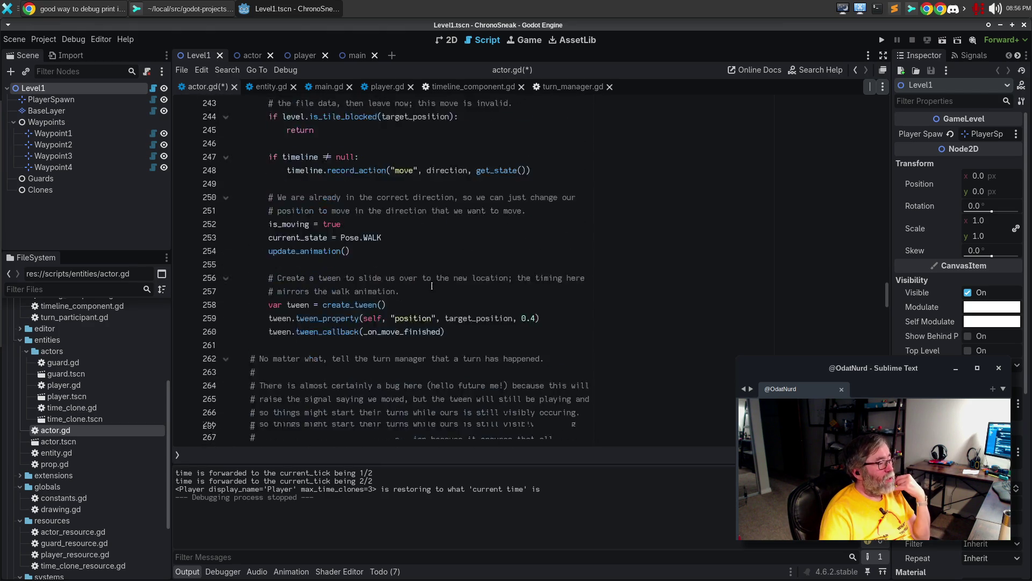
{"action": "left_click", "coordinate": [406, 318]}
Paste TurnManager.advance_turn() after update_animation(), commented 'Facing changes are instantaneous, so the turn is done... trigger the signal.'
{"action": "key", "text": "Return"}
{"action": "key", "text": "Return"}
{"action": "type", "text": "TurnManager.advance_turn()"}
{"action": "key", "text": "Up"}
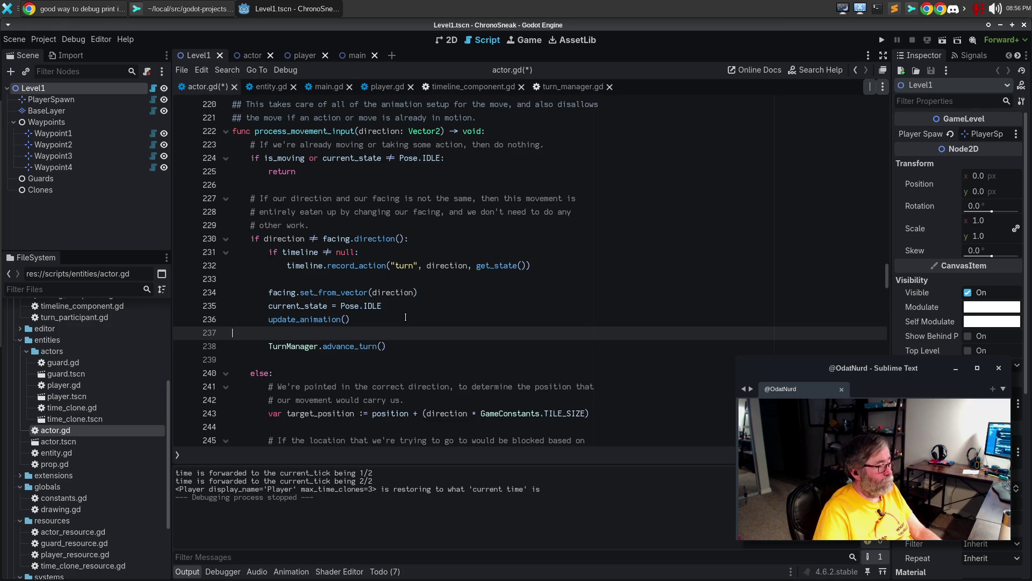
{"action": "key", "text": "Return"}
{"action": "type", "text": "# Facing changes are instantaneous, so the turn is done now"}
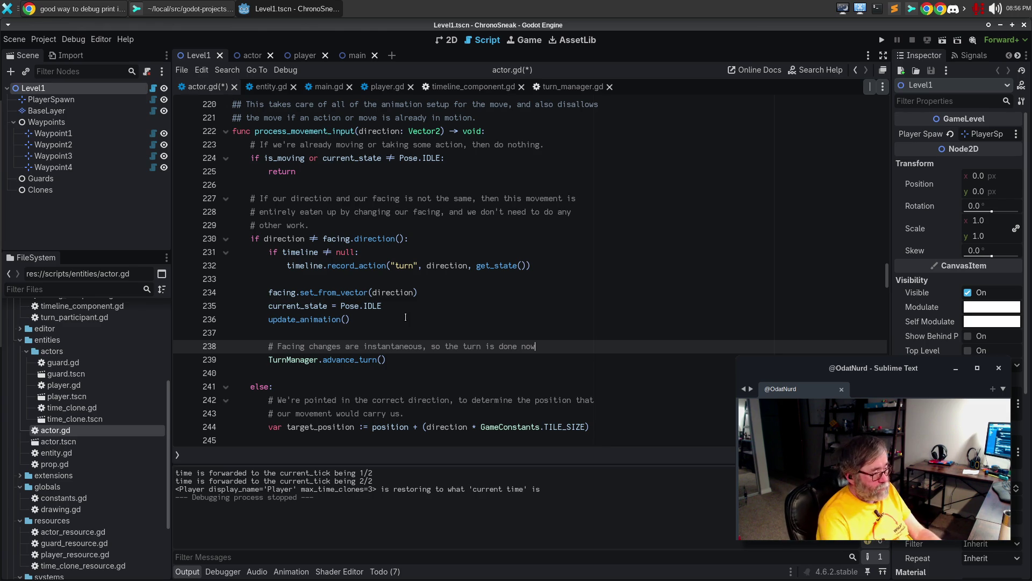
{"action": "type", "text": "and we can"}
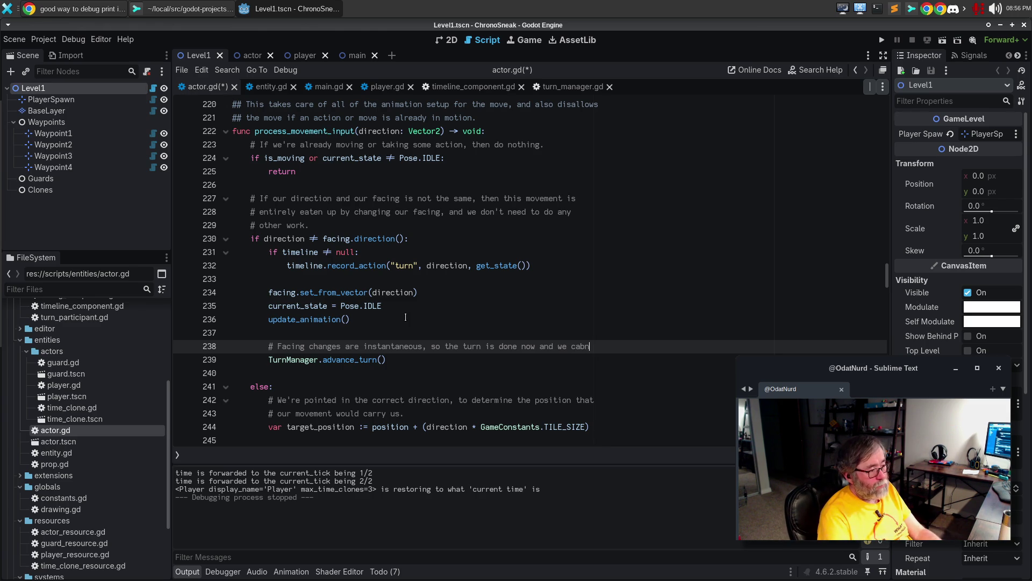
{"action": "key", "text": "Return"}
{"action": "type", "text": "# trigger the signal."}
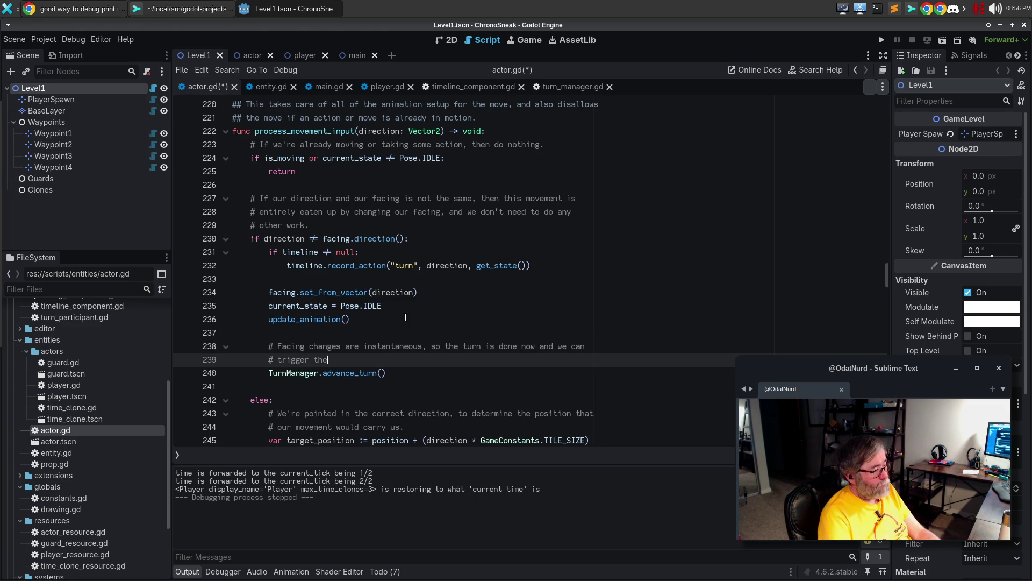
Add a TODO above it: this could be a tween rotating the vector, capturing when the tween ends
{"action": "key", "text": "Up"}
{"action": "key", "text": "Up"}
{"action": "key", "text": "Return"}
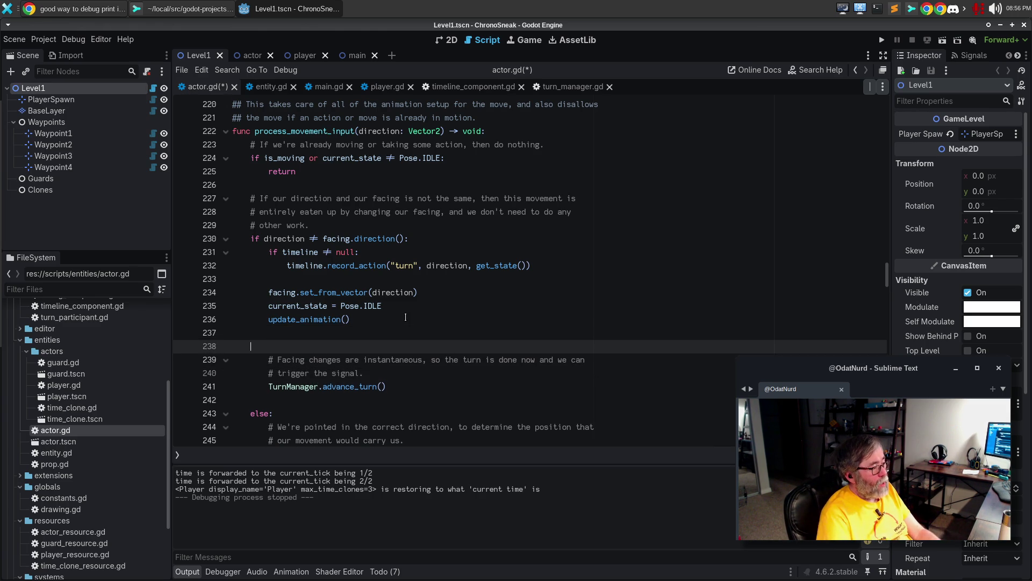
{"action": "key", "text": "Tab"}
{"action": "type", "text": "# TODO: This could a"}
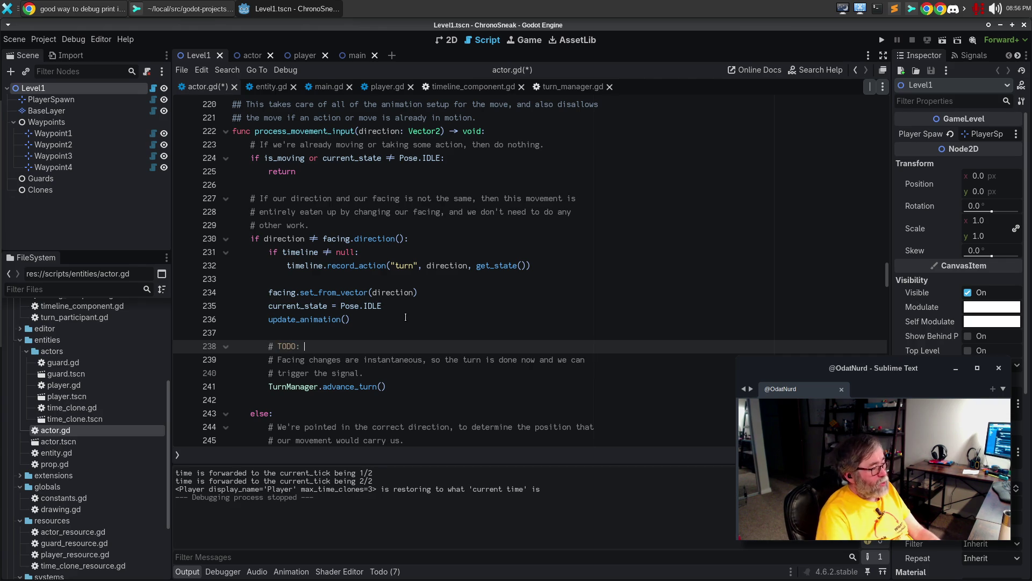
{"action": "type", "text": "ccurately"}
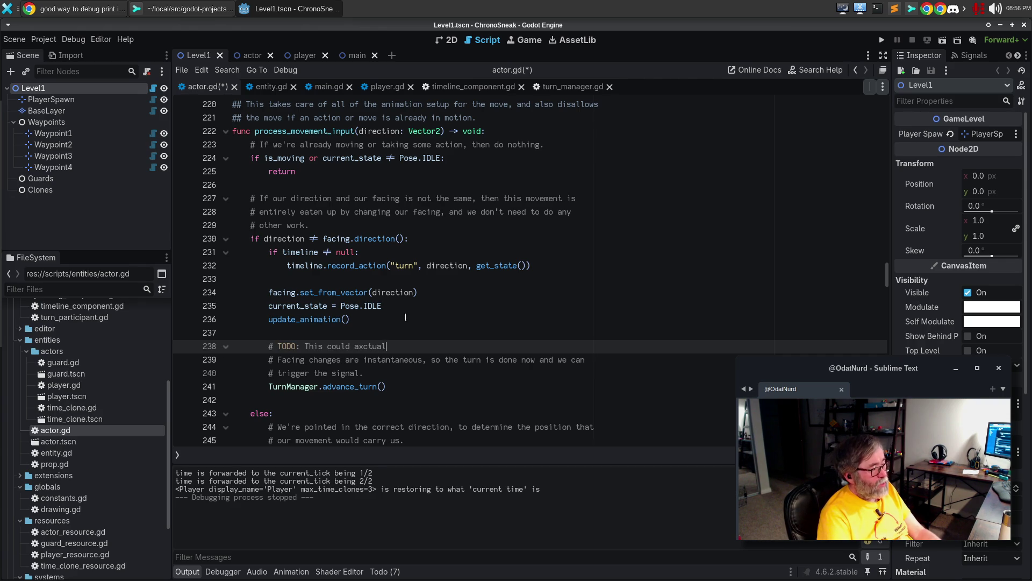
{"action": "key", "text": "BackSpace"}
{"action": "key", "text": "BackSpace"}
{"action": "key", "text": "BackSpace"}
{"action": "type", "text": "actually "}
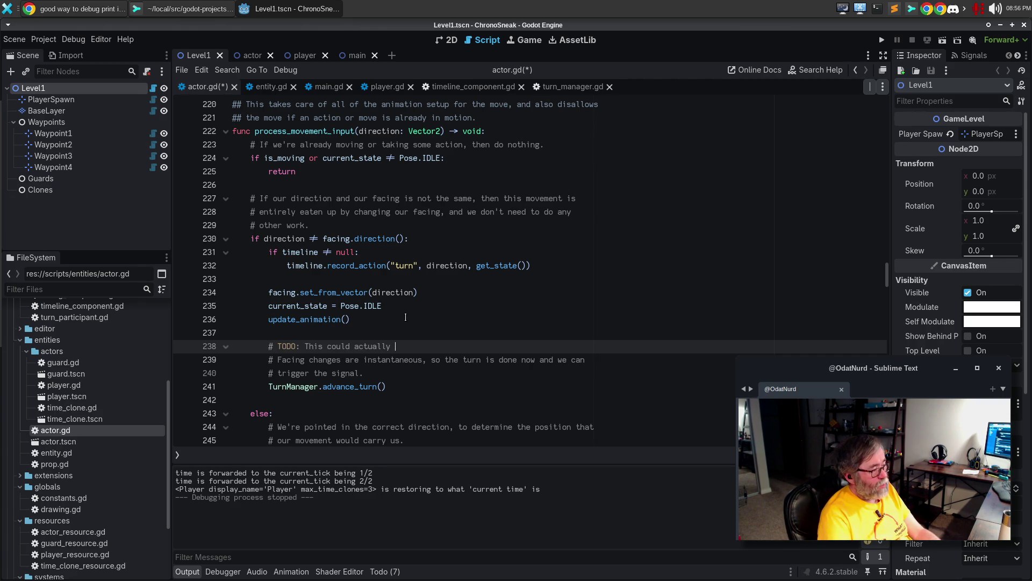
{"action": "type", "text": "be a tweek that "}
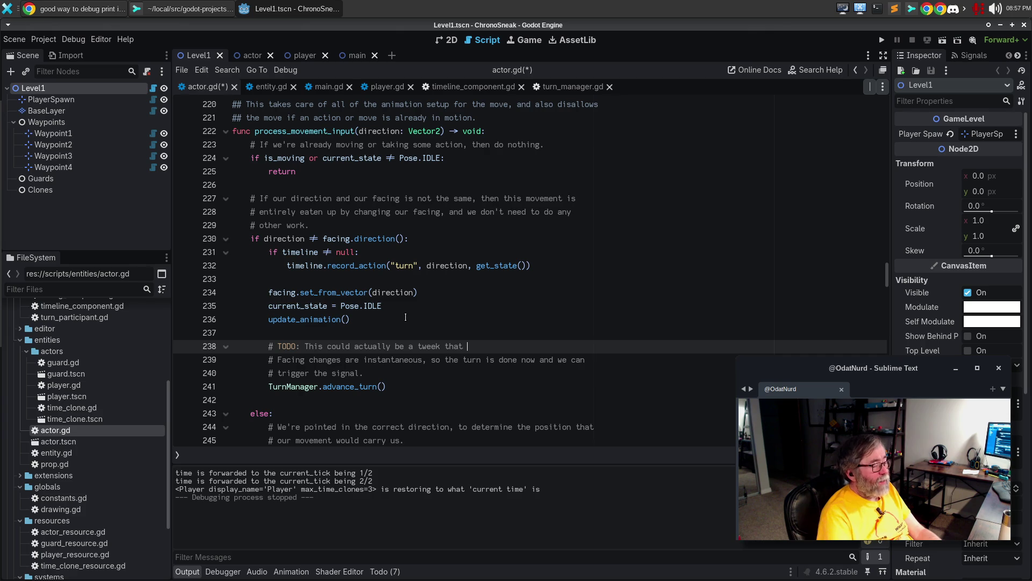
{"action": "type", "text": "rotates the bv"}
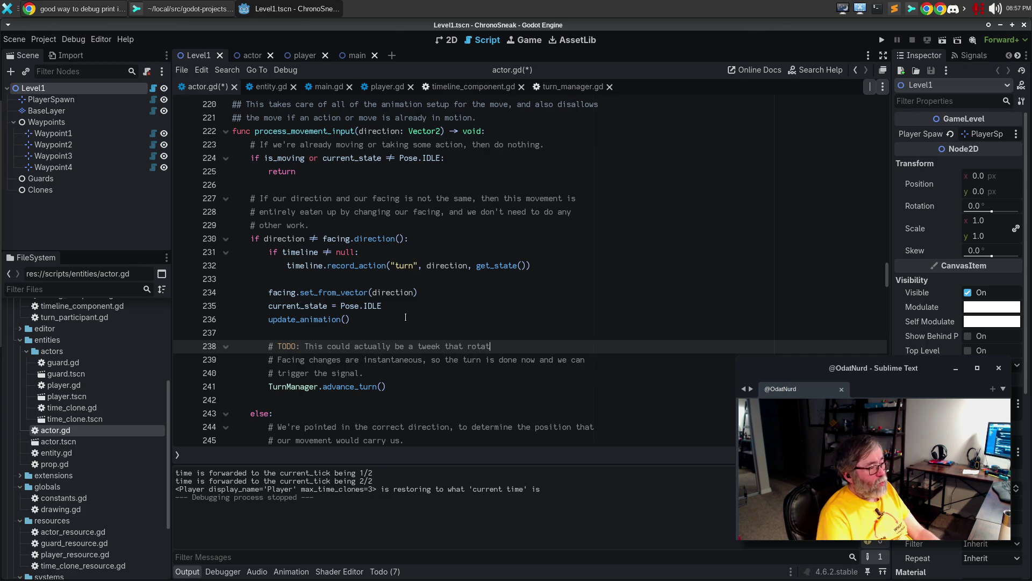
{"action": "key", "text": "BackSpace"}
{"action": "key", "text": "BackSpace"}
{"action": "type", "text": "ve"}
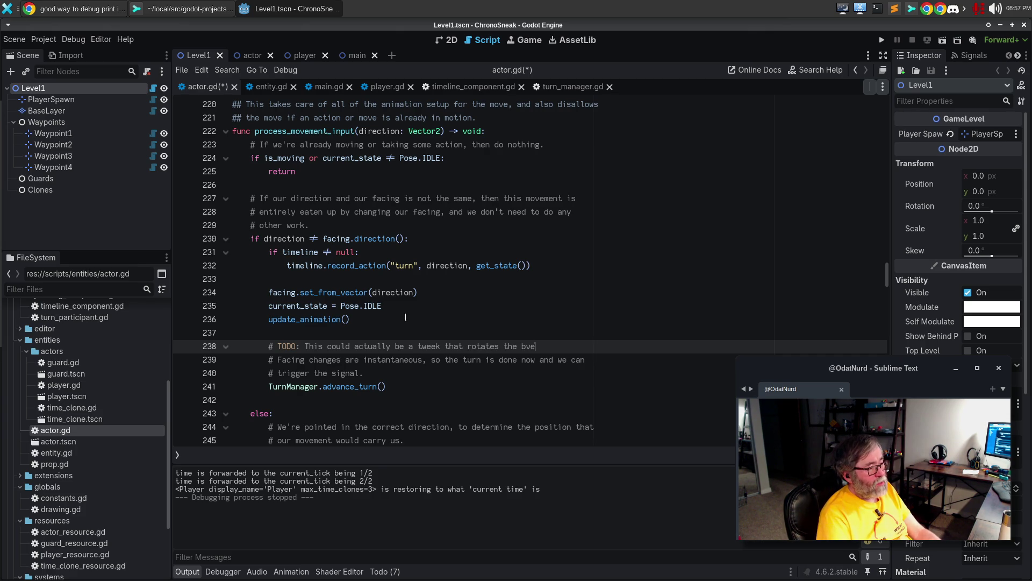
{"action": "type", "text": "ctor, in"}
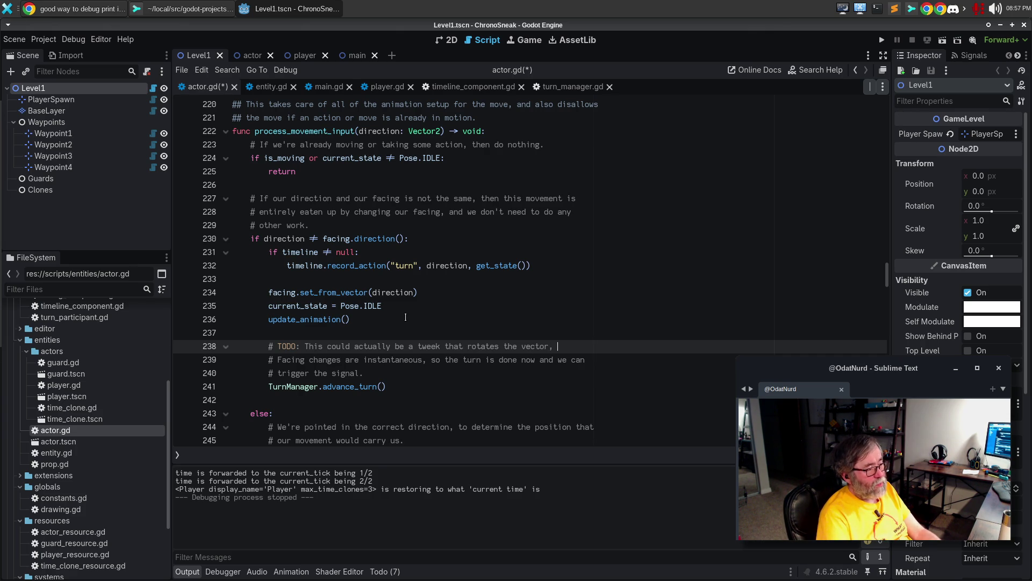
{"action": "key", "text": "Return"}
{"action": "type", "text": "# which case we can capture when"}
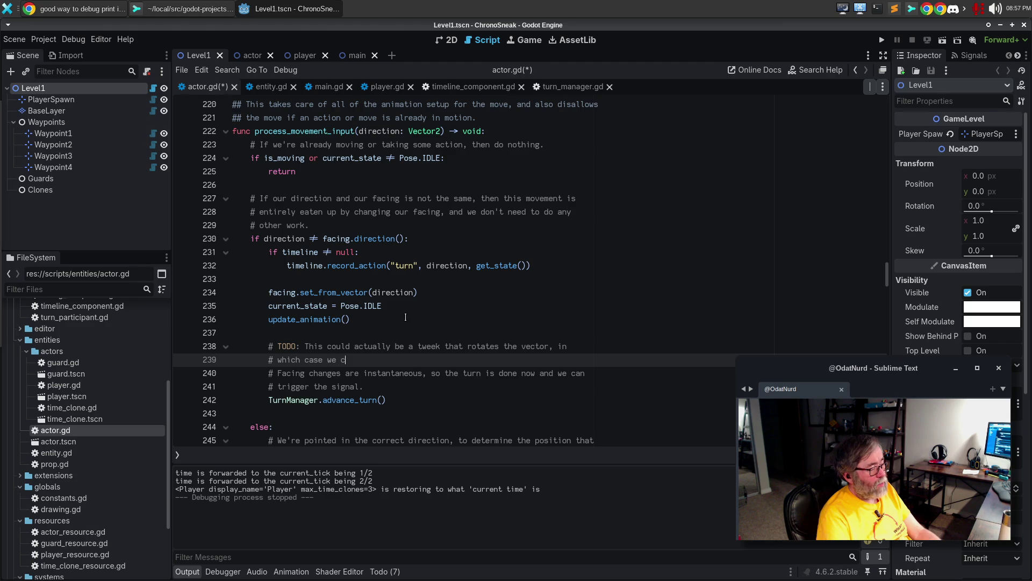
{"action": "type", "text": " the tween ends and "}
{"action": "type", "text": "do this then."}
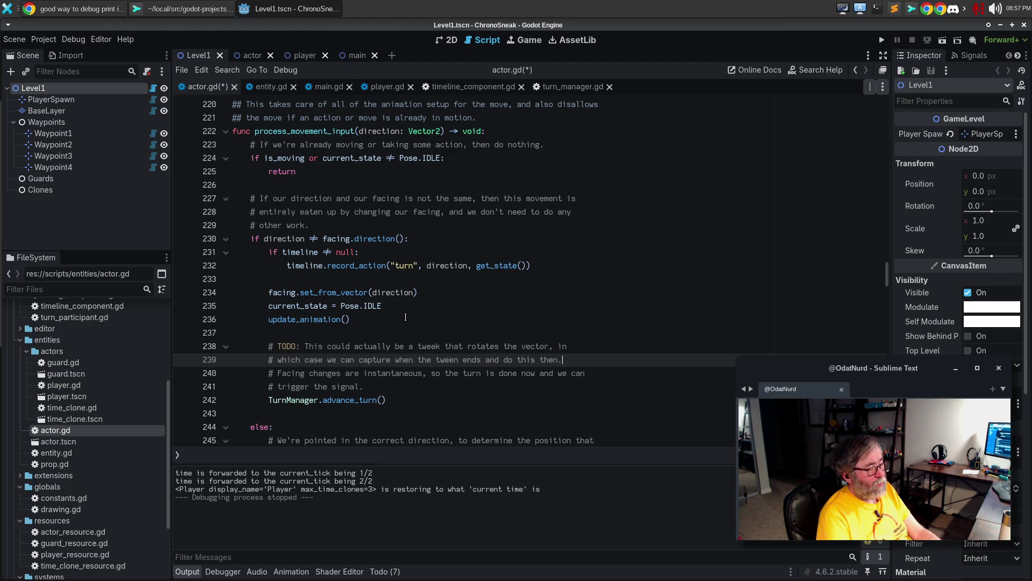
{"action": "key", "text": "Home"}
{"action": "key", "text": "Right"}
{"action": "key", "text": "Right"}
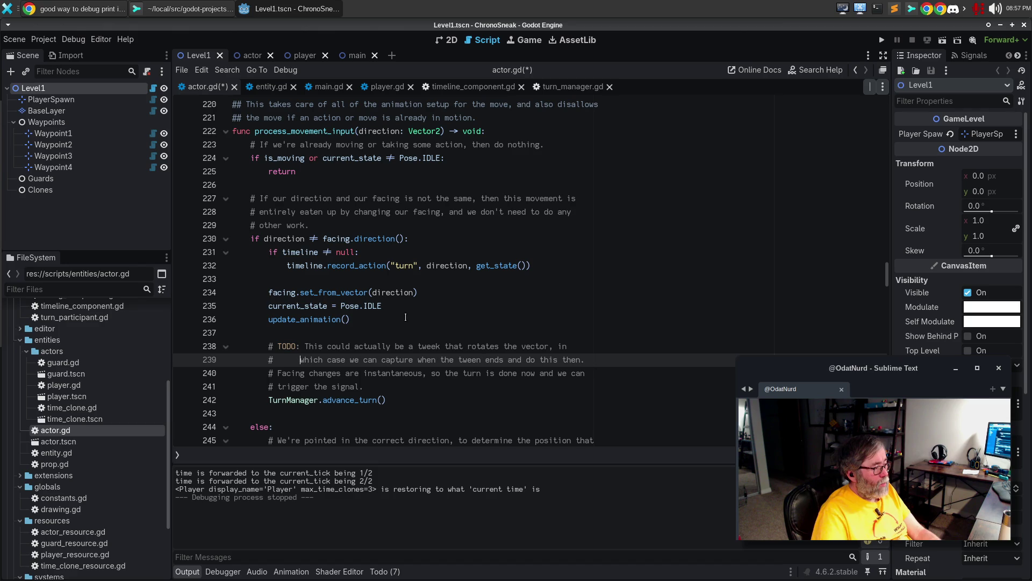
{"action": "key", "text": "End"}
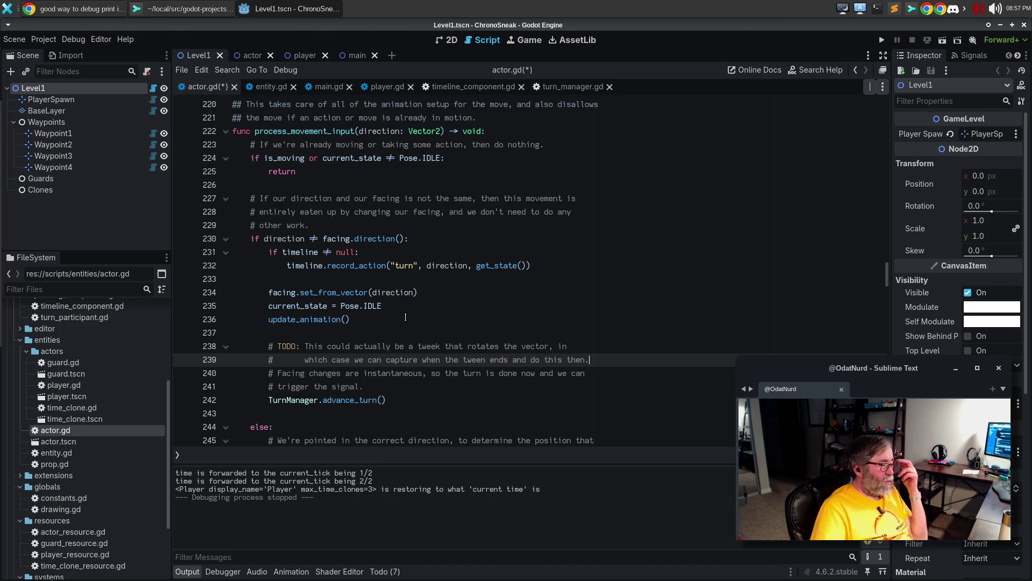
Move down through the movement branch to its move record_action line
{"action": "key", "text": "Down"}
{"action": "key", "text": "Down"}
{"action": "key", "text": "Down"}
{"action": "scroll", "coordinate": [515, 310], "scroll_direction": "down", "scroll_amount": 3}
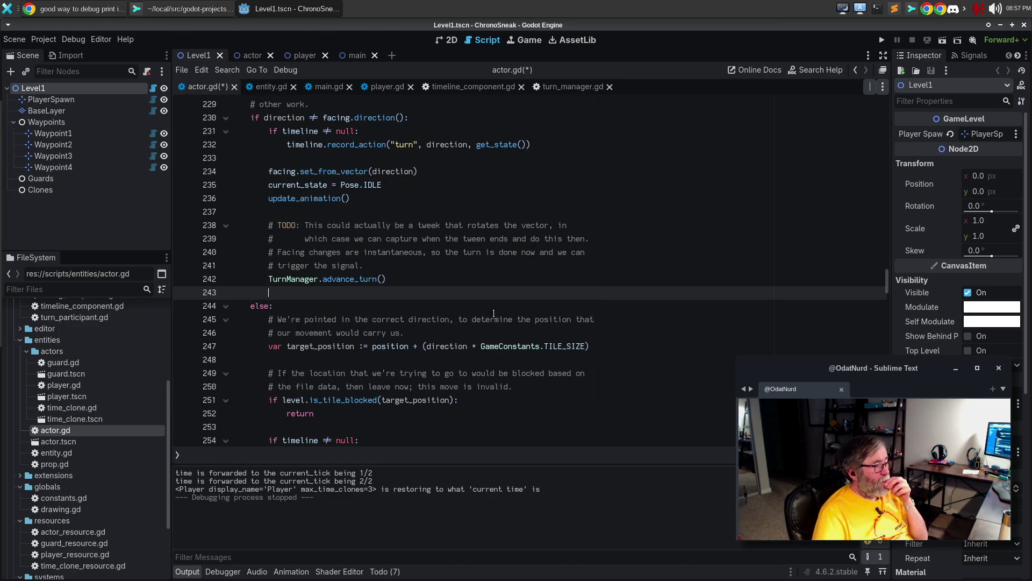
{"action": "left_click", "coordinate": [414, 347]}
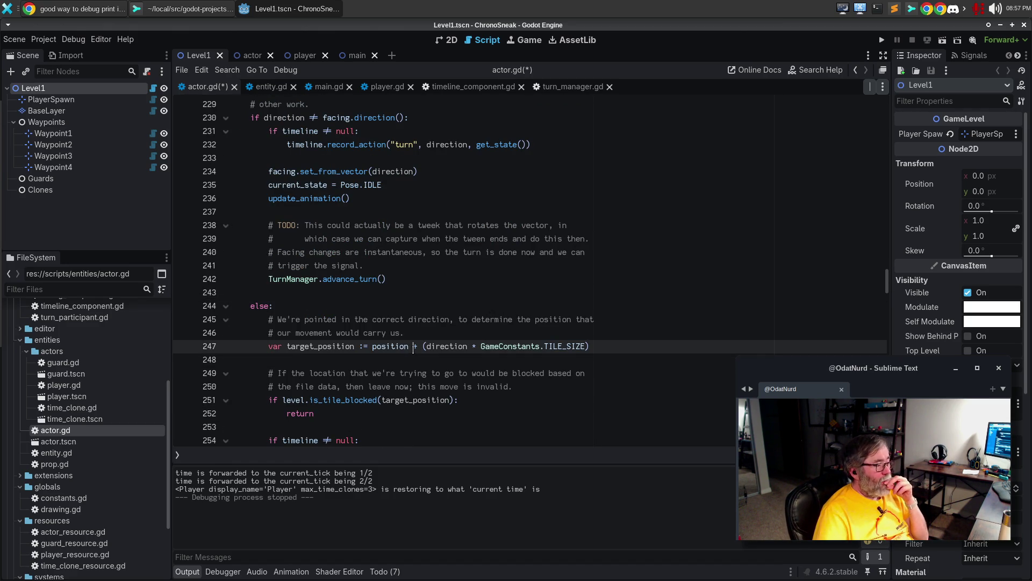
{"action": "scroll", "coordinate": [414, 346], "scroll_direction": "down", "scroll_amount": 3}
{"action": "left_click", "coordinate": [389, 352]}
{"action": "left_click", "coordinate": [372, 334]}
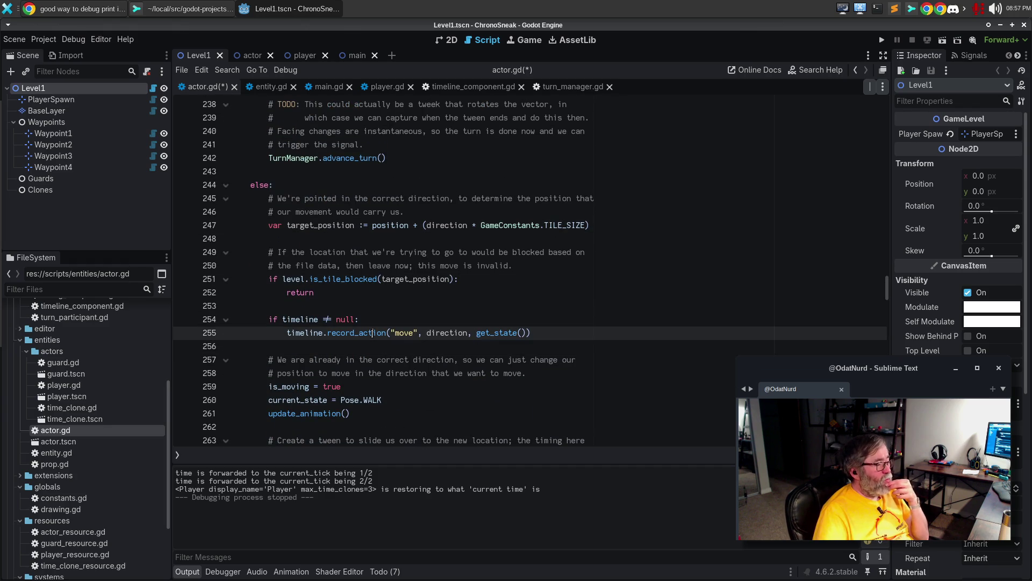
Comment out the trailing TurnManager.advance_turn() at the end of process_movement_input (line 277) with Ctrl+K
{"action": "mouse_move", "coordinate": [372, 334]}
{"action": "scroll", "coordinate": [337, 316], "scroll_direction": "down", "scroll_amount": 1}
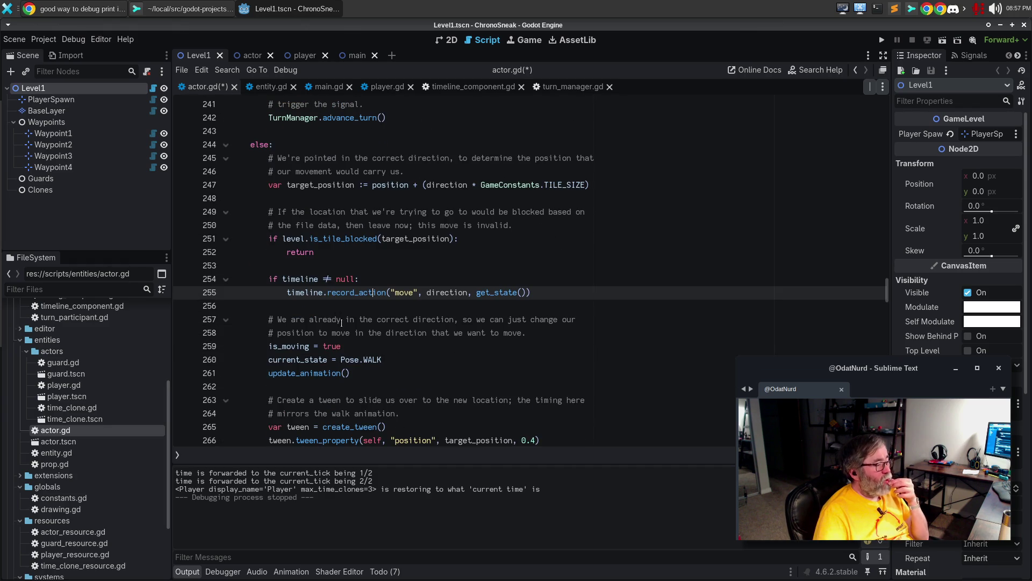
{"action": "left_click", "coordinate": [362, 366]}
{"action": "scroll", "coordinate": [366, 365], "scroll_direction": "down", "scroll_amount": 2}
{"action": "left_click", "coordinate": [379, 360]}
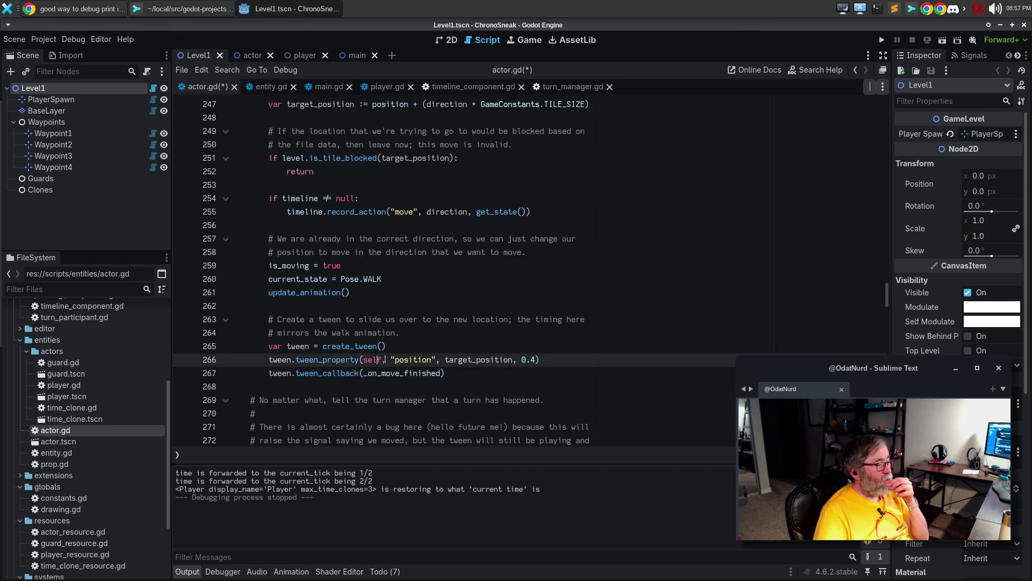
{"action": "double_click", "coordinate": [396, 372]}
{"action": "scroll", "coordinate": [393, 359], "scroll_direction": "down", "scroll_amount": 2}
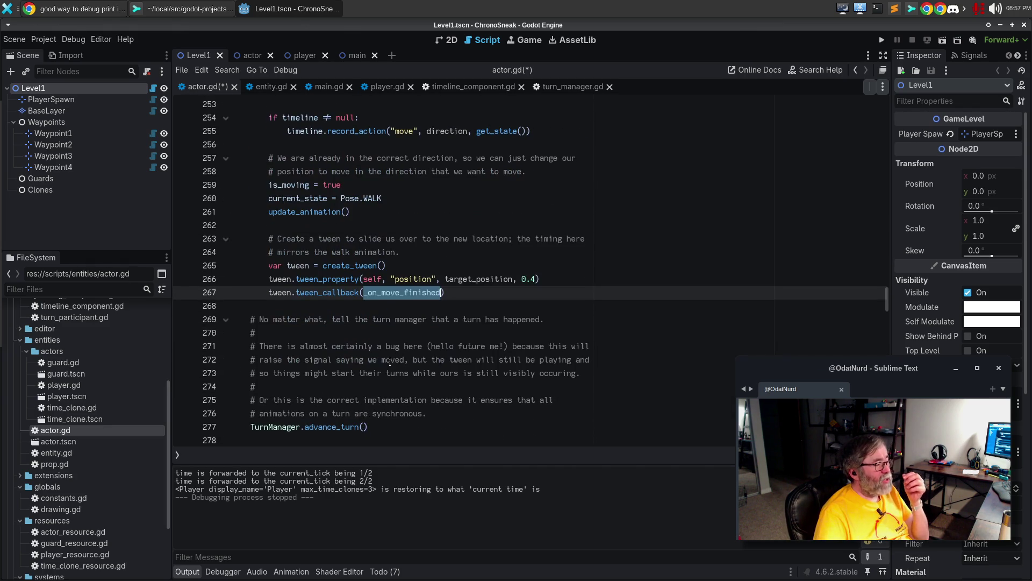
{"action": "left_click", "coordinate": [397, 432]}
{"action": "key", "text": "ctrl+k"}
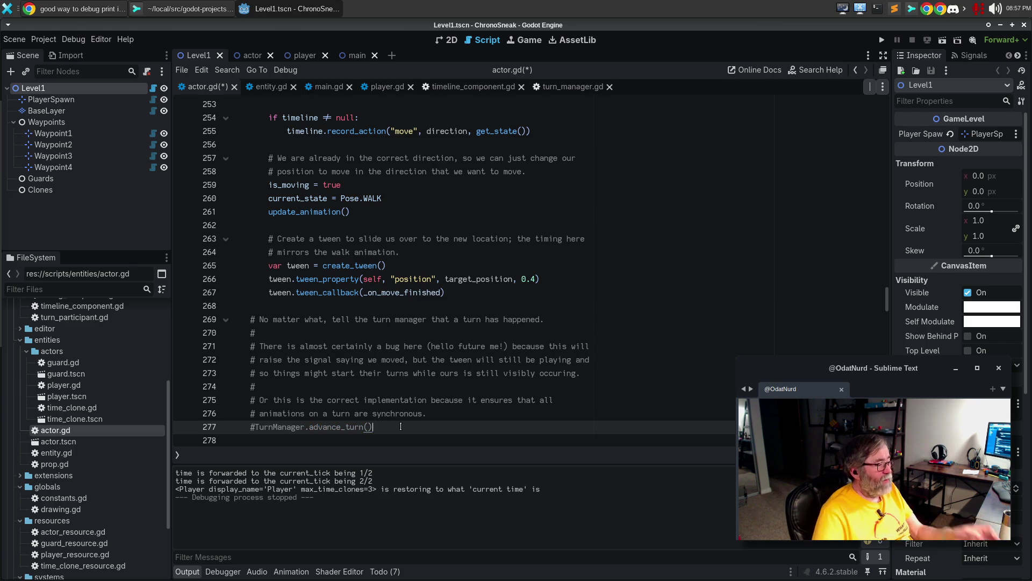
Comment out perform_action's TurnManager.advance_turn() on line 322, then return to the synchronous-animations comment
{"action": "scroll", "coordinate": [426, 369], "scroll_direction": "down", "scroll_amount": 6}
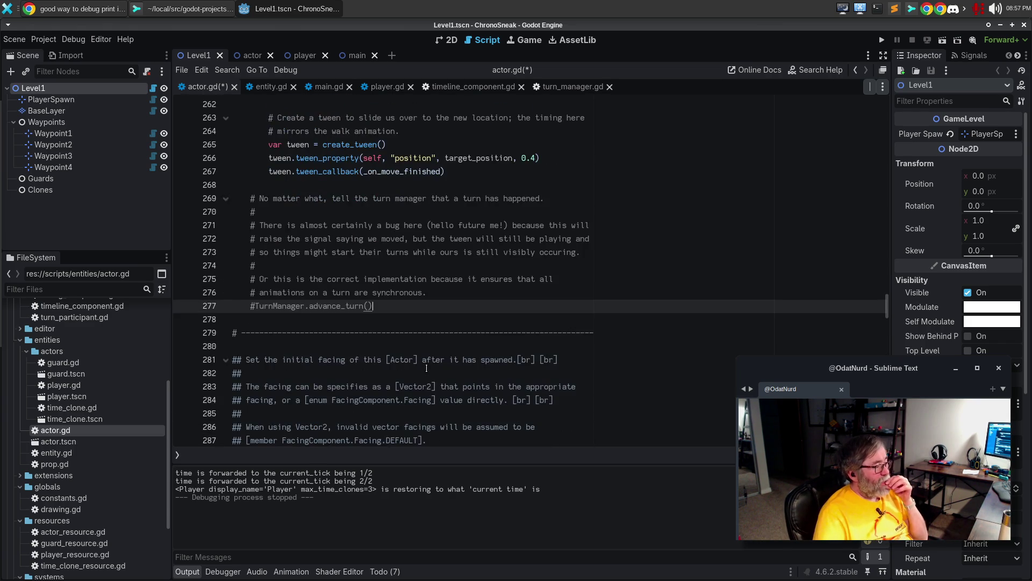
{"action": "scroll", "coordinate": [427, 369], "scroll_direction": "down", "scroll_amount": 10}
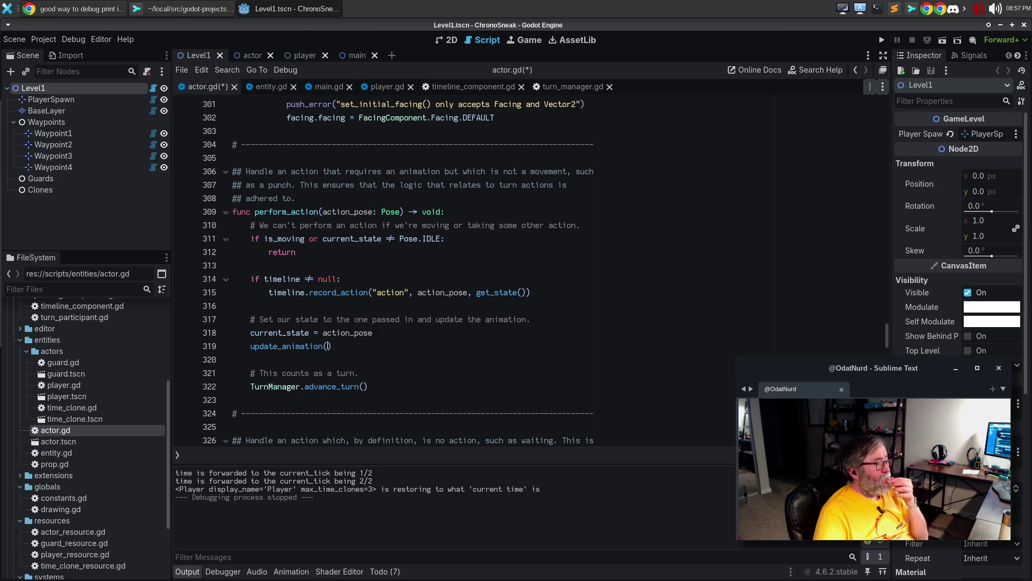
{"action": "mouse_move", "coordinate": [310, 345]}
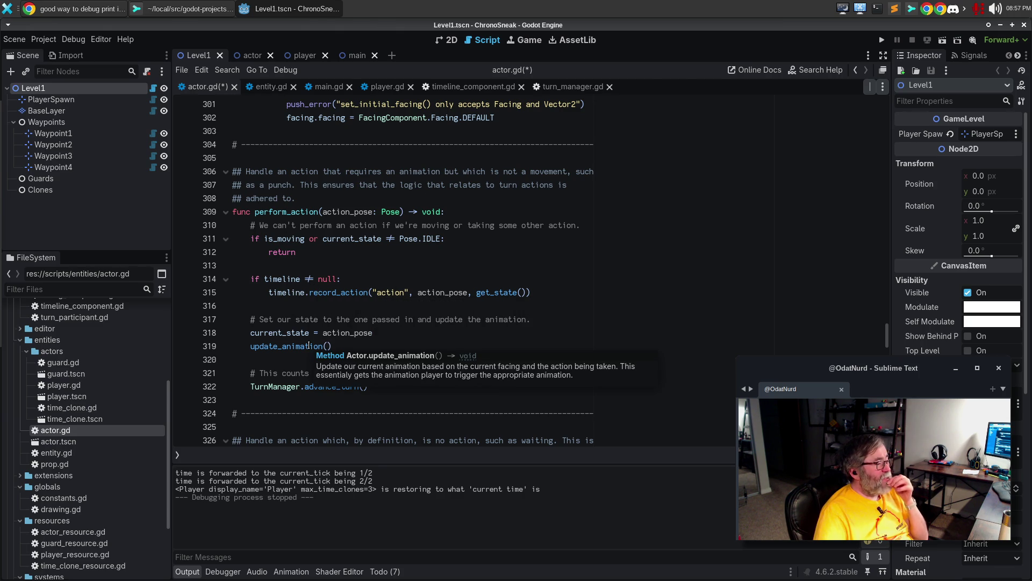
{"action": "left_click", "coordinate": [392, 387]}
{"action": "key", "text": "ctrl+k"}
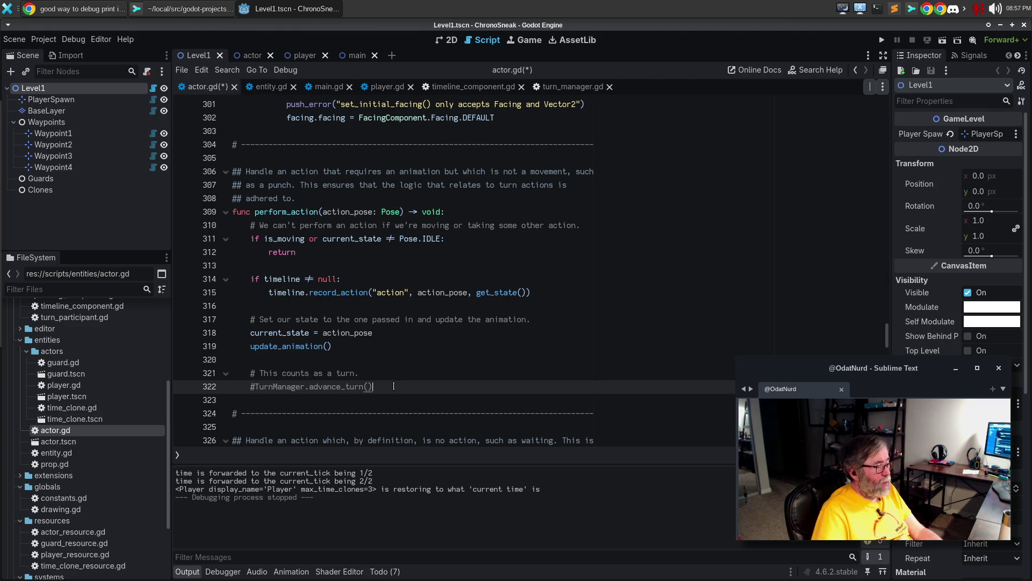
{"action": "scroll", "coordinate": [450, 296], "scroll_direction": "up", "scroll_amount": 13}
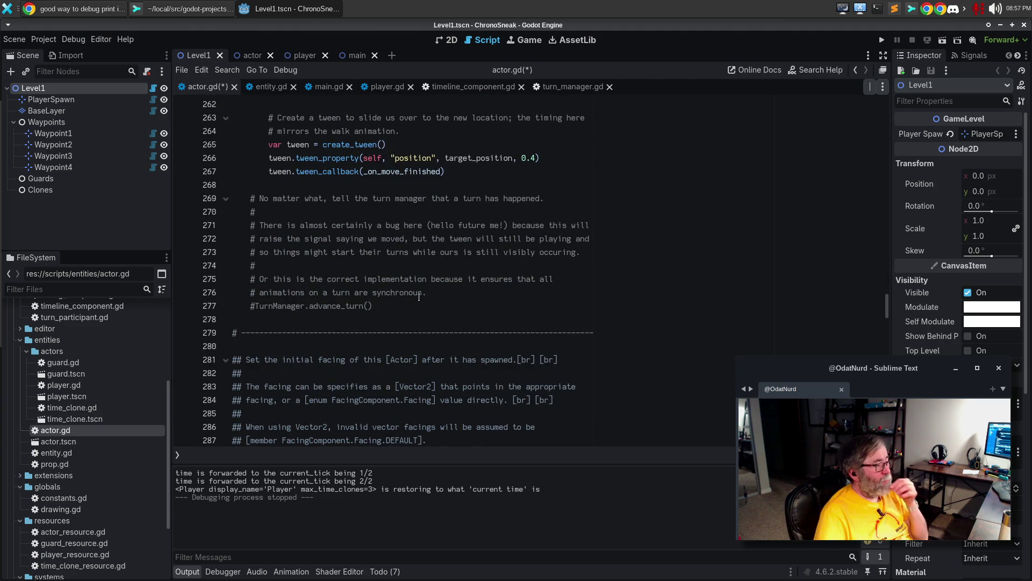
{"action": "left_click", "coordinate": [419, 296]}
Add a NOTE: commented out because turns are captured above and moves must wait until the tween finishes
{"action": "key", "text": "Return"}
{"action": "key", "text": "Return"}
{"action": "type", "text": "NOTE: We commented this out because turns are captured above and "}
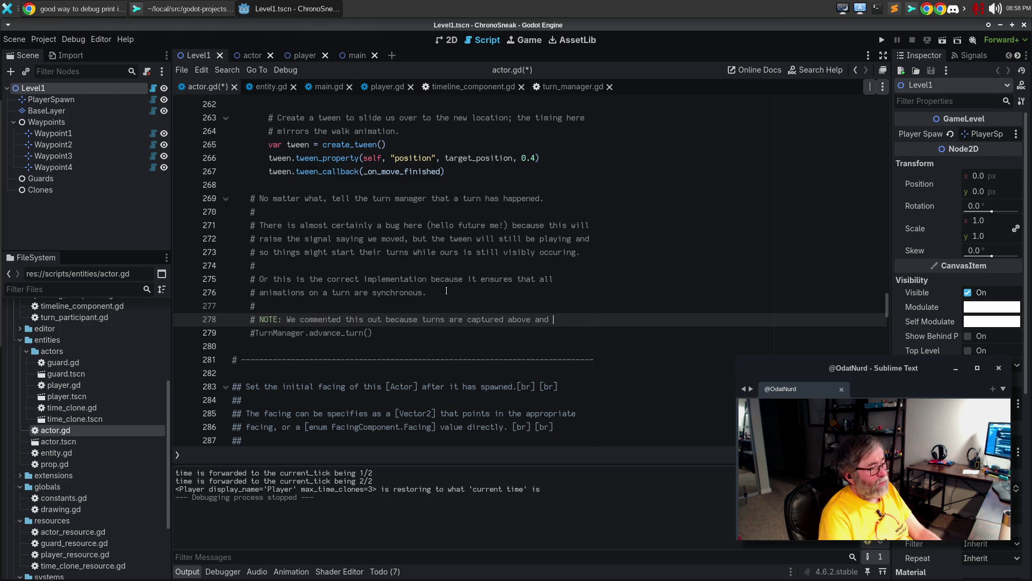
{"action": "type", "text": "for"}
{"action": "key", "text": "Return"}
{"action": "type", "text": "moves we can't have this trigger until the tr"}
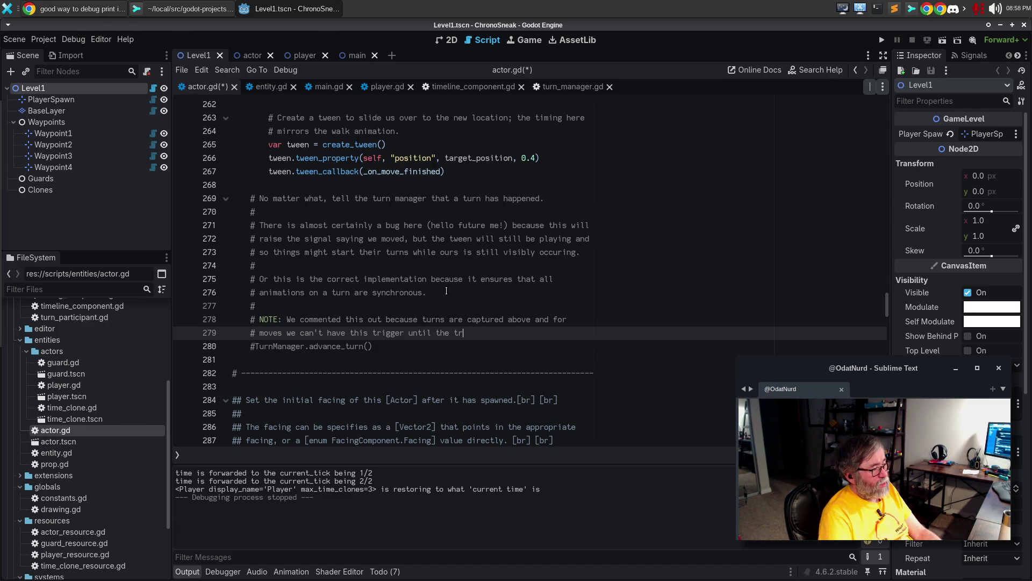
{"action": "key", "text": "BackSpace"}
{"action": "type", "text": "ween has finish"}
{"action": "type", "text": "ed."}
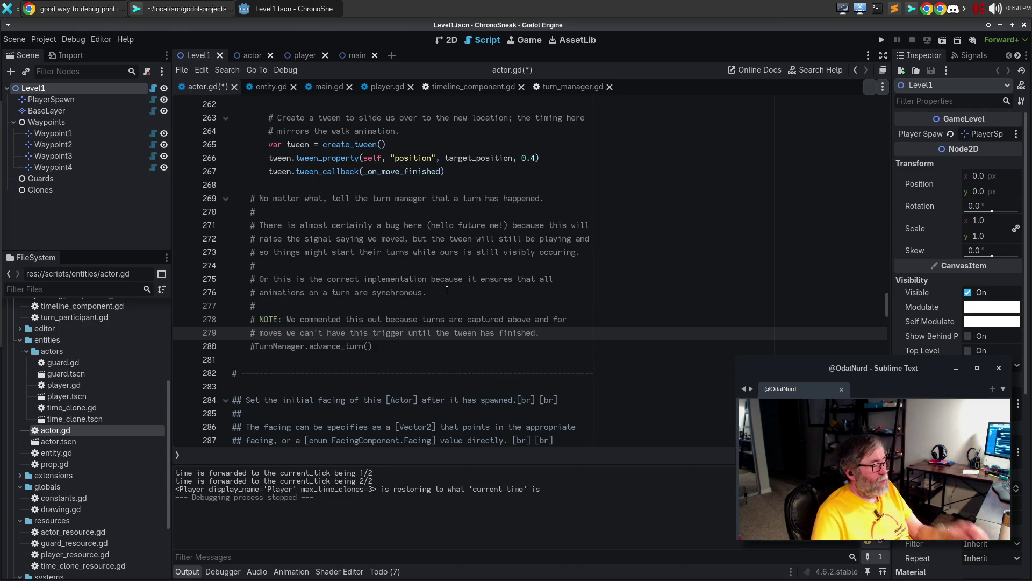
In perform_action, start a comment: 'We commented this out because this sets the animation to a non-looping...'
{"action": "scroll", "coordinate": [542, 278], "scroll_direction": "down", "scroll_amount": 10}
{"action": "scroll", "coordinate": [542, 278], "scroll_direction": "down", "scroll_amount": 5}
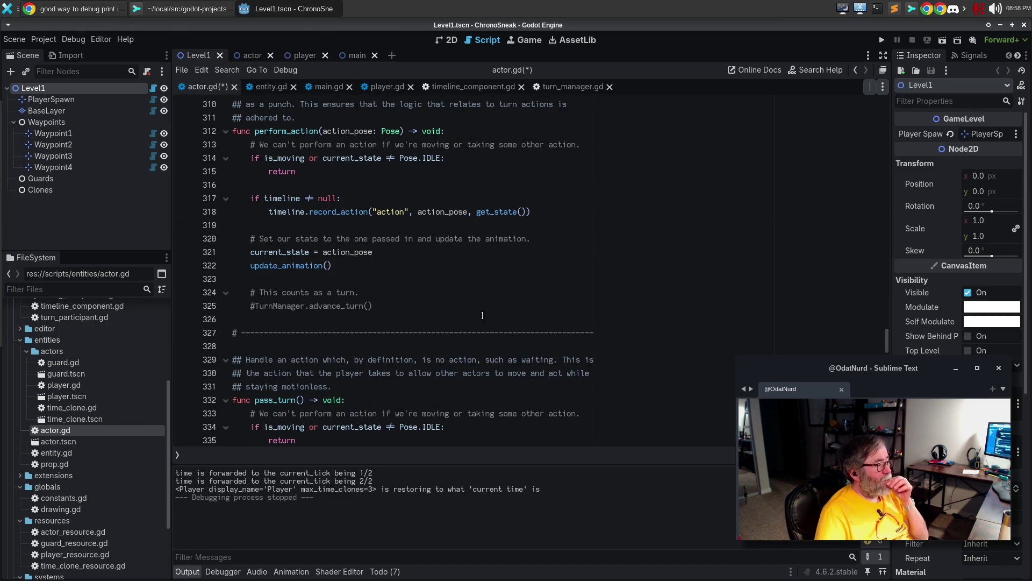
{"action": "left_click", "coordinate": [420, 294]}
{"action": "key", "text": "Return"}
{"action": "type", "text": "#"}
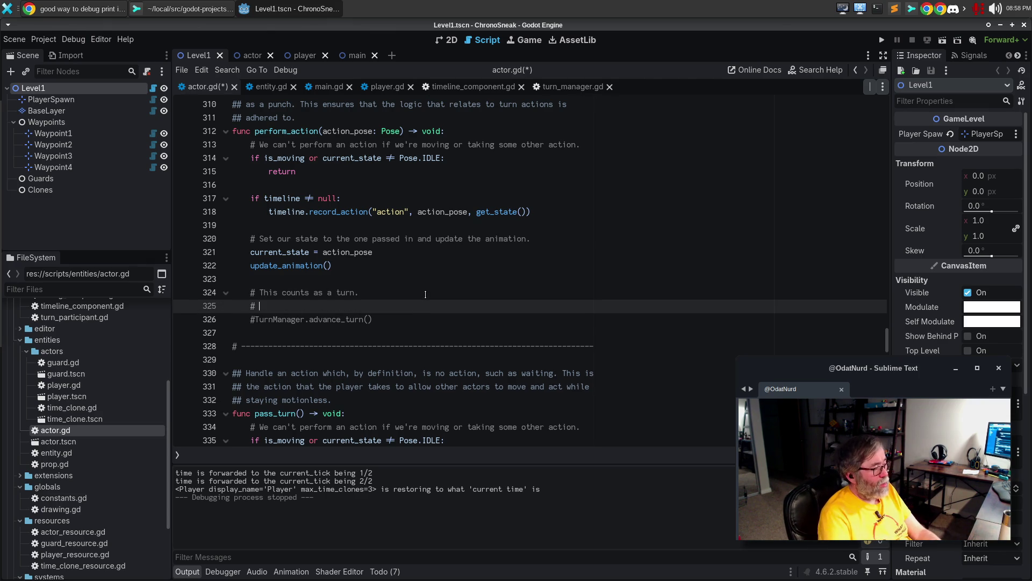
{"action": "key", "text": "Return"}
{"action": "type", "text": "We commebnted "}
{"action": "type", "text": "out"}
{"action": "key", "text": "ctrl+BackSpace"}
{"action": "key", "text": "ctrl+BackSpace"}
{"action": "type", "text": "commen"}
{"action": "type", "text": "ted this out because"}
{"action": "type", "text": " this sets the anim"}
{"action": "type", "text": "ation to the"}
{"action": "key", "text": "BackSpace"}
{"action": "key", "text": "BackSpace"}
{"action": "key", "text": "BackSpace"}
{"action": "type", "text": "a non-looping"}
Finish it: '...pose, and the signal handler that tells us when the action is complete raises this.'
{"action": "key", "text": "Return"}
{"action": "type", "text": "# post, and"}
{"action": "key", "text": "BackSpace"}
{"action": "key", "text": "BackSpace"}
{"action": "key", "text": "BackSpace"}
{"action": "type", "text": "e, and the "}
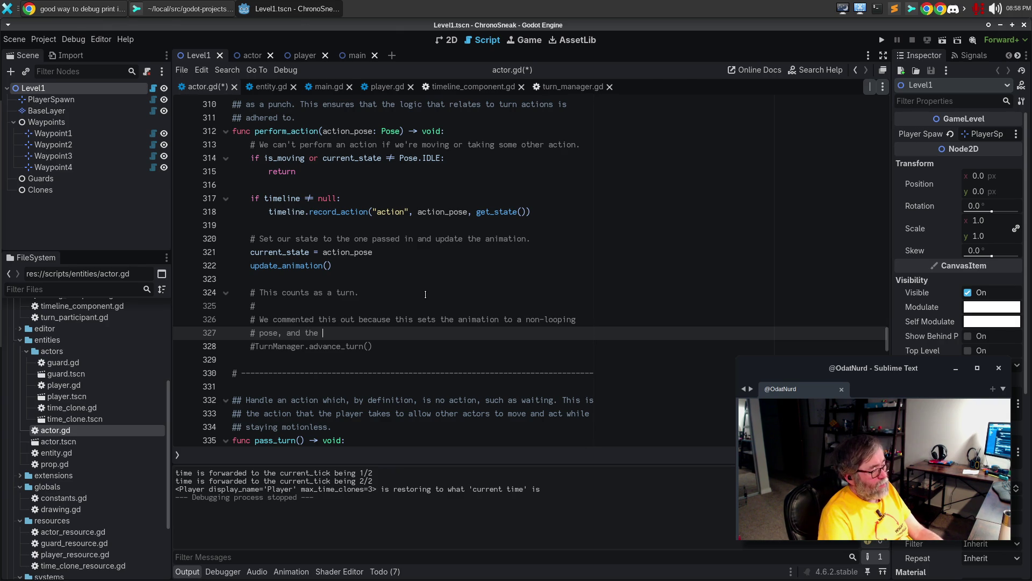
{"action": "type", "text": "signal handler th"}
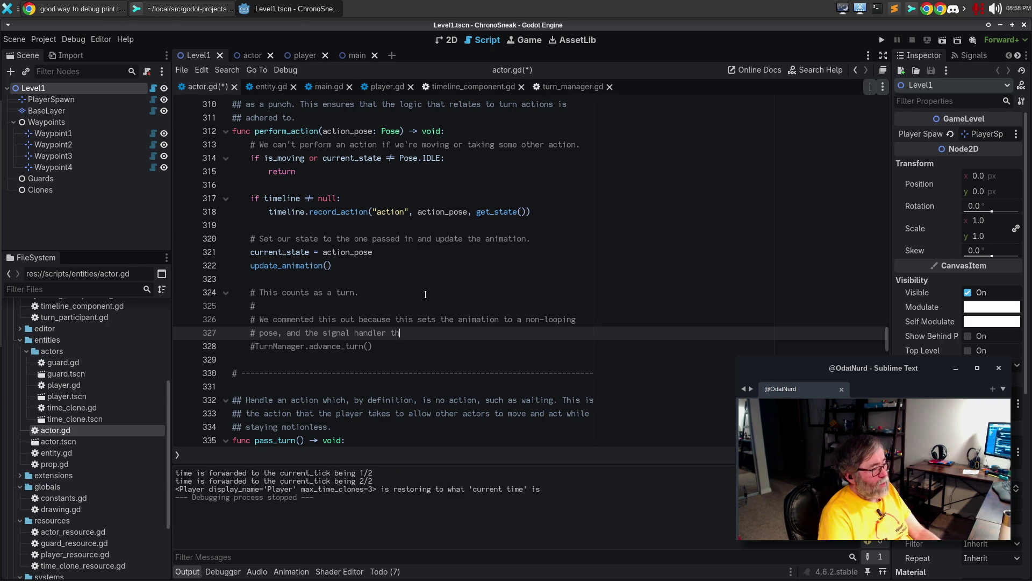
{"action": "type", "text": "at tells us when the "}
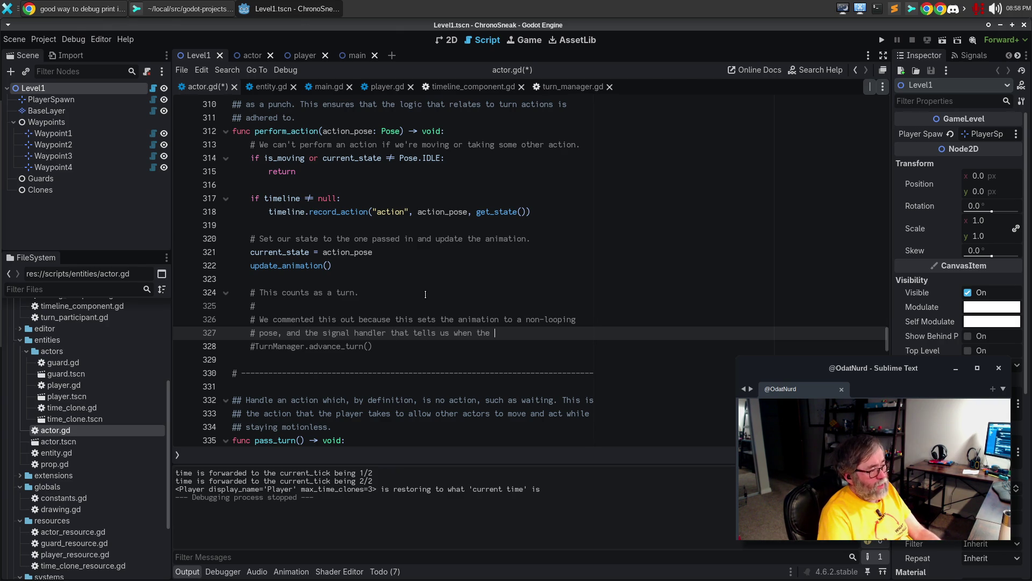
{"action": "type", "text": "action is compl;ete"}
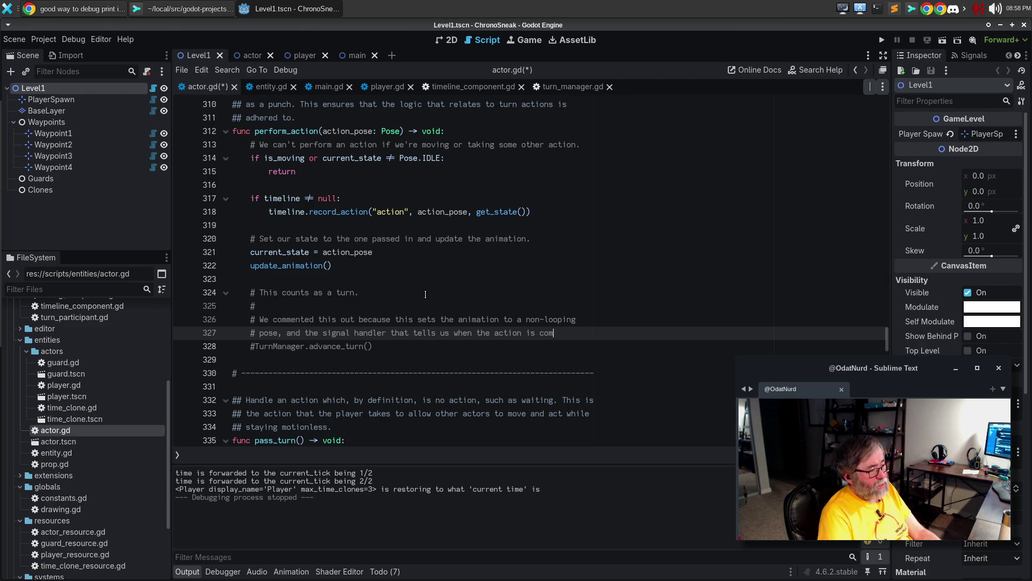
{"action": "key", "text": "BackSpace"}
{"action": "key", "text": "BackSpace"}
{"action": "key", "text": "BackSpace"}
{"action": "type", "text": "ete"}
{"action": "key", "text": "Return"}
{"action": "type", "text": "r"}
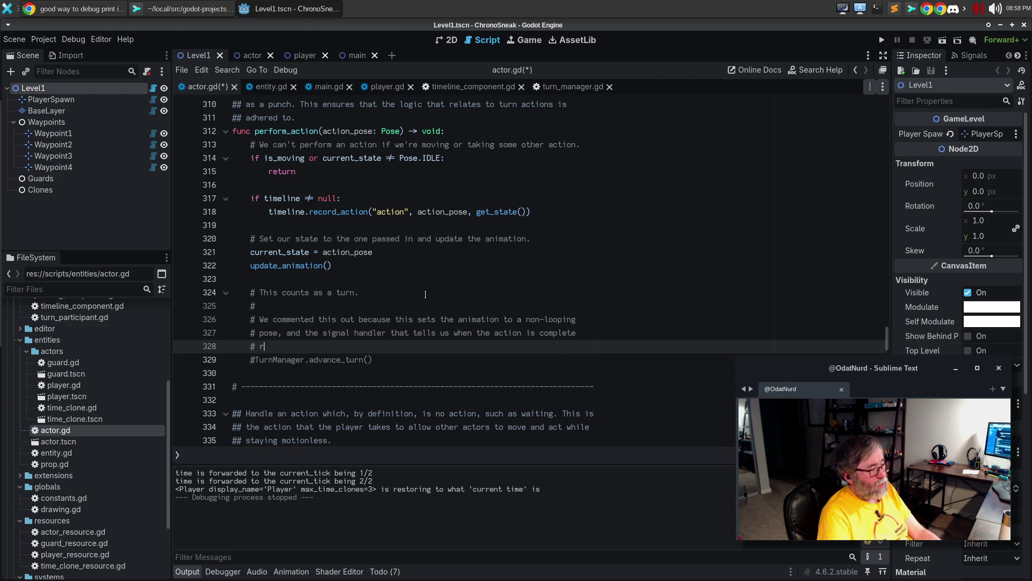
{"action": "type", "text": "aises this for us."}
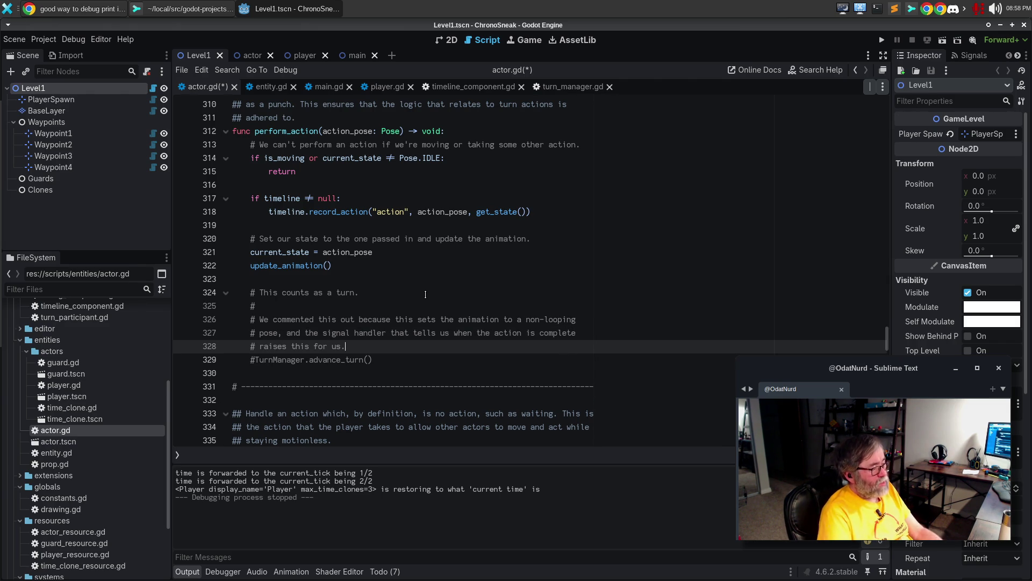
{"action": "scroll", "coordinate": [425, 294], "scroll_direction": "down", "scroll_amount": 4}
{"action": "scroll", "coordinate": [542, 245], "scroll_direction": "down", "scroll_amount": 2}
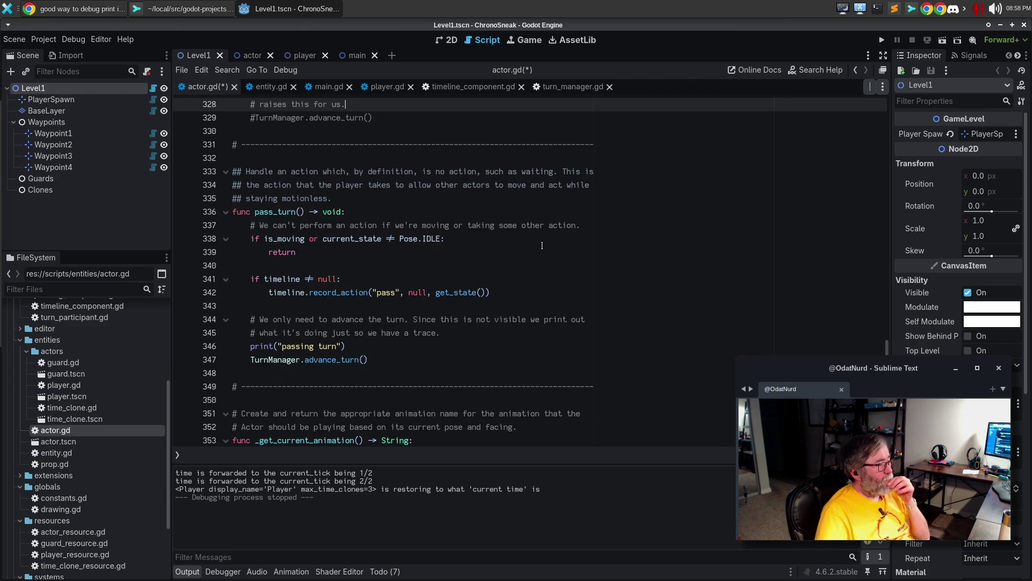
Review pass_turn's print and TurnManager.advance_turn() calls in actor.gd
{"action": "left_click", "coordinate": [543, 259]}
{"action": "left_click", "coordinate": [538, 305]}
{"action": "left_click", "coordinate": [532, 332]}
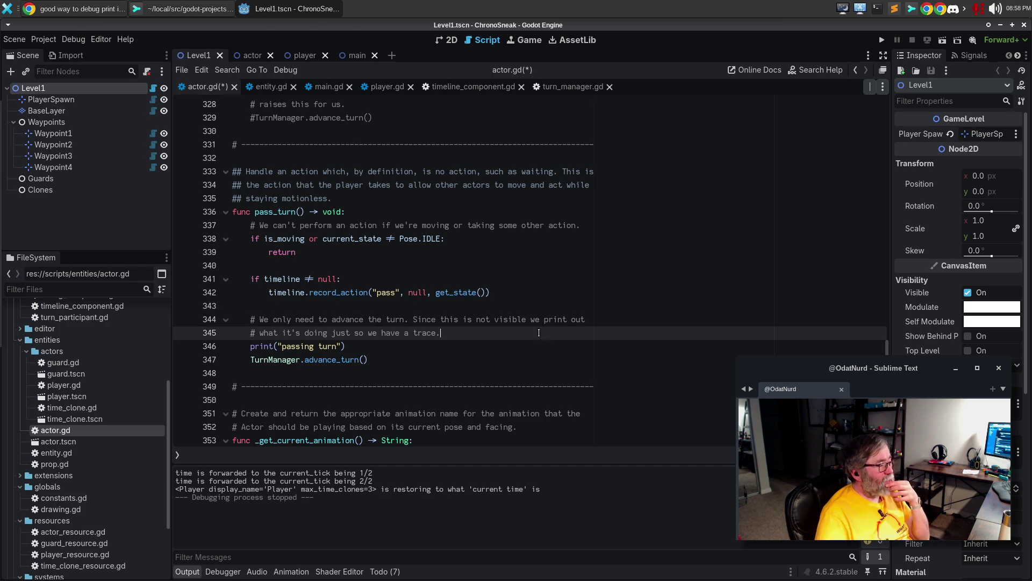
{"action": "left_click", "coordinate": [527, 357]}
{"action": "left_click", "coordinate": [522, 350]}
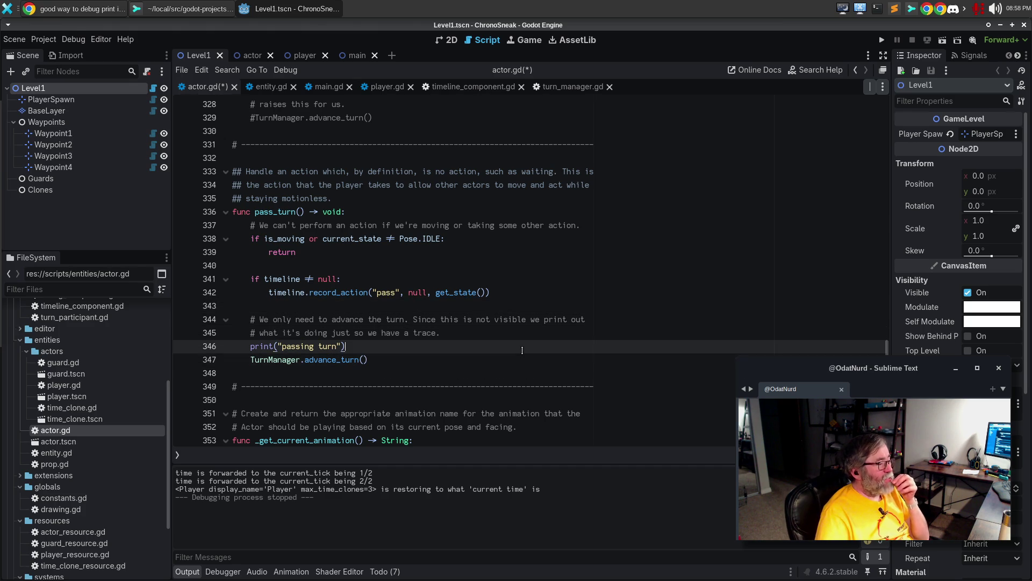
{"action": "left_click", "coordinate": [522, 364]}
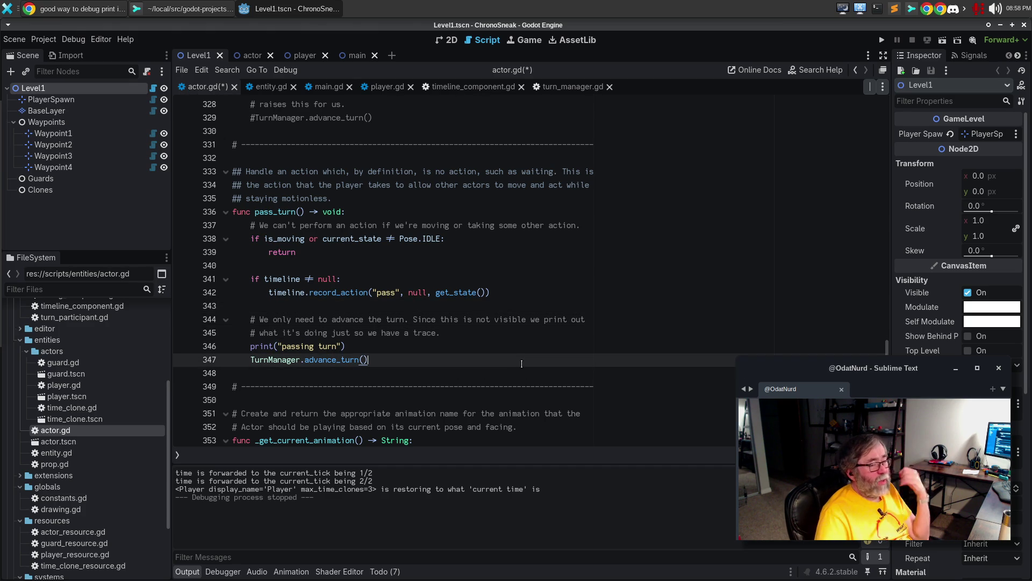
{"action": "scroll", "coordinate": [529, 346], "scroll_direction": "down", "scroll_amount": 1}
{"action": "scroll", "coordinate": [531, 343], "scroll_direction": "down", "scroll_amount": 3}
{"action": "scroll", "coordinate": [531, 342], "scroll_direction": "down", "scroll_amount": 4}
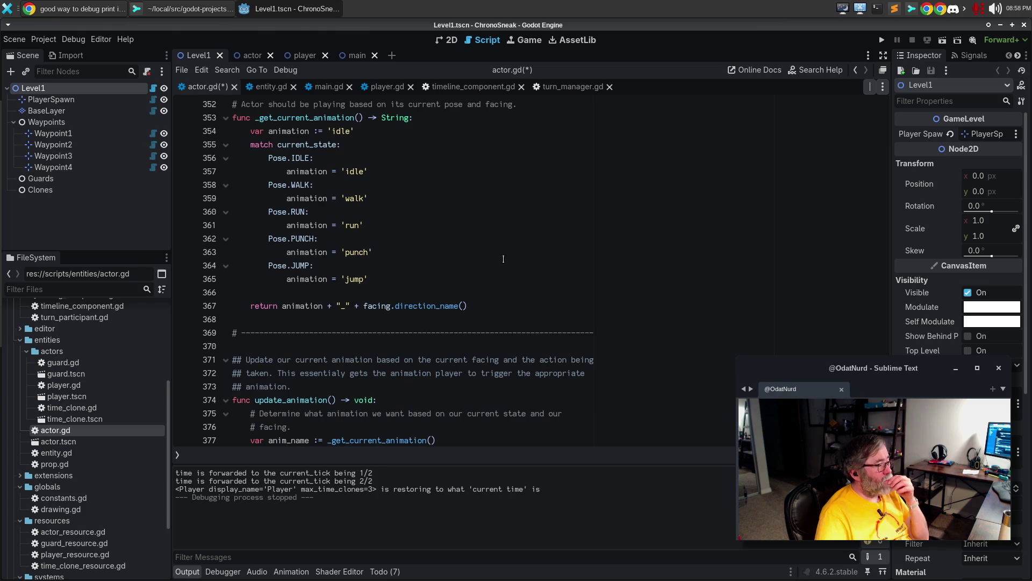
{"action": "scroll", "coordinate": [503, 248], "scroll_direction": "down", "scroll_amount": 8}
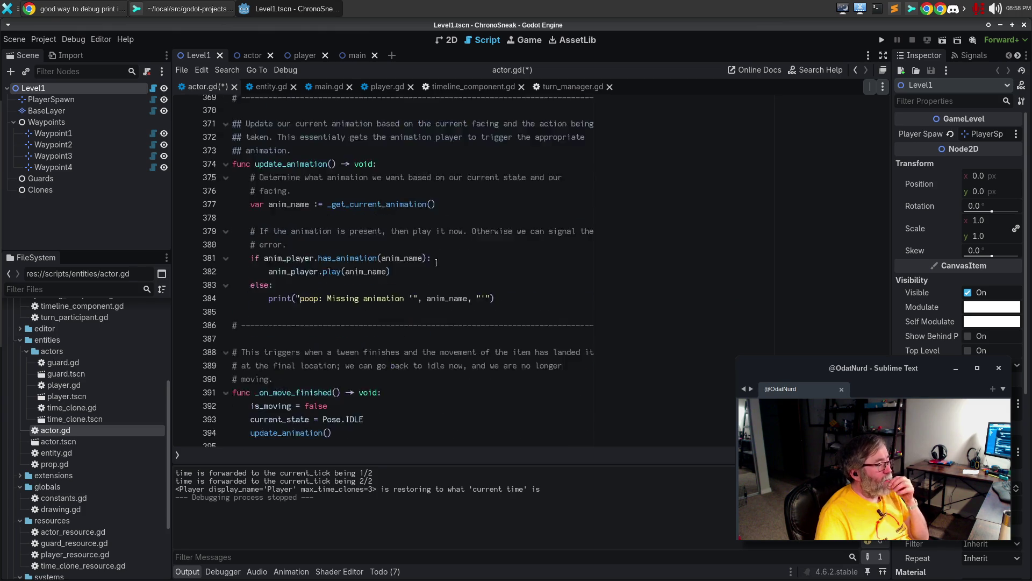
Paste TurnManager.advance_turn() after update_animation() at the end of _on_move_finished
{"action": "left_click", "coordinate": [426, 338]}
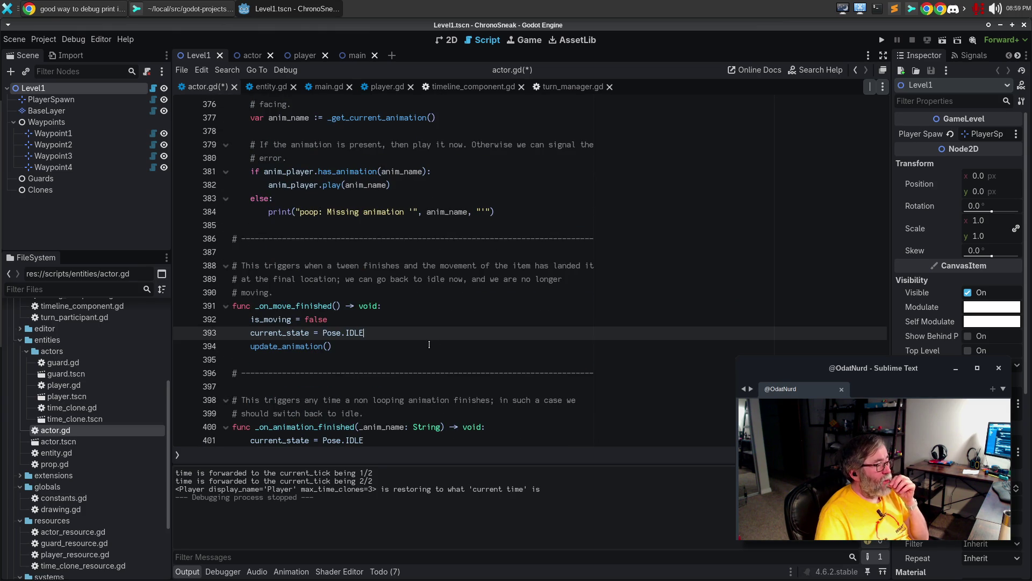
{"action": "key", "text": "Down"}
{"action": "key", "text": "Return"}
{"action": "key", "text": "Return"}
{"action": "type", "text": "TurnManager.advance_turn()"}
Comment above the call: the tween finishing means our turn is done, so tell the system
{"action": "key", "text": "Up"}
{"action": "key", "text": "Up"}
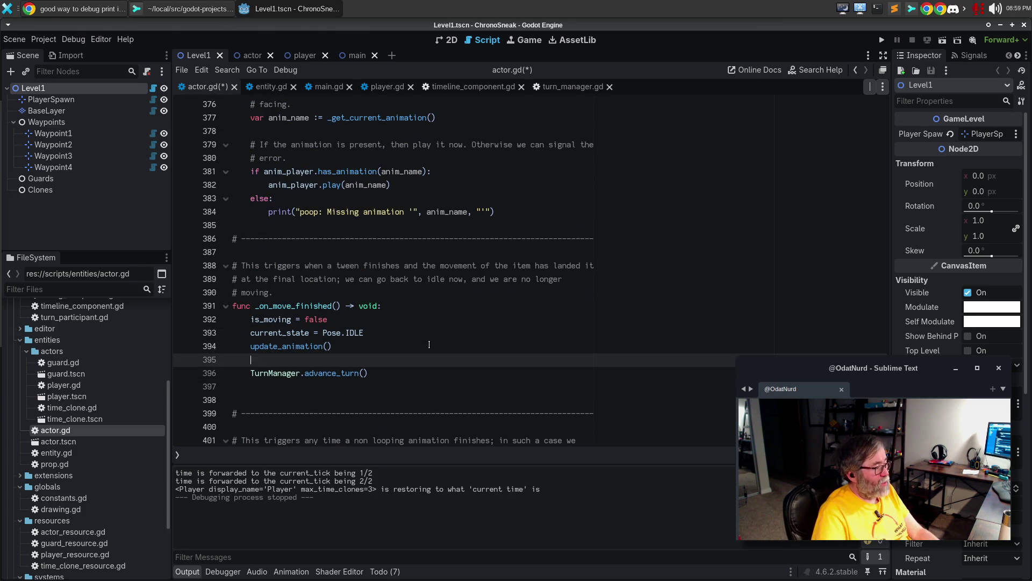
{"action": "key", "text": "Return"}
{"action": "type", "text": "# This"}
{"action": "key", "text": "BackSpace"}
{"action": "key", "text": "BackSpace"}
{"action": "key", "text": "BackSpace"}
{"action": "type", "text": "his "}
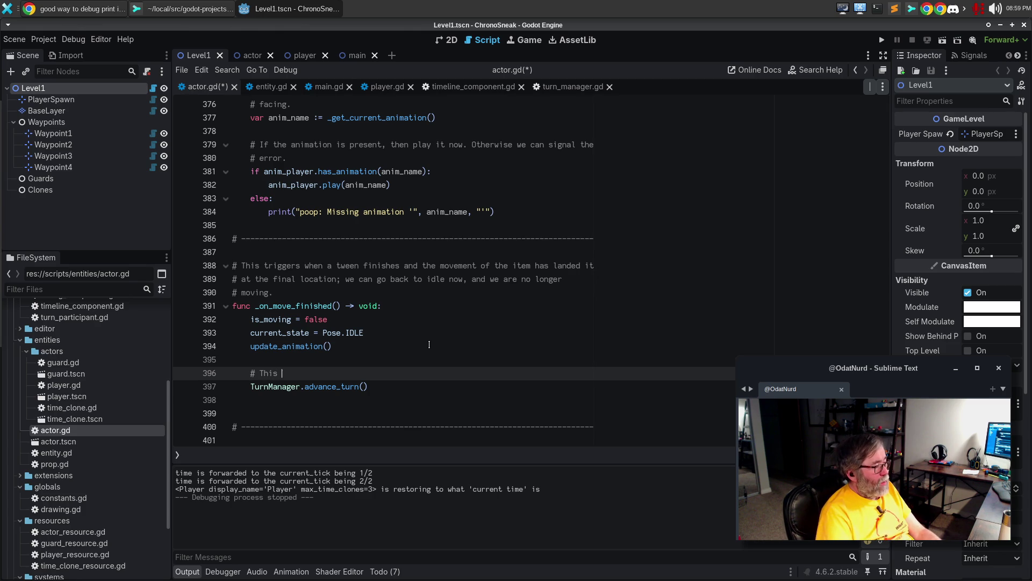
{"action": "type", "text": "happens when t"}
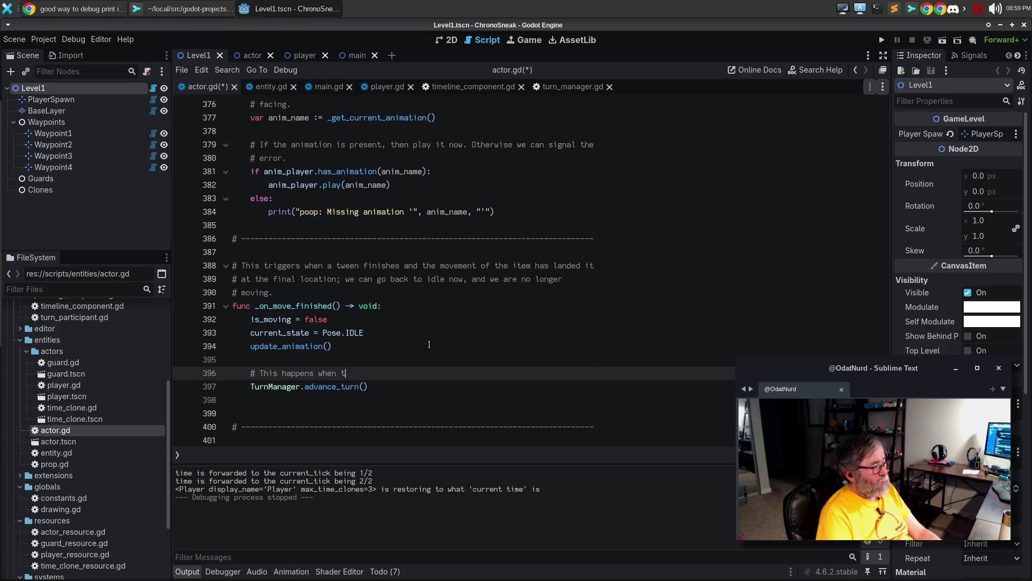
{"action": "type", "text": "he tween is done, which "}
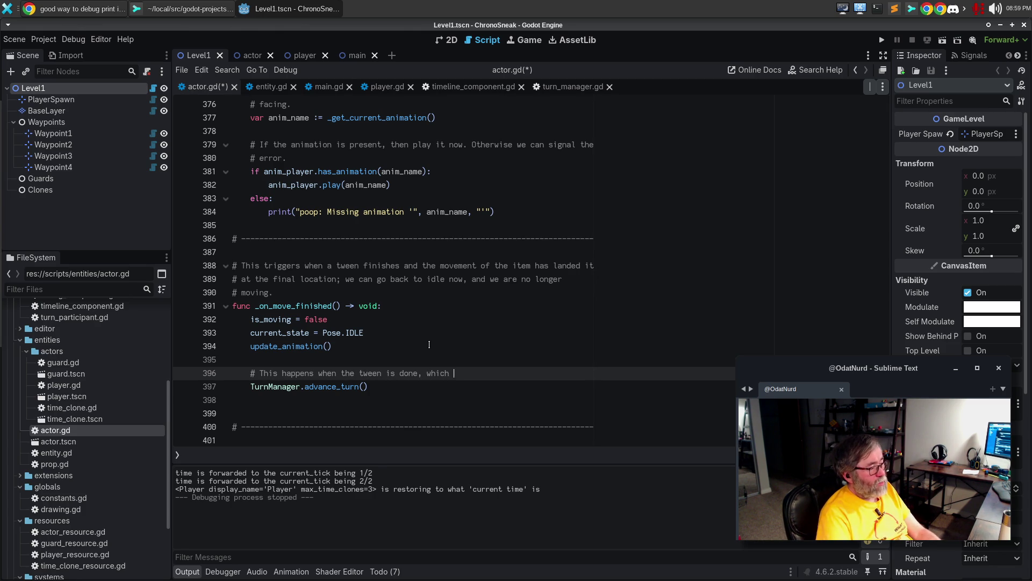
{"action": "type", "text": "means our turn is done, which"}
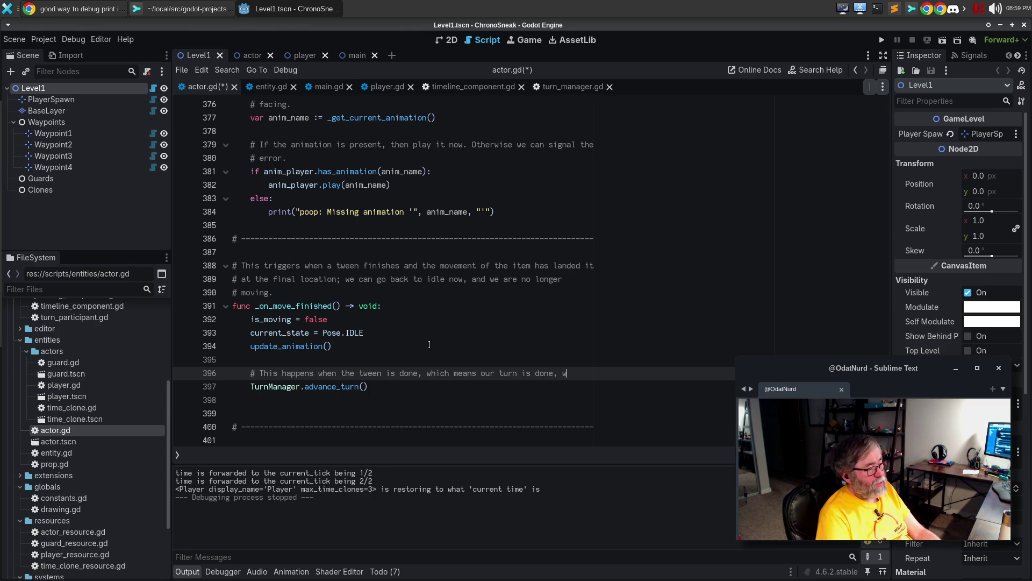
{"action": "key", "text": "Return"}
{"action": "type", "text": "# meansd"}
{"action": "key", "text": "BackSpace"}
{"action": "type", "text": "that we cva"}
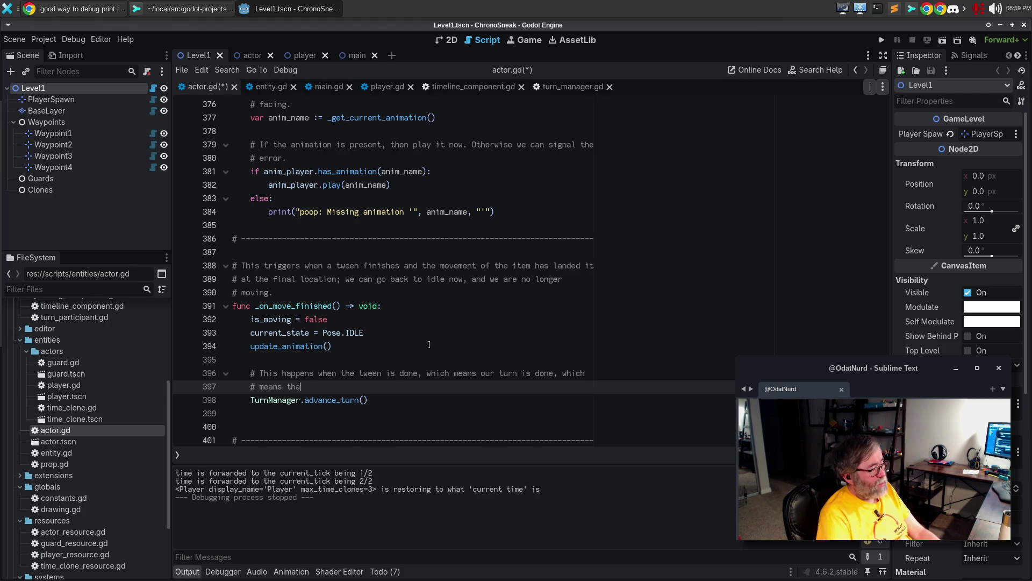
{"action": "key", "text": "BackSpace"}
{"action": "key", "text": "BackSpace"}
{"action": "type", "text": "an tell the system "}
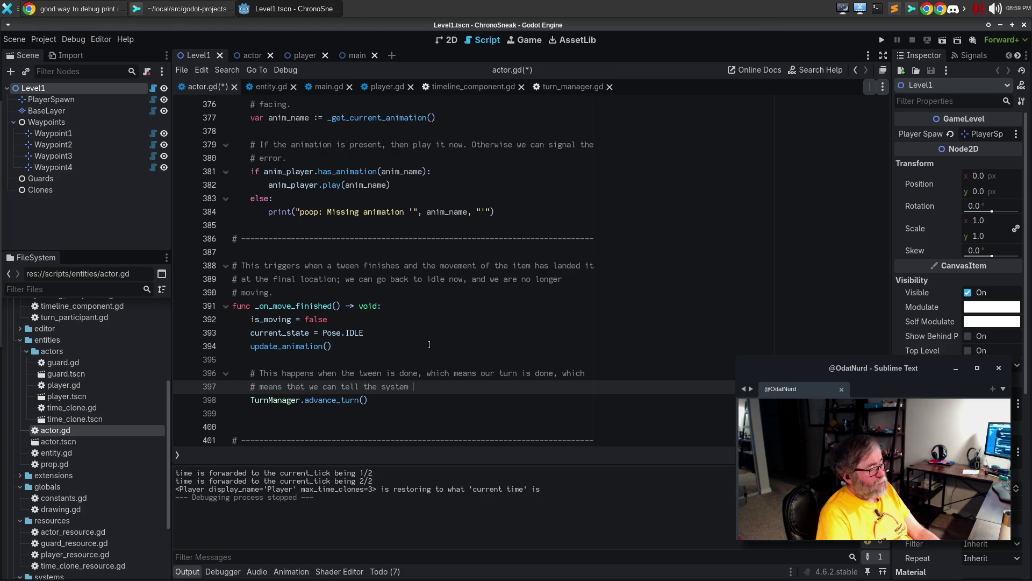
{"action": "type", "text": "about it"}
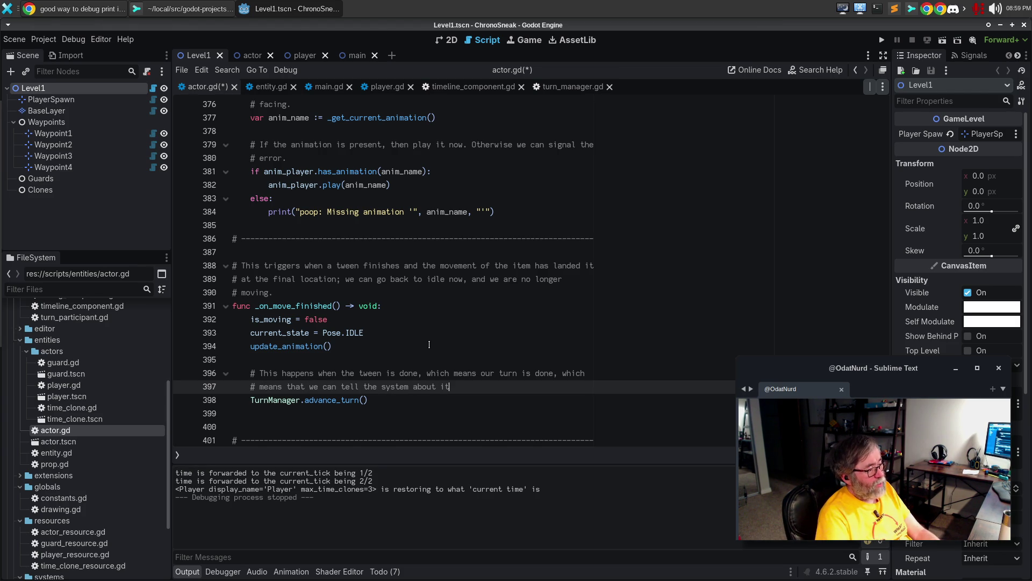
{"action": "type", "text": "; this makes sure our"}
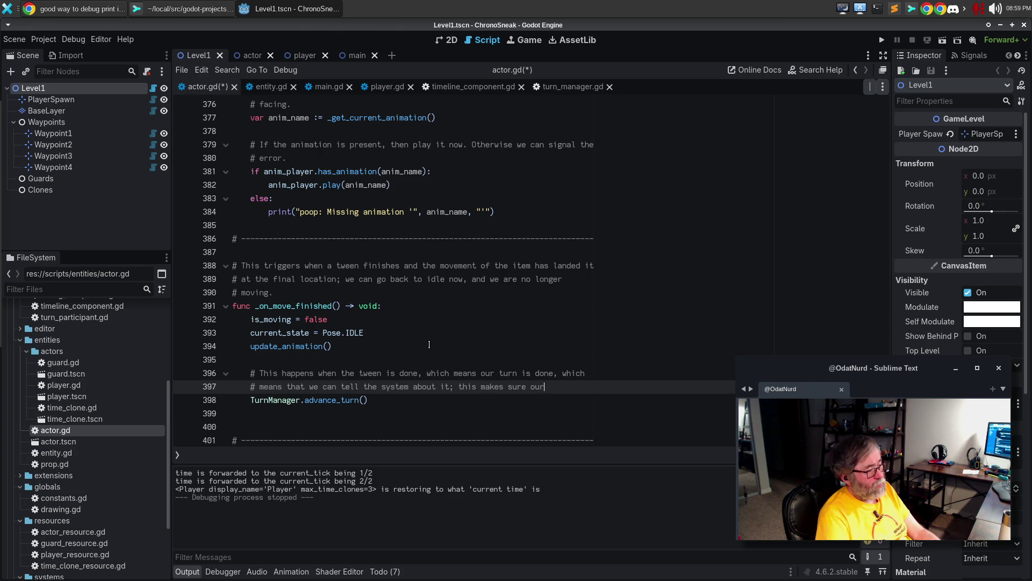
{"action": "type", "text": " state is"}
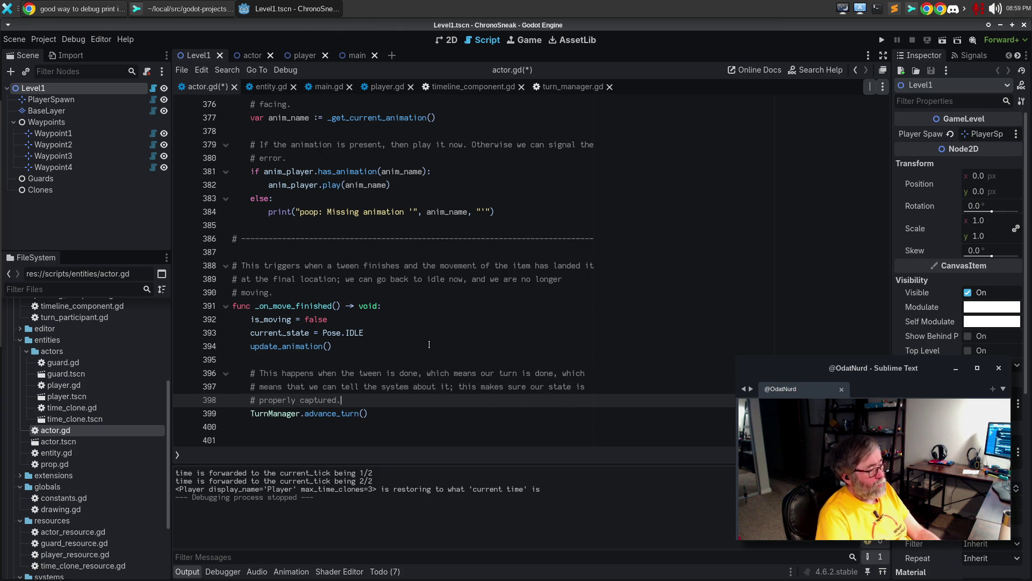
{"action": "scroll", "coordinate": [475, 355], "scroll_direction": "down", "scroll_amount": 2}
{"action": "left_click", "coordinate": [391, 355]}
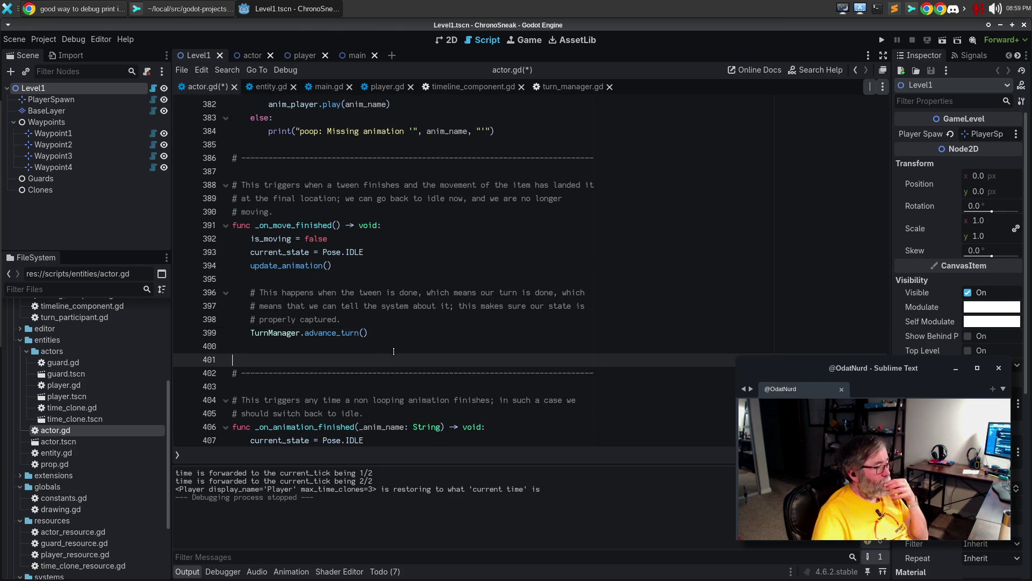
Remove the extra blank line and add TurnManager.advance_turn() at the end of _on_animation_finished
{"action": "key", "text": "BackSpace"}
{"action": "scroll", "coordinate": [393, 351], "scroll_direction": "down", "scroll_amount": 3}
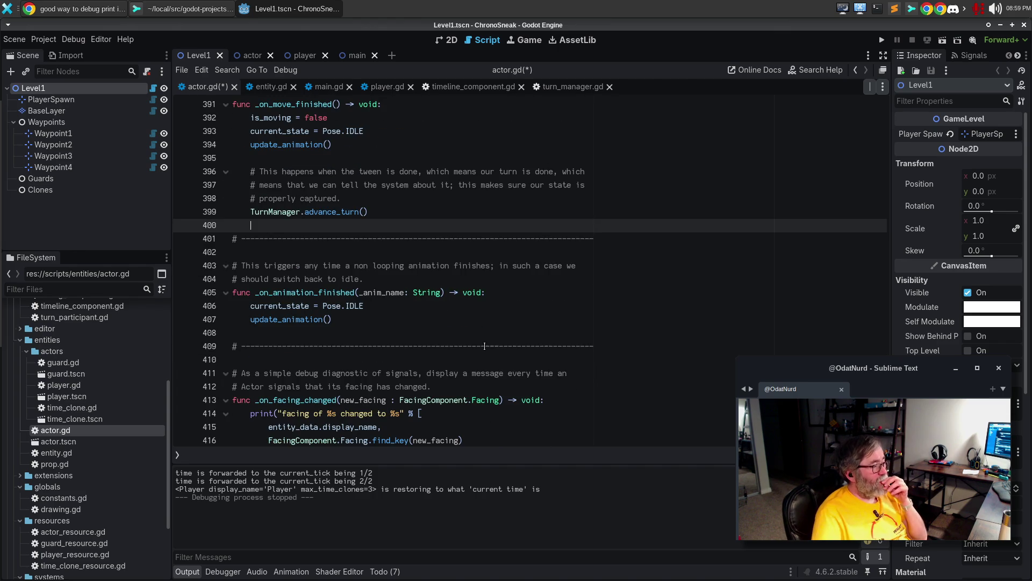
{"action": "left_click", "coordinate": [485, 322]}
{"action": "key", "text": "Return"}
{"action": "key", "text": "Return"}
{"action": "type", "text": "TurnManager.advance_turn()"}
{"action": "key", "text": "ctrl+shift+Return"}
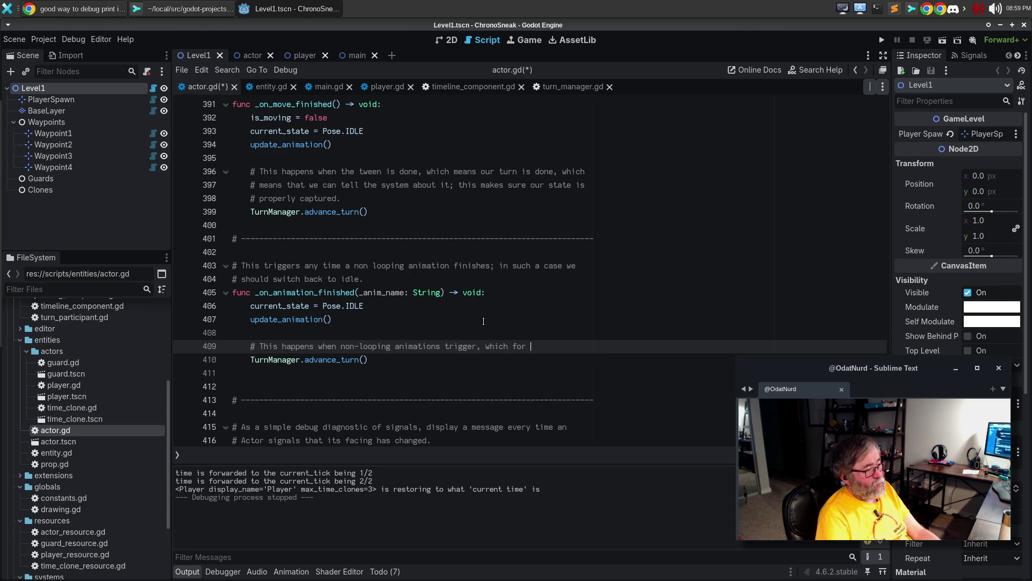
Comment above the call that non-looping animations like the punch end the turn
{"action": "key", "text": "Return"}
{"action": "type", "text": "#"}
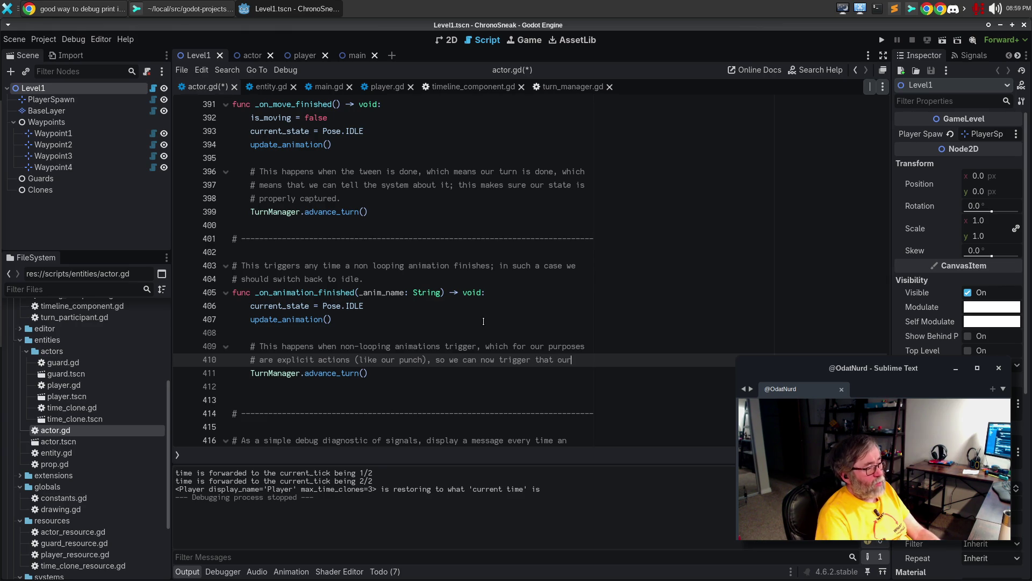
{"action": "key", "text": "Return"}
{"action": "type", "text": "# i"}
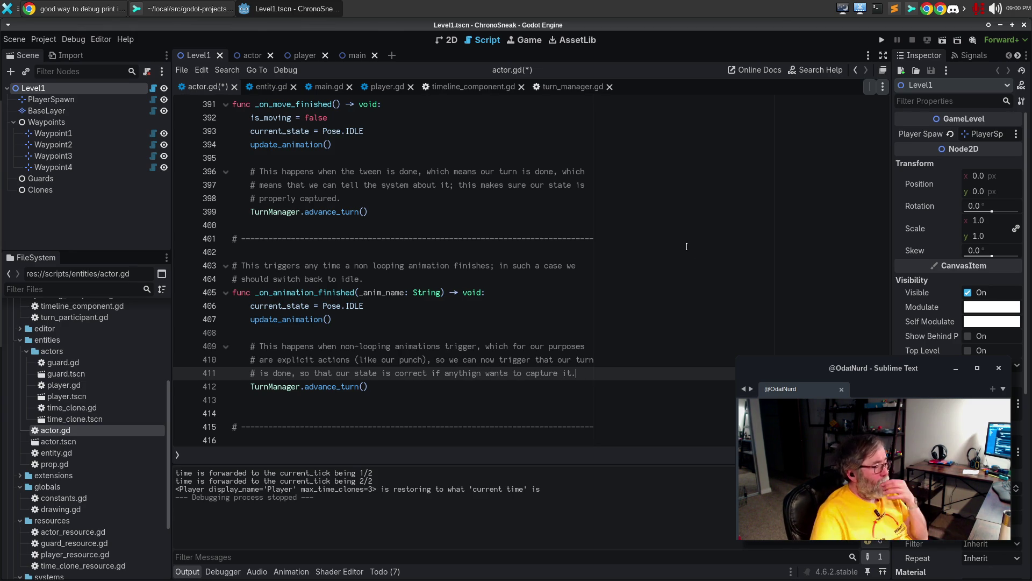
{"action": "scroll", "coordinate": [484, 321], "scroll_direction": "down", "scroll_amount": 4}
{"action": "scroll", "coordinate": [494, 384], "scroll_direction": "down", "scroll_amount": 2}
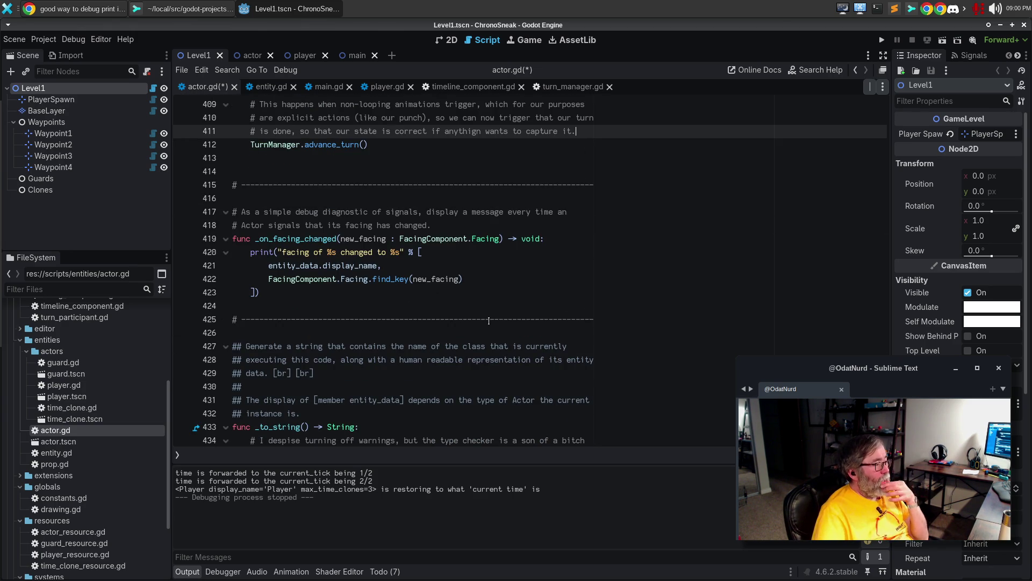
Save actor.gd and run the project with F5
{"action": "scroll", "coordinate": [503, 278], "scroll_direction": "down", "scroll_amount": 5}
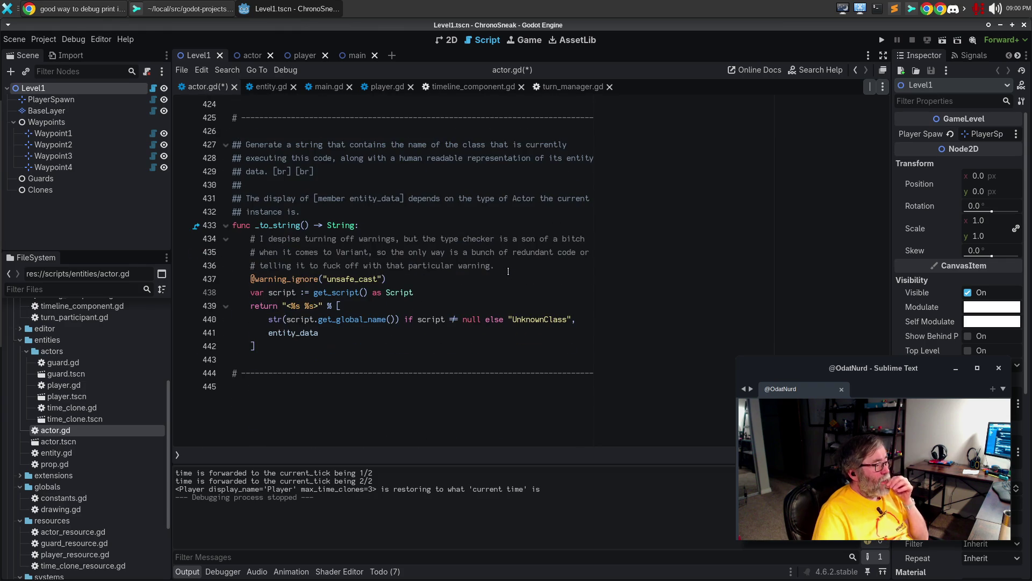
{"action": "left_click", "coordinate": [507, 282]}
{"action": "key", "text": "ctrl+s"}
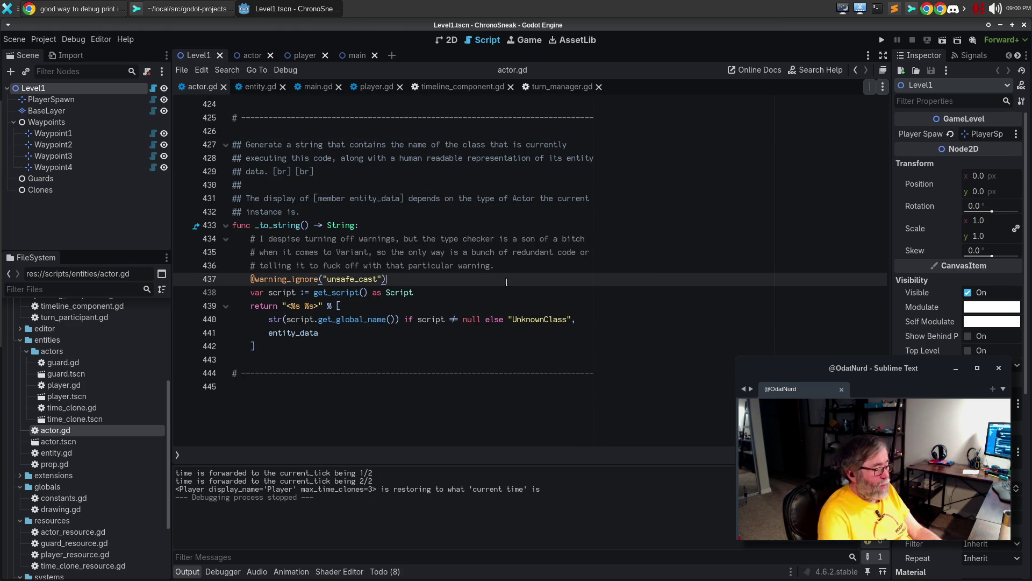
{"action": "key", "text": "F5"}
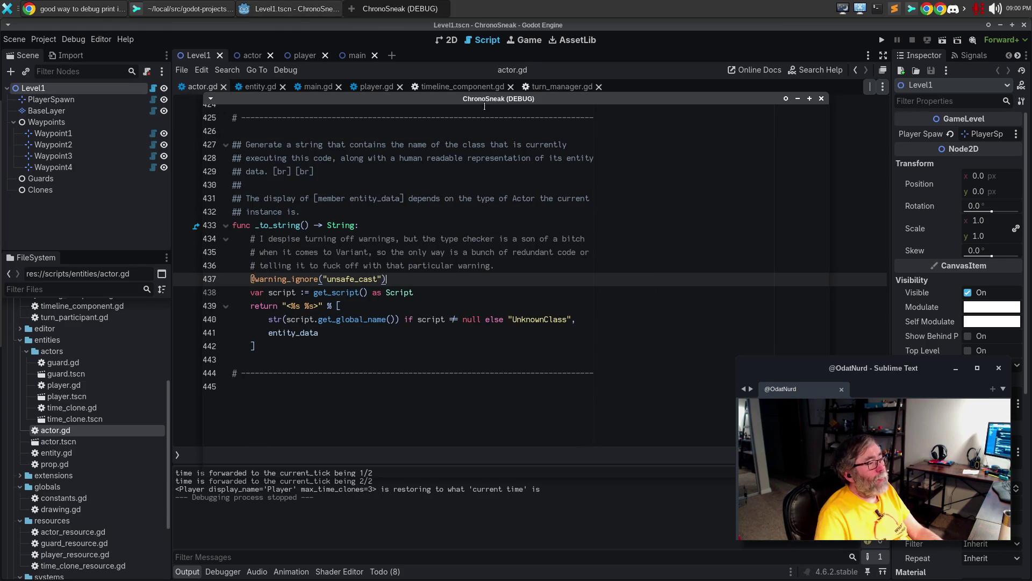
Close the game window, keep the editor open, and launch the project again
{"action": "left_click_drag", "start_coordinate": [487, 98], "coordinate": [446, 84]}
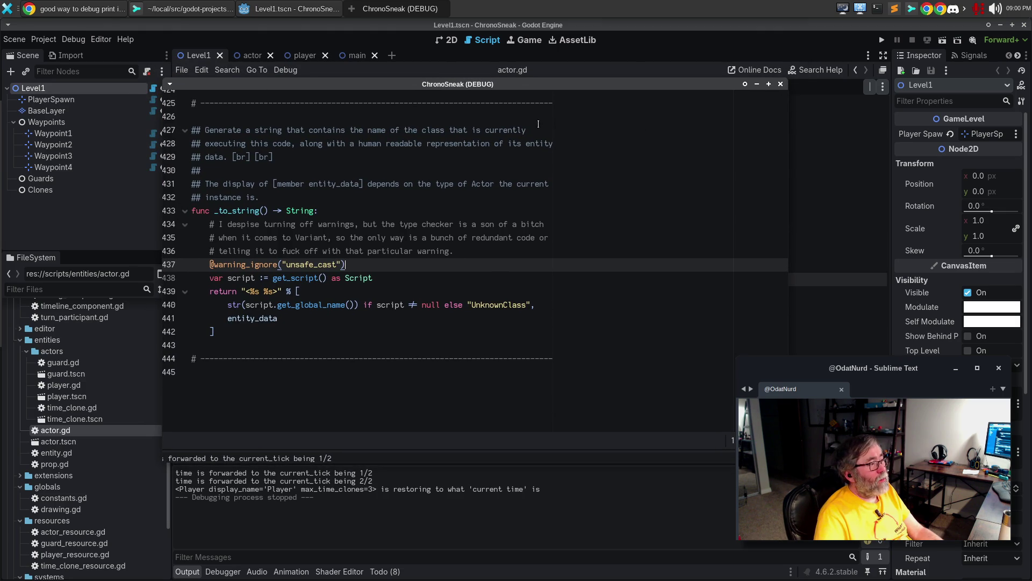
{"action": "left_click", "coordinate": [781, 84]}
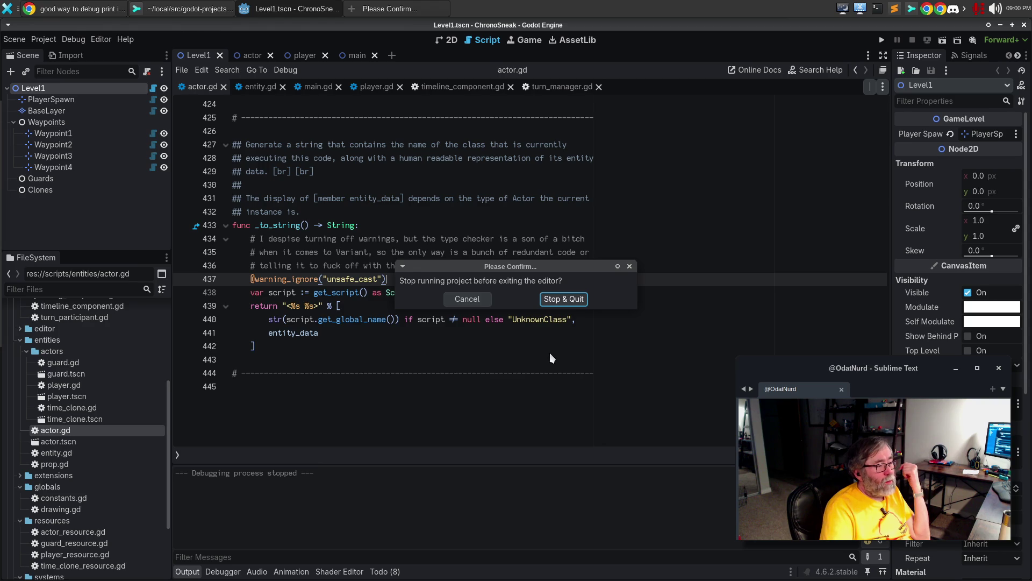
{"action": "left_click", "coordinate": [482, 297]}
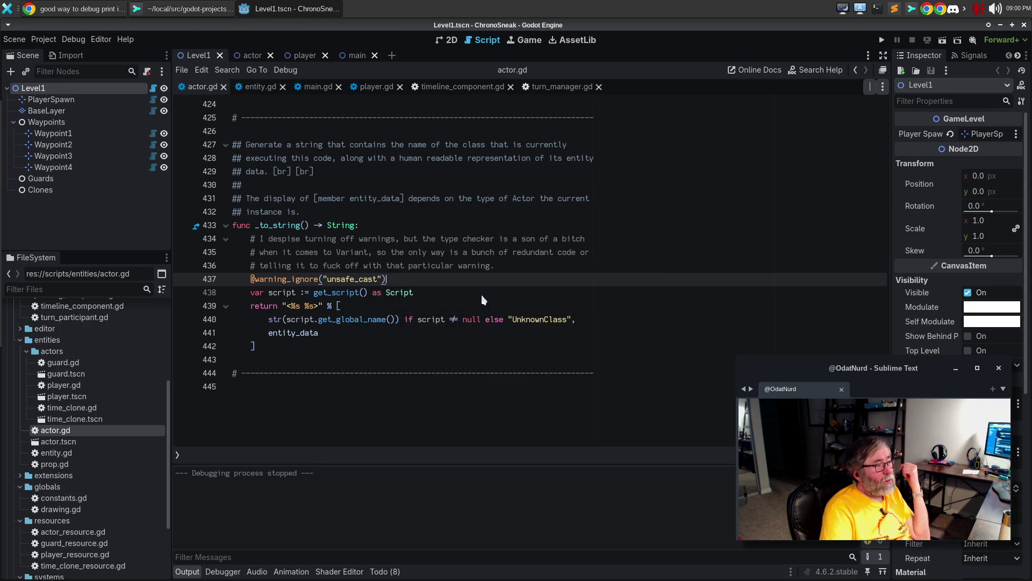
{"action": "left_click", "coordinate": [428, 171]}
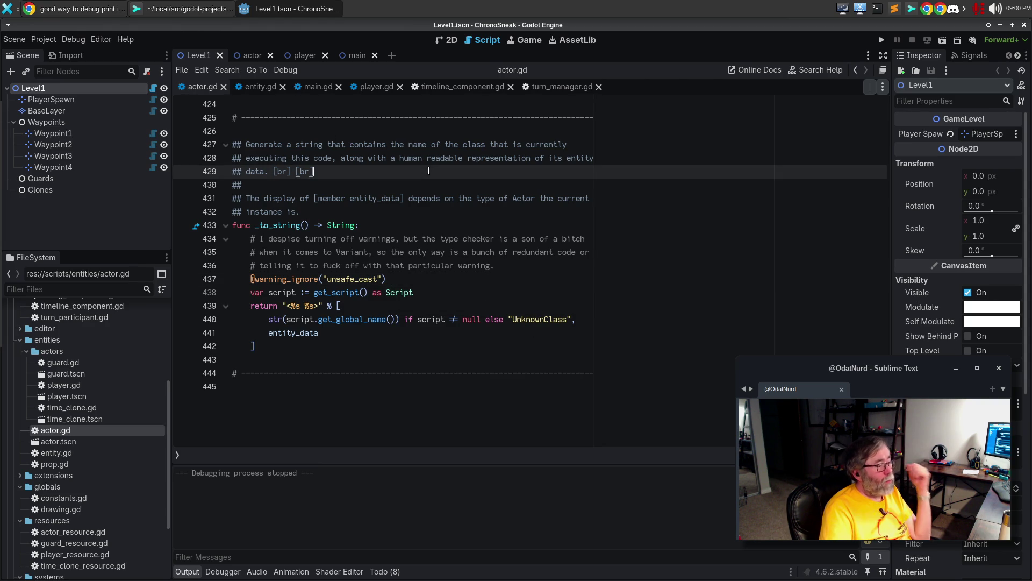
{"action": "key", "text": "F5"}
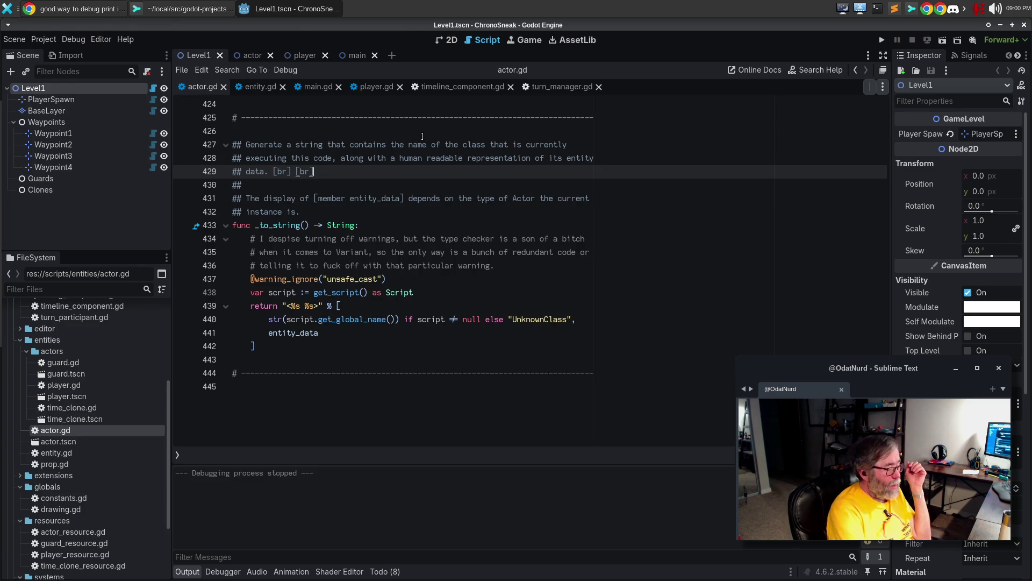
{"action": "key", "text": "F5"}
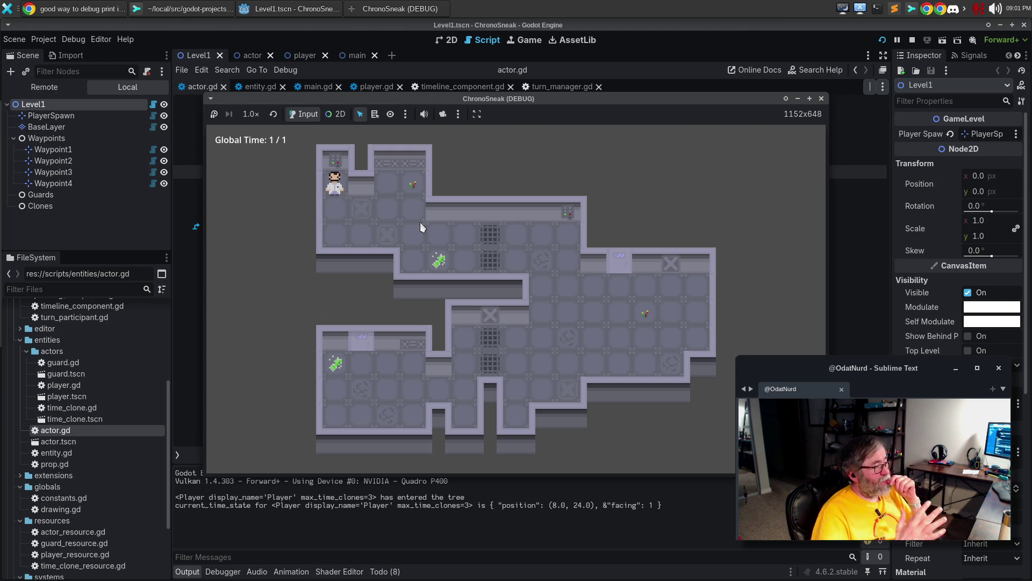
Move the player down two tiles in the running game
{"action": "key", "text": "Down"}
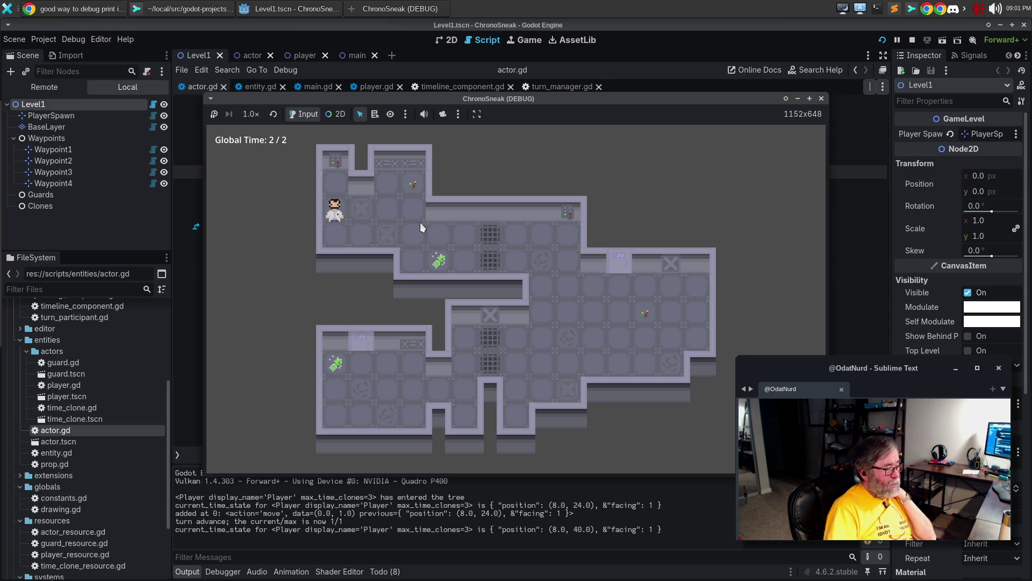
{"action": "key", "text": "Down"}
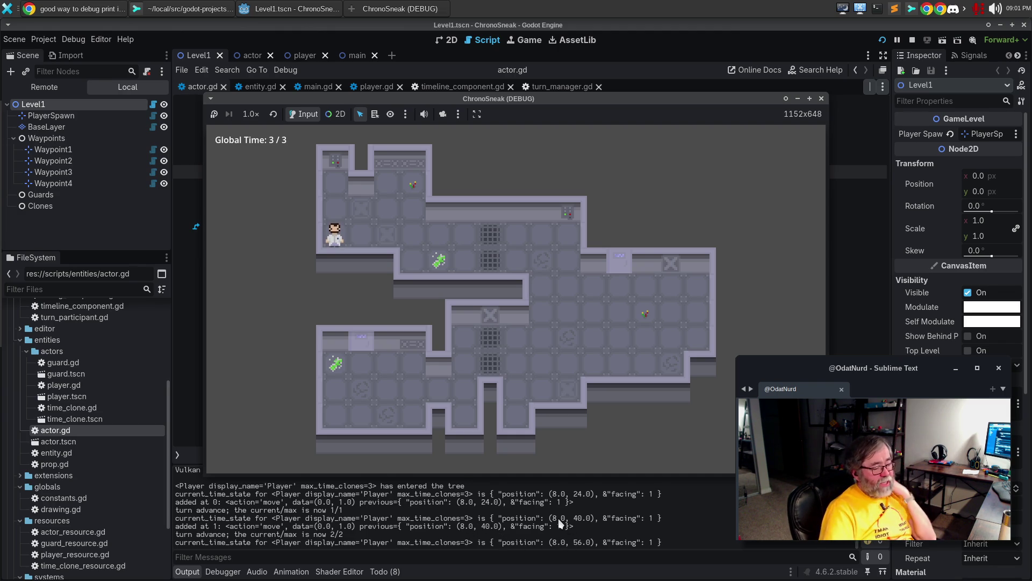
Test rewind (z) and fast-forward (x), finishing at the latest turn
{"action": "key", "text": "z"}
{"action": "key", "text": "z"}
{"action": "key", "text": "z"}
{"action": "key", "text": "x"}
{"action": "key", "text": "x"}
{"action": "key", "text": "x"}
{"action": "key", "text": "z"}
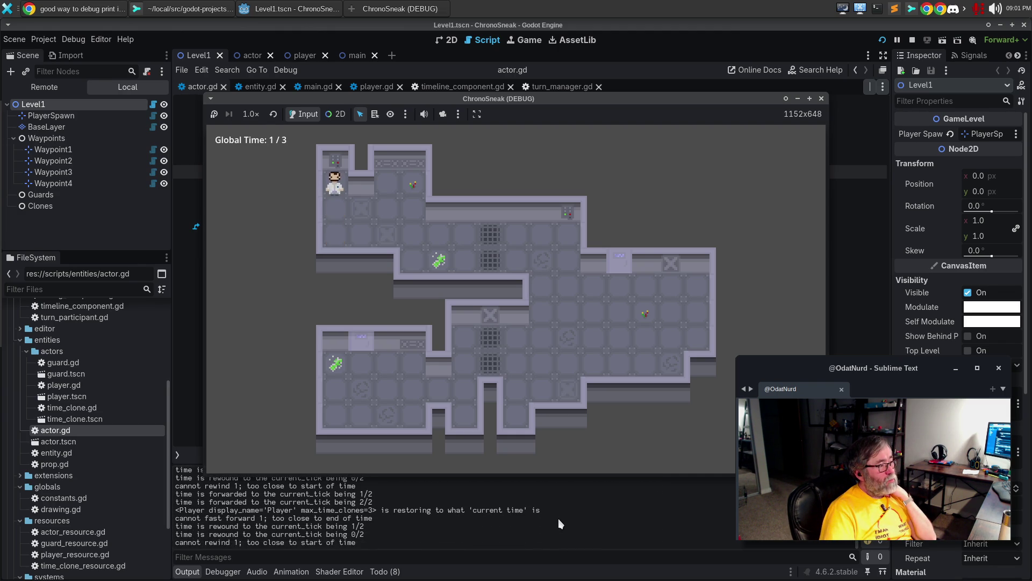
{"action": "key", "text": "x"}
{"action": "key", "text": "x"}
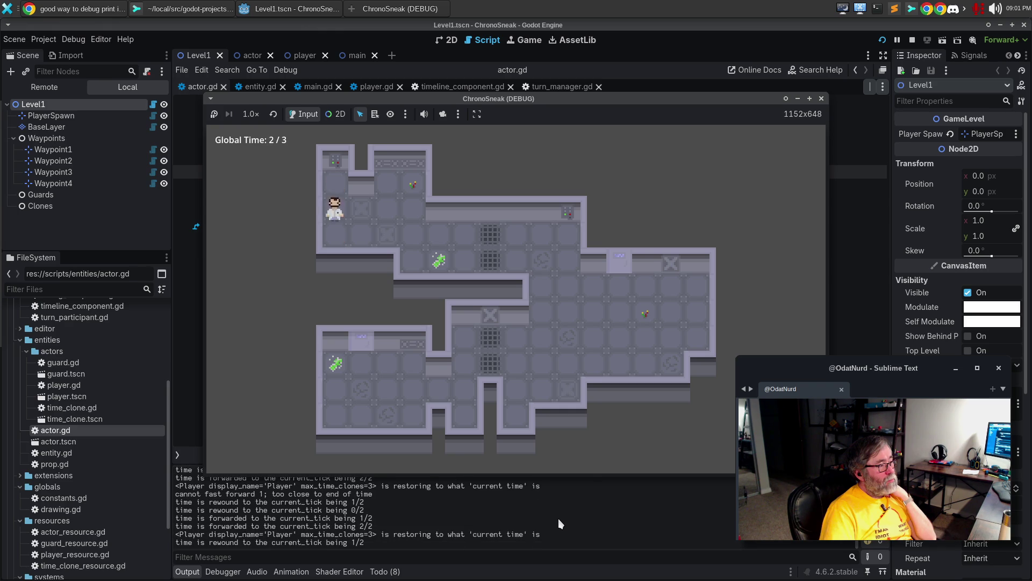
{"action": "key", "text": "z"}
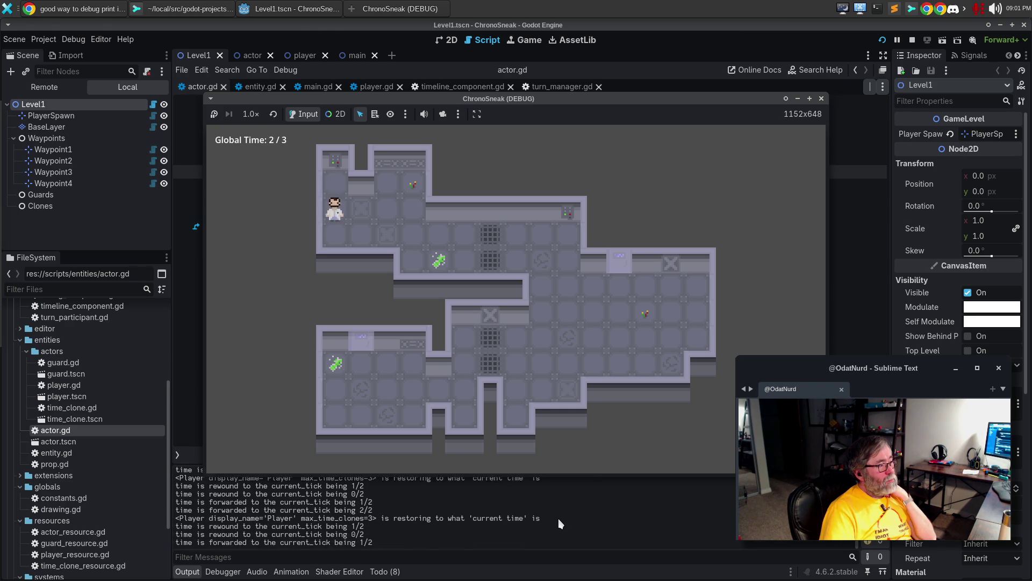
{"action": "key", "text": "z"}
{"action": "key", "text": "x"}
{"action": "key", "text": "x"}
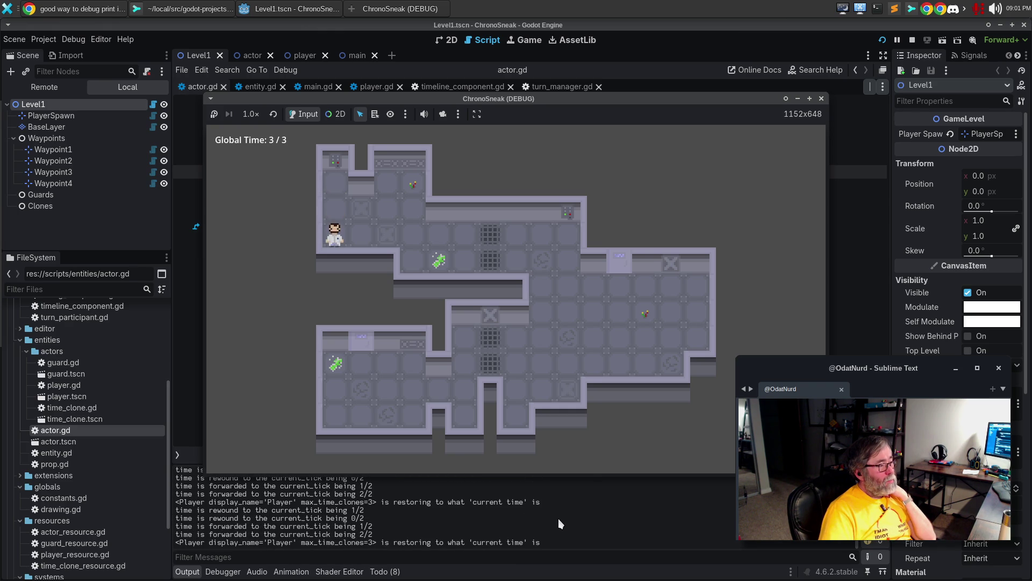
Walk the player right and down through the level into the lower-left room
{"action": "key", "text": "Right"}
{"action": "key", "text": "Right"}
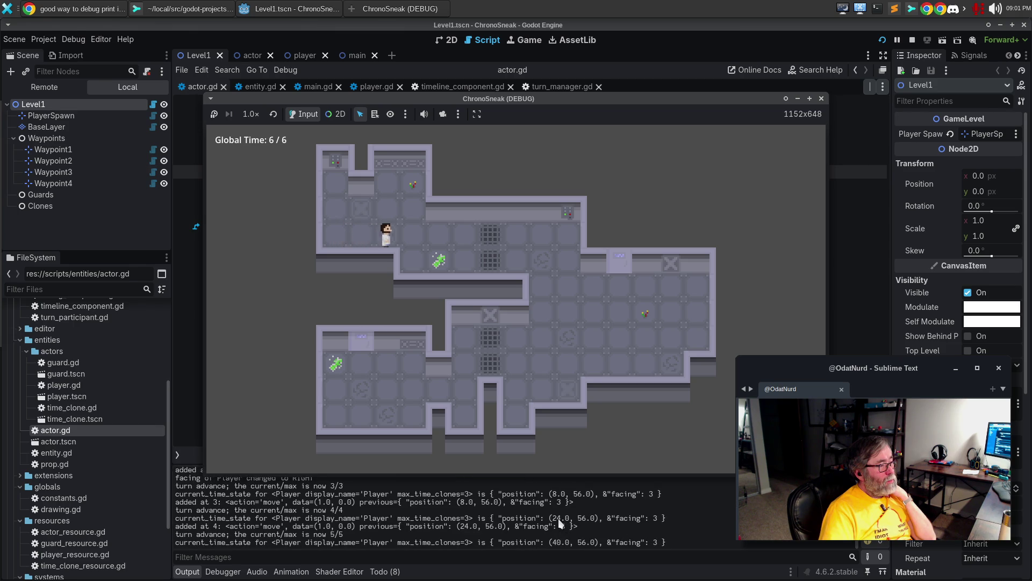
{"action": "key", "text": "Right"}
{"action": "key", "text": "Down"}
{"action": "key", "text": "Right"}
{"action": "key", "text": "Right"}
{"action": "key", "text": "Right"}
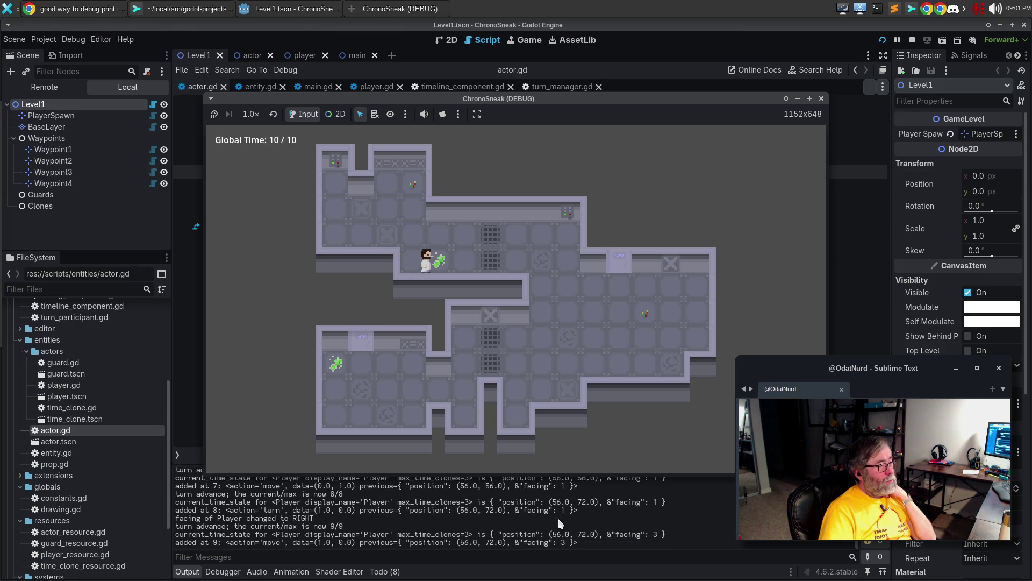
{"action": "key", "text": "Right"}
{"action": "key", "text": "Right"}
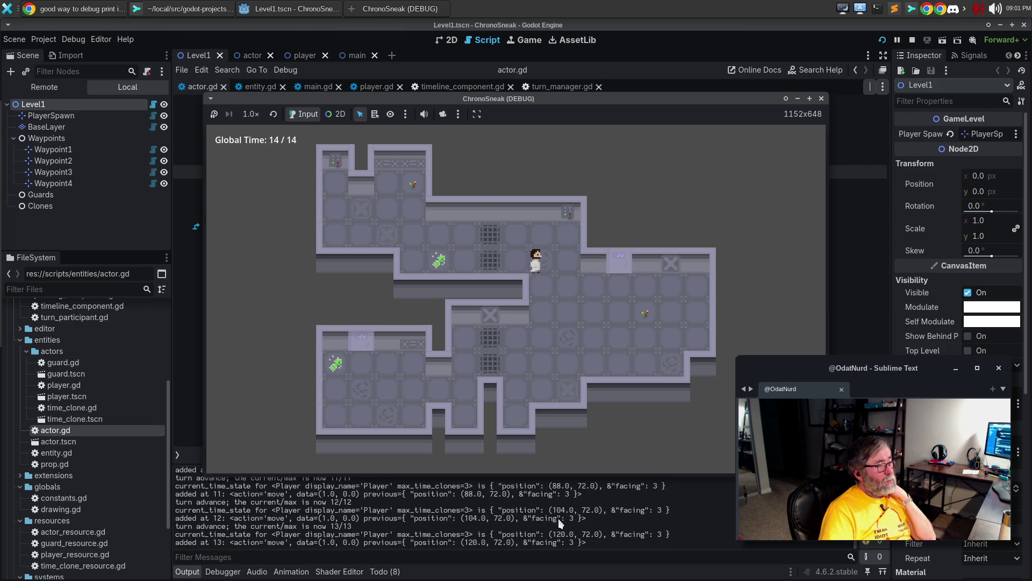
{"action": "key", "text": "Down"}
{"action": "key", "text": "Down"}
{"action": "key", "text": "Down"}
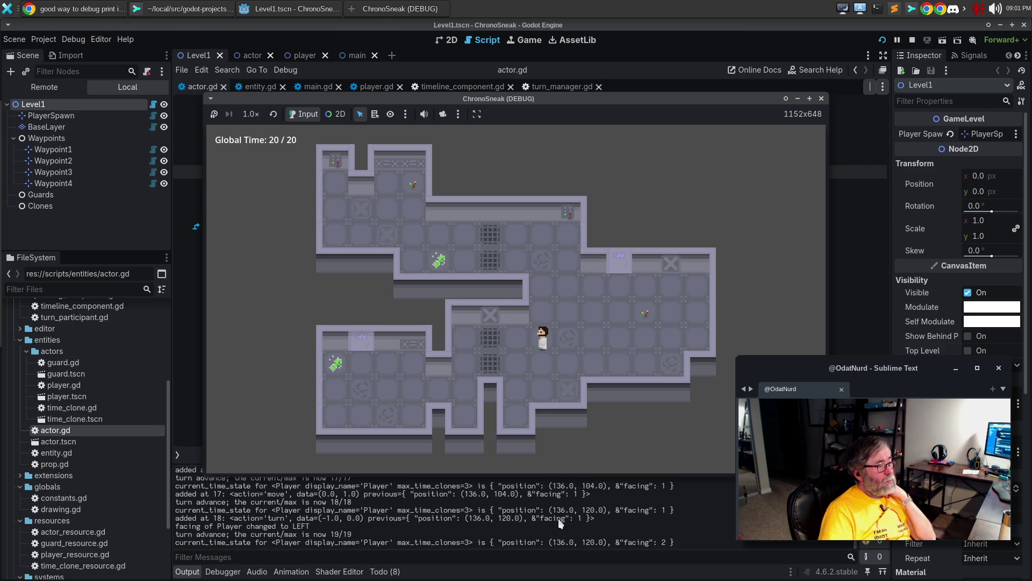
{"action": "key", "text": "Left"}
{"action": "key", "text": "Left"}
{"action": "key", "text": "Left"}
{"action": "key", "text": "Down"}
{"action": "key", "text": "Down"}
{"action": "key", "text": "Down"}
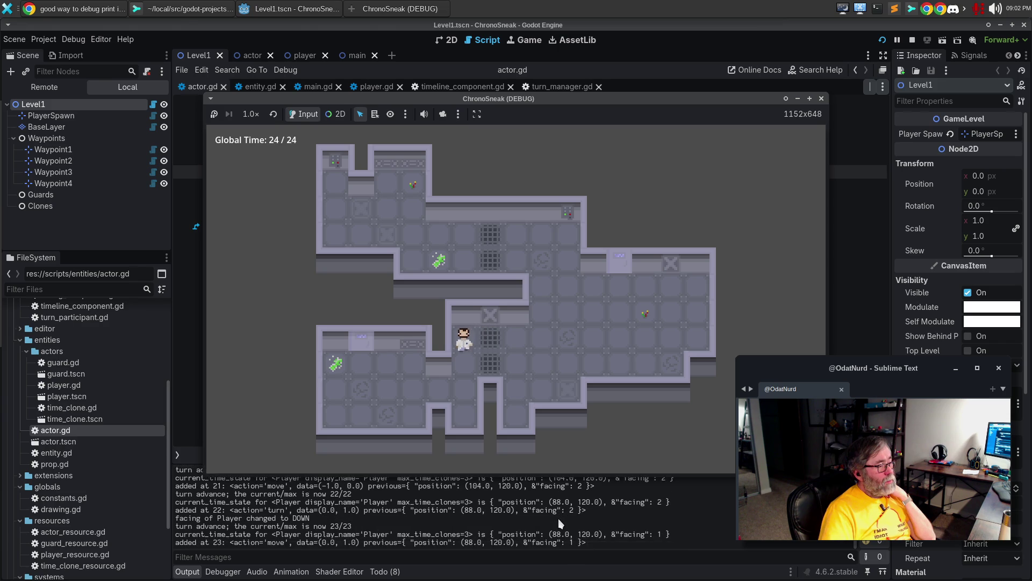
{"action": "key", "text": "Left"}
{"action": "key", "text": "Left"}
{"action": "key", "text": "Left"}
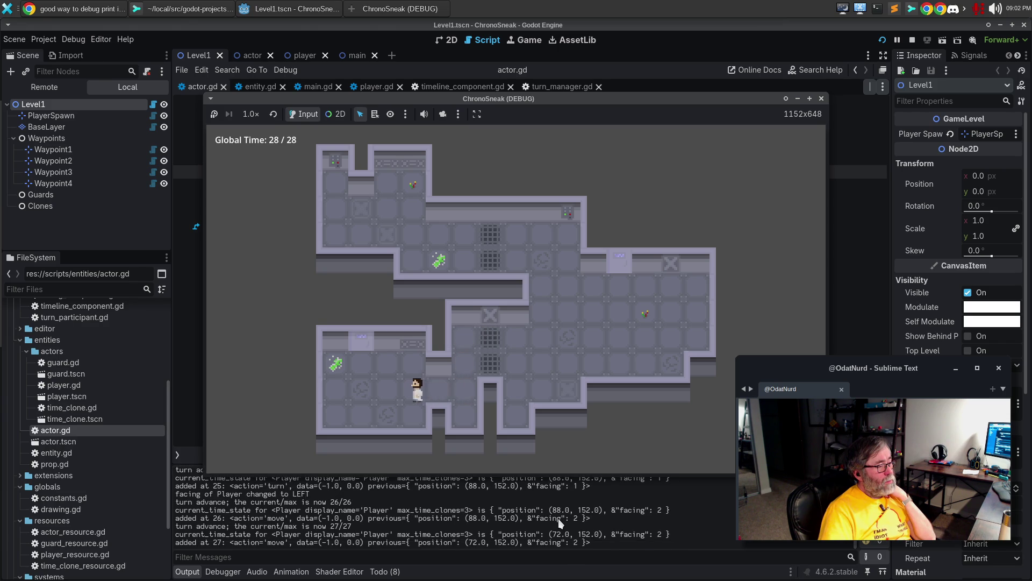
{"action": "key", "text": "Up"}
{"action": "key", "text": "Right"}
{"action": "key", "text": "Right"}
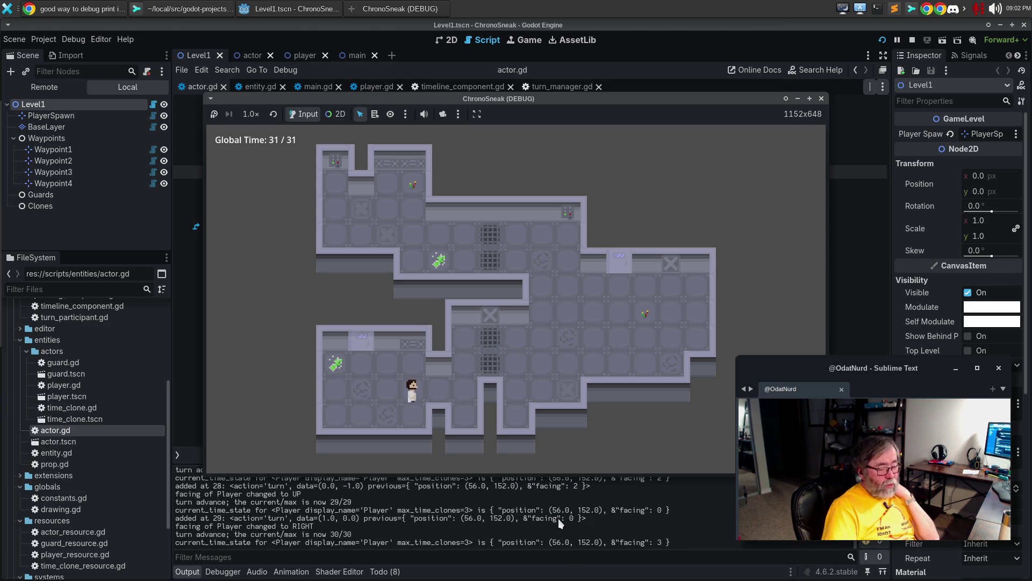
Rewind to the start of time, then fast-forward to the end of recorded time
{"action": "key", "text": "z"}
{"action": "key", "text": "z"}
{"action": "key", "text": "z"}
{"action": "key", "text": "z"}
{"action": "key", "text": "z"}
{"action": "key", "text": "z"}
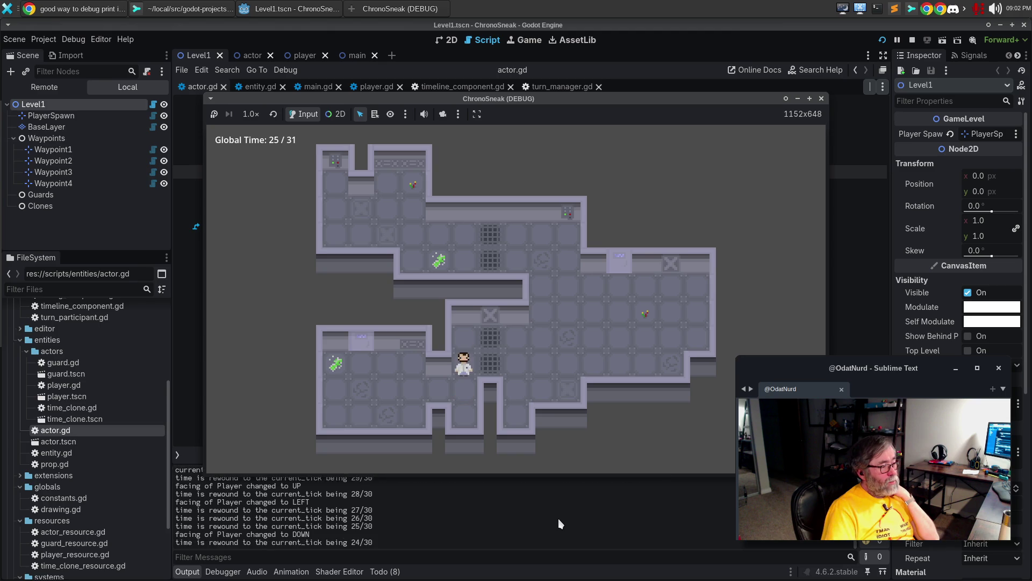
{"action": "key", "text": "z"}
{"action": "key", "text": "z"}
{"action": "key", "text": "z"}
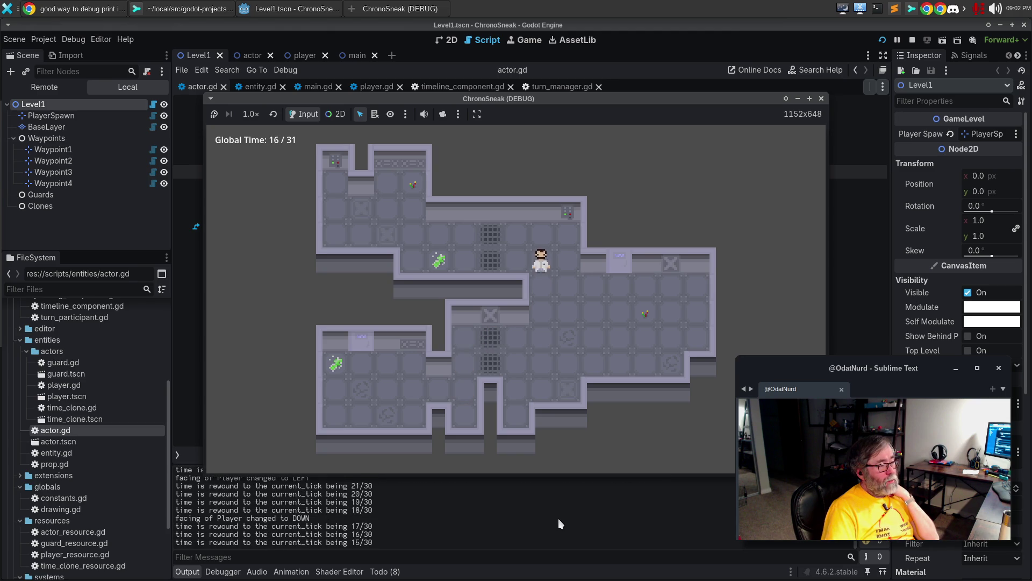
{"action": "key", "text": "z"}
{"action": "key", "text": "z"}
{"action": "key", "text": "z"}
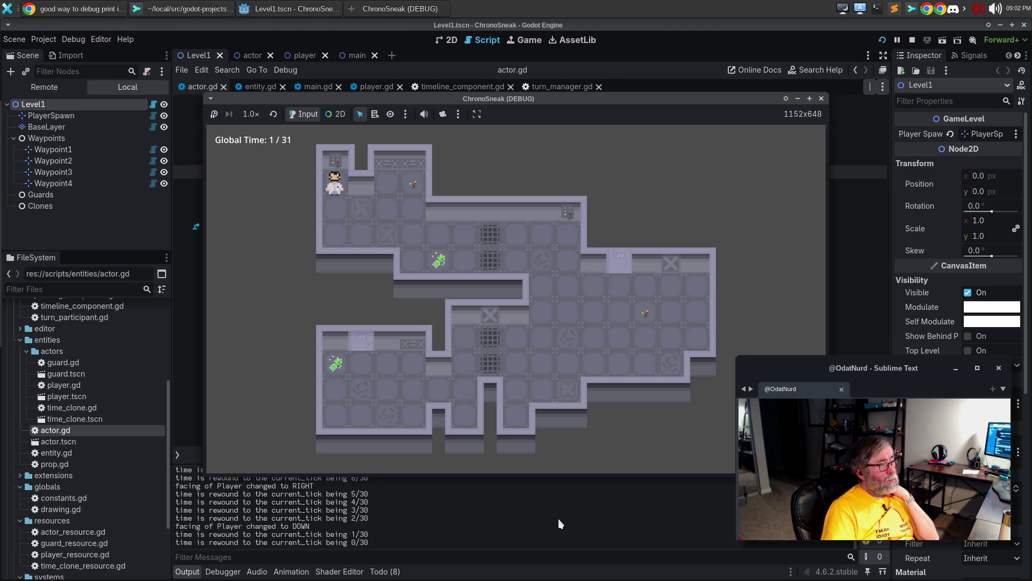
{"action": "key", "text": "z"}
{"action": "key", "text": "z"}
{"action": "key", "text": "z"}
{"action": "key", "text": "z"}
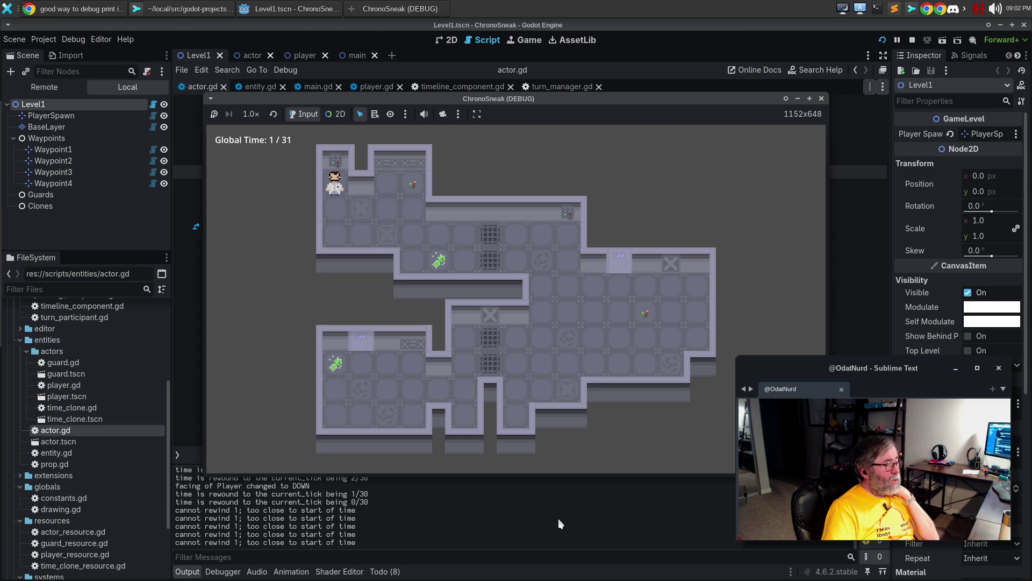
{"action": "key", "text": "x"}
{"action": "key", "text": "x"}
{"action": "key", "text": "x"}
{"action": "key", "text": "x"}
{"action": "key", "text": "x"}
{"action": "key", "text": "x"}
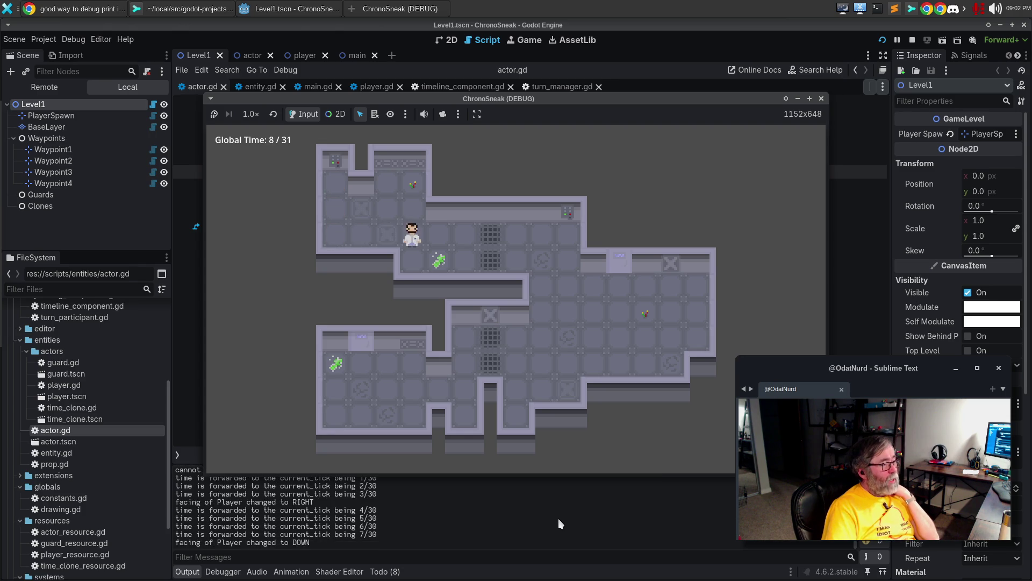
{"action": "key", "text": "x"}
{"action": "key", "text": "x"}
{"action": "key", "text": "x"}
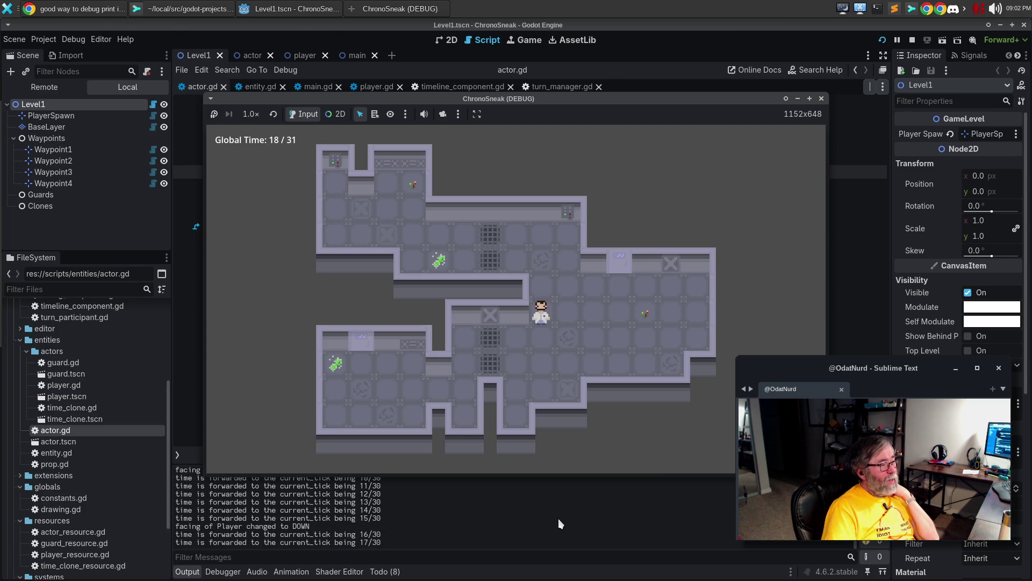
{"action": "key", "text": "x"}
{"action": "key", "text": "x"}
{"action": "key", "text": "x"}
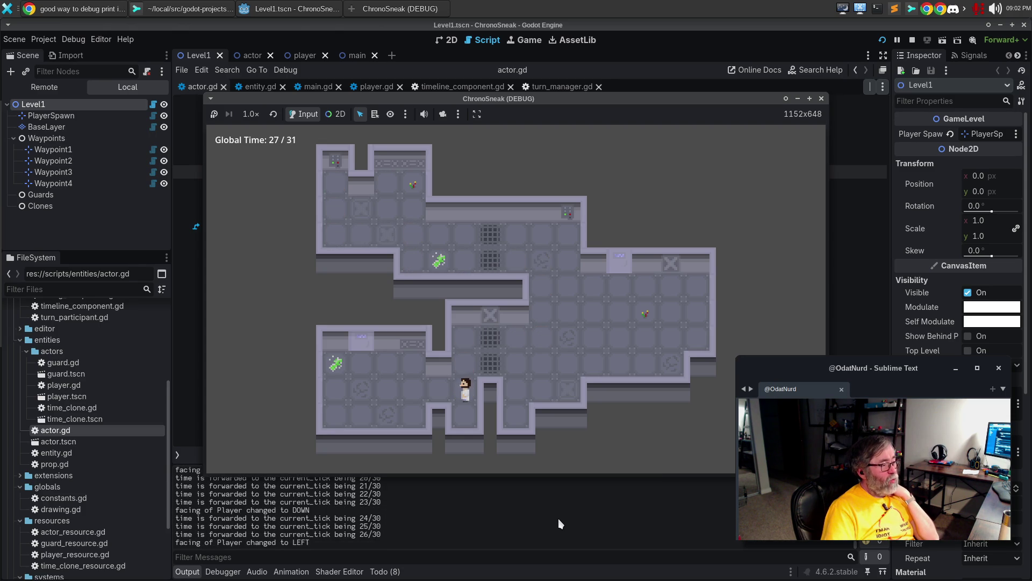
{"action": "key", "text": "x"}
{"action": "key", "text": "x"}
{"action": "key", "text": "x"}
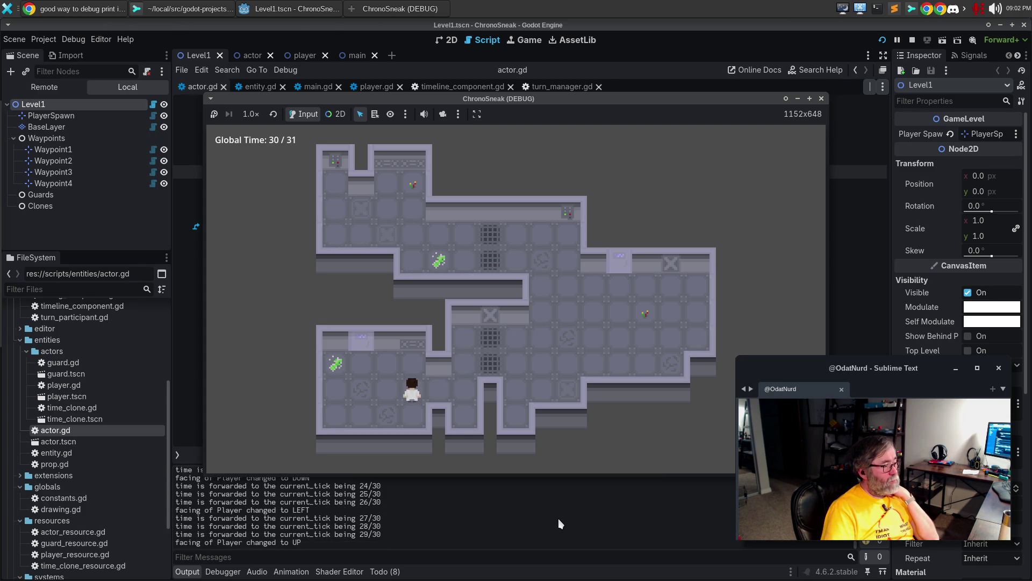
{"action": "key", "text": "x"}
{"action": "key", "text": "x"}
{"action": "key", "text": "x"}
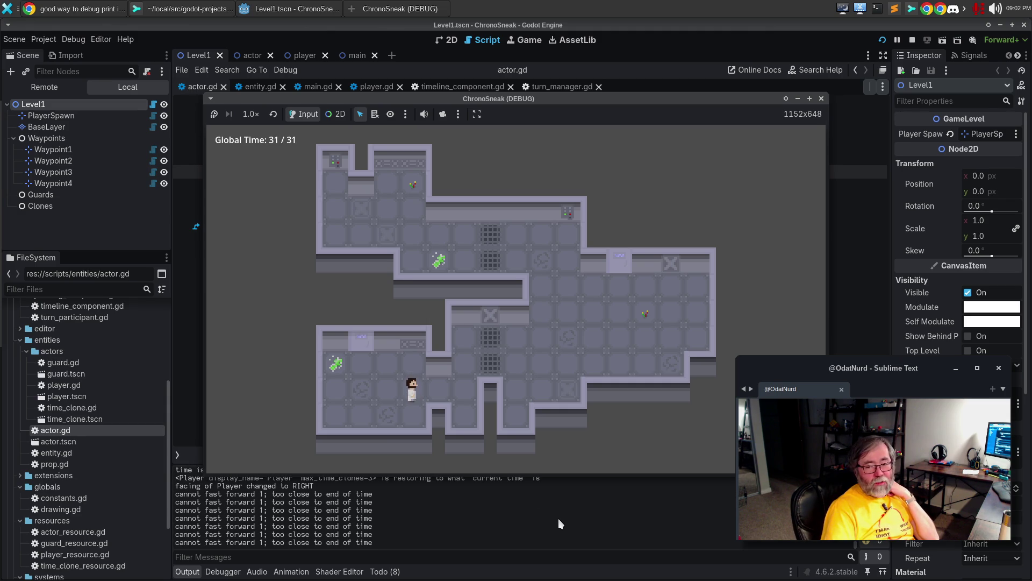
Rewind again to Global Time 1/31, where further rewinds are refused
{"action": "key", "text": "z"}
{"action": "key", "text": "z"}
{"action": "key", "text": "z"}
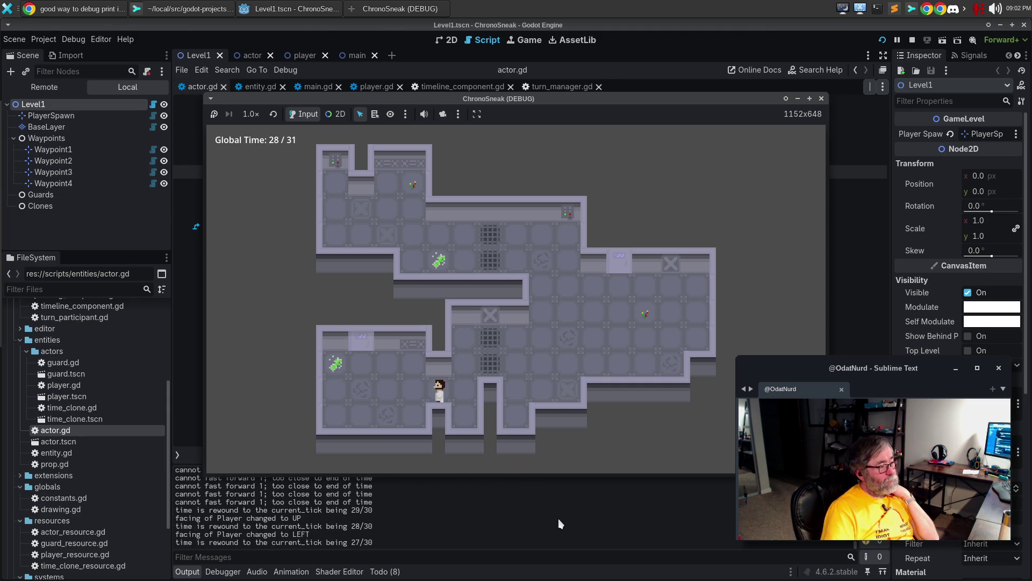
{"action": "key", "text": "z"}
{"action": "key", "text": "z"}
{"action": "key", "text": "z"}
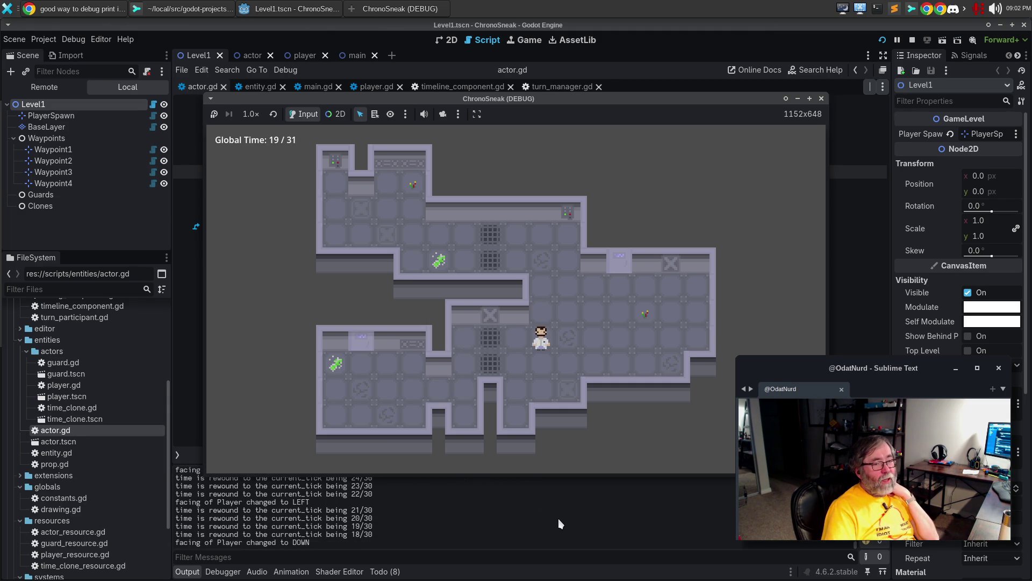
{"action": "key", "text": "z"}
{"action": "key", "text": "z"}
{"action": "key", "text": "z"}
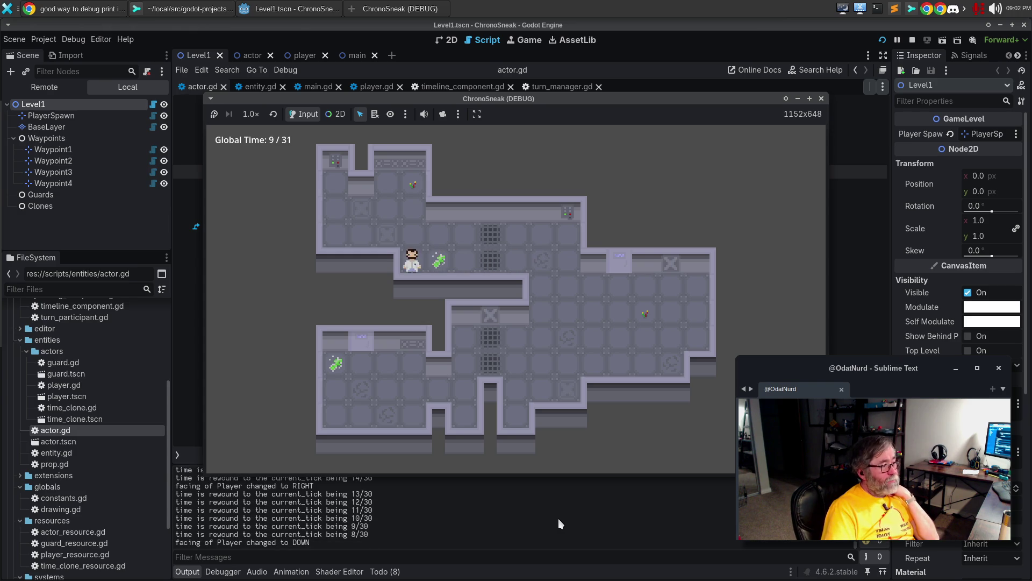
{"action": "key", "text": "z"}
{"action": "key", "text": "z"}
{"action": "key", "text": "z"}
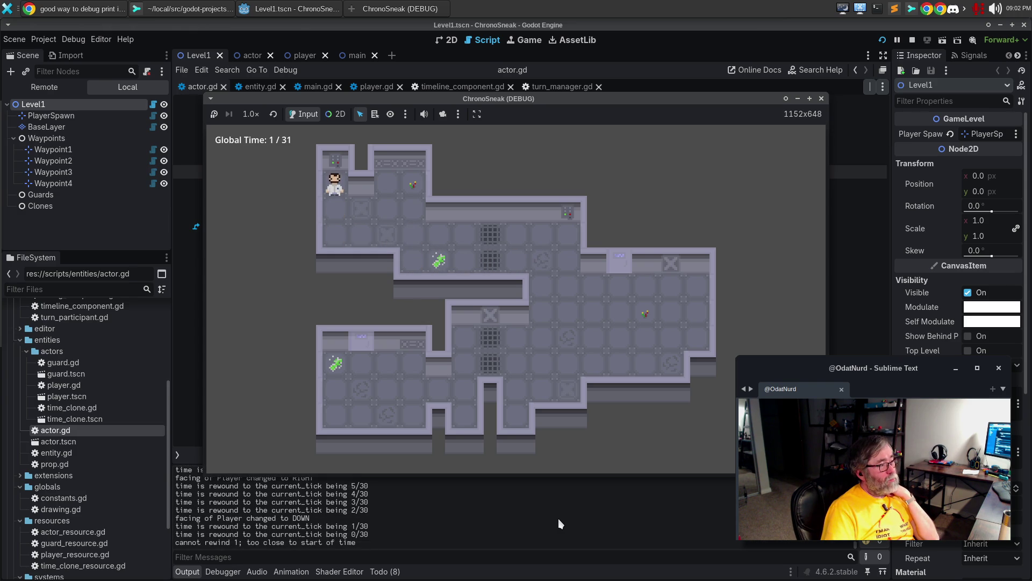
{"action": "key", "text": "z"}
{"action": "key", "text": "z"}
{"action": "key", "text": "z"}
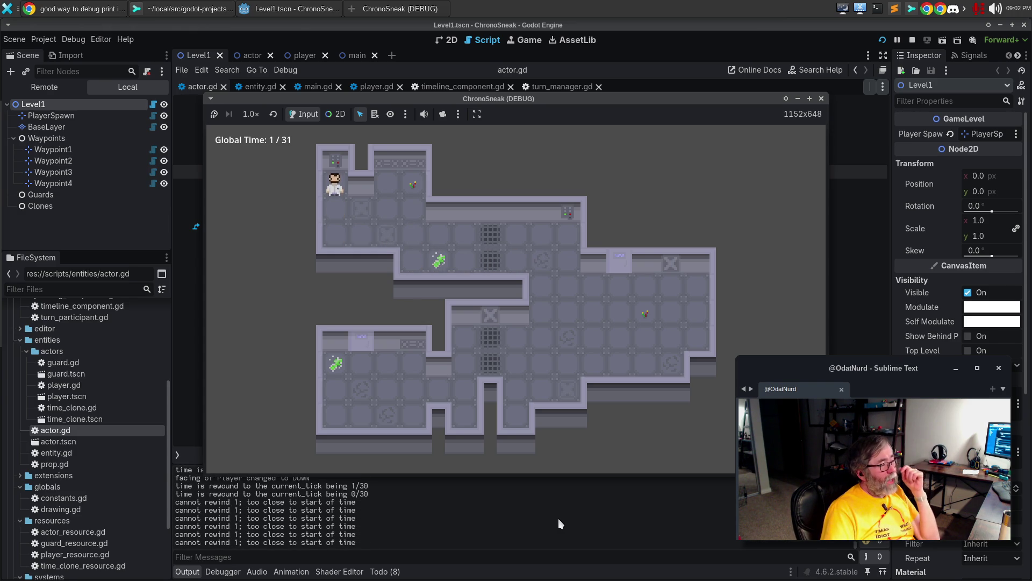
Make a new move to branch the timeline, then rewind to the branch's start
{"action": "key", "text": "Down"}
{"action": "key", "text": "Down"}
{"action": "key", "text": "Right"}
{"action": "key", "text": "Right"}
{"action": "key", "text": "Right"}
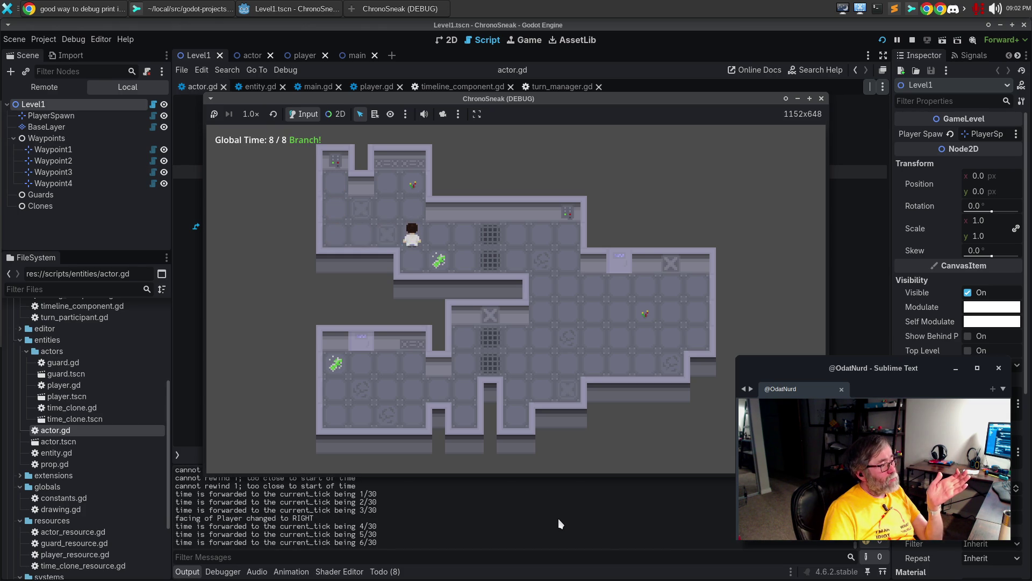
{"action": "key", "text": "Up"}
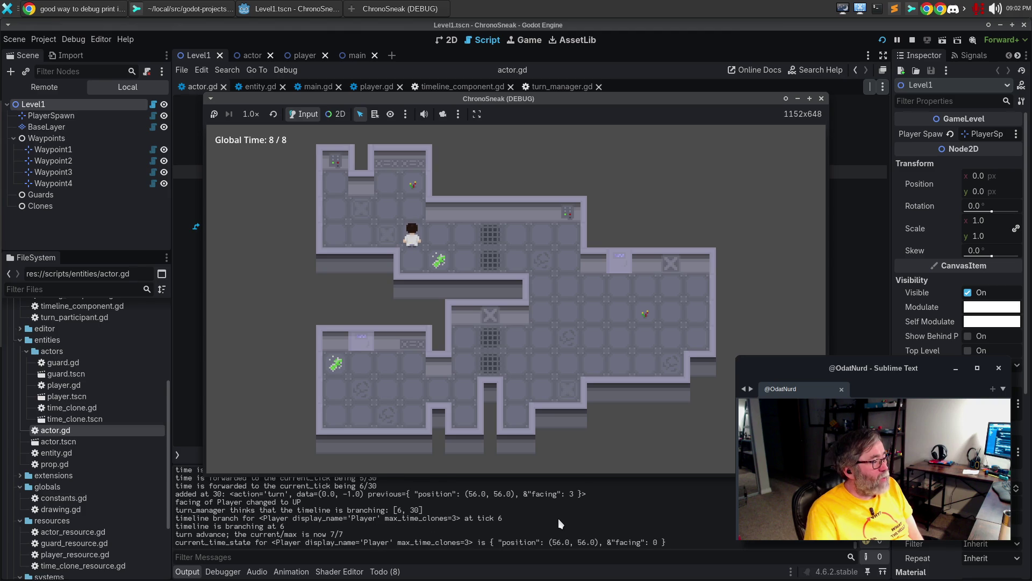
{"action": "key", "text": "z"}
{"action": "key", "text": "z"}
{"action": "key", "text": "z"}
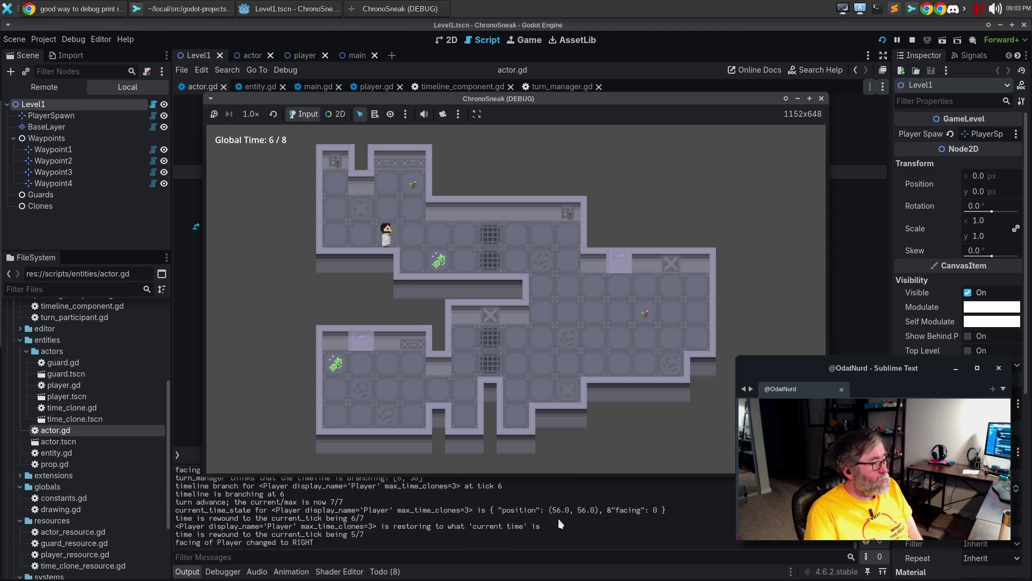
{"action": "key", "text": "z"}
{"action": "key", "text": "z"}
{"action": "key", "text": "z"}
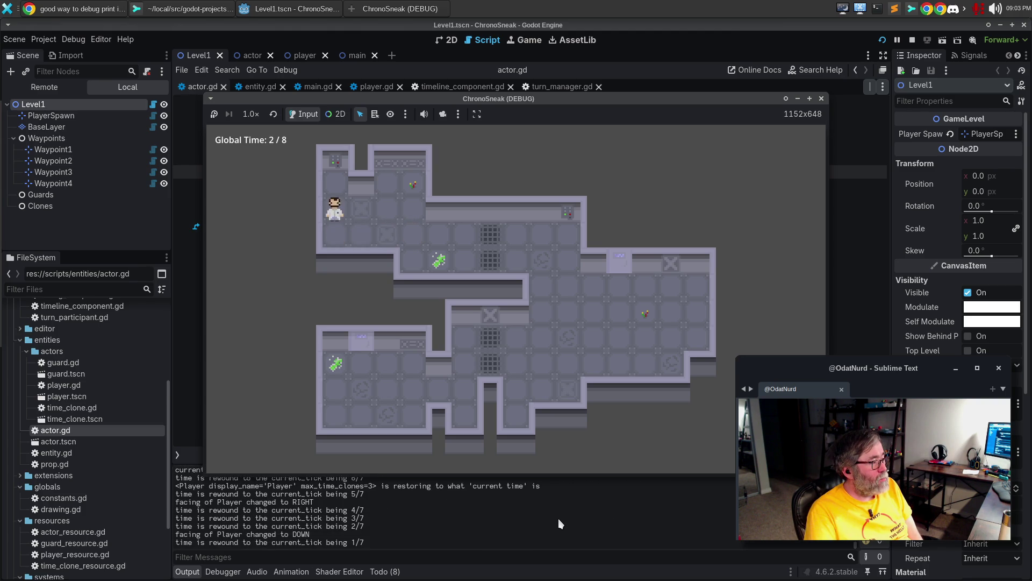
{"action": "key", "text": "z"}
{"action": "key", "text": "z"}
{"action": "key", "text": "z"}
Fast-forward to the latest turn, rewind to the first tick, and stop the game
{"action": "key", "text": "x"}
{"action": "key", "text": "x"}
{"action": "key", "text": "x"}
{"action": "key", "text": "x"}
{"action": "key", "text": "x"}
{"action": "key", "text": "Up"}
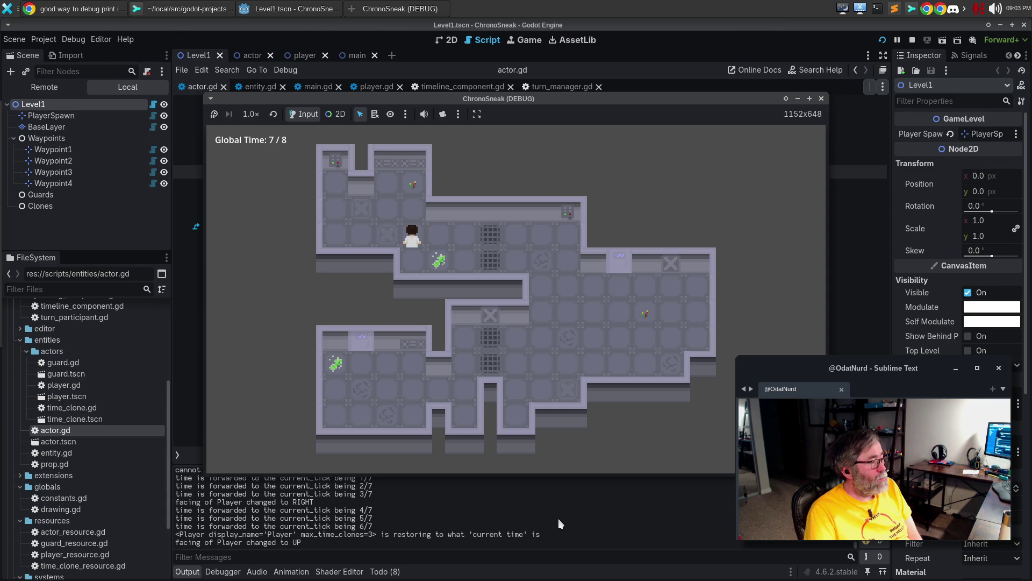
{"action": "key", "text": "z"}
{"action": "key", "text": "z"}
{"action": "key", "text": "z"}
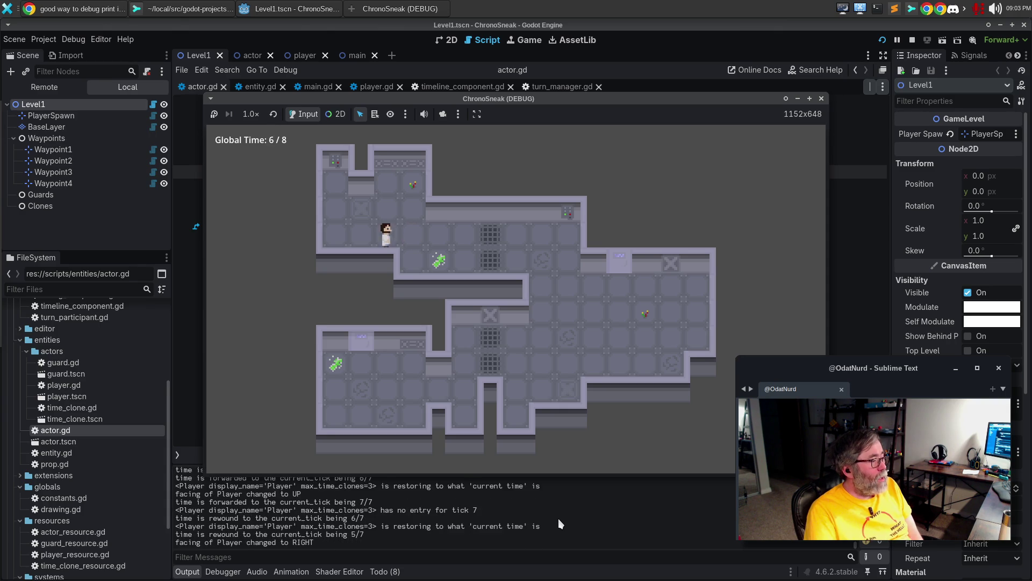
{"action": "key", "text": "z"}
{"action": "key", "text": "z"}
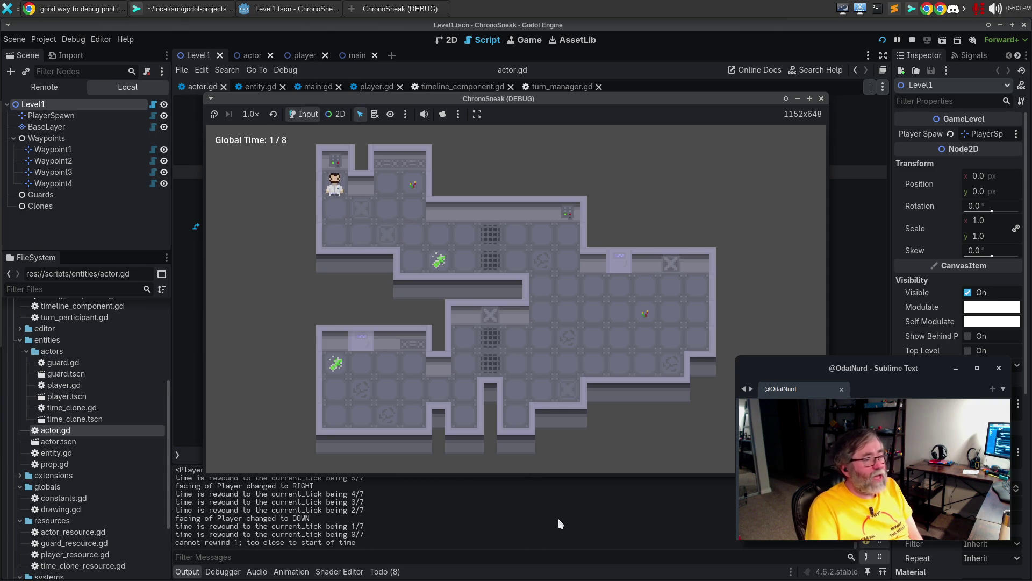
{"action": "left_click", "coordinate": [820, 99]}
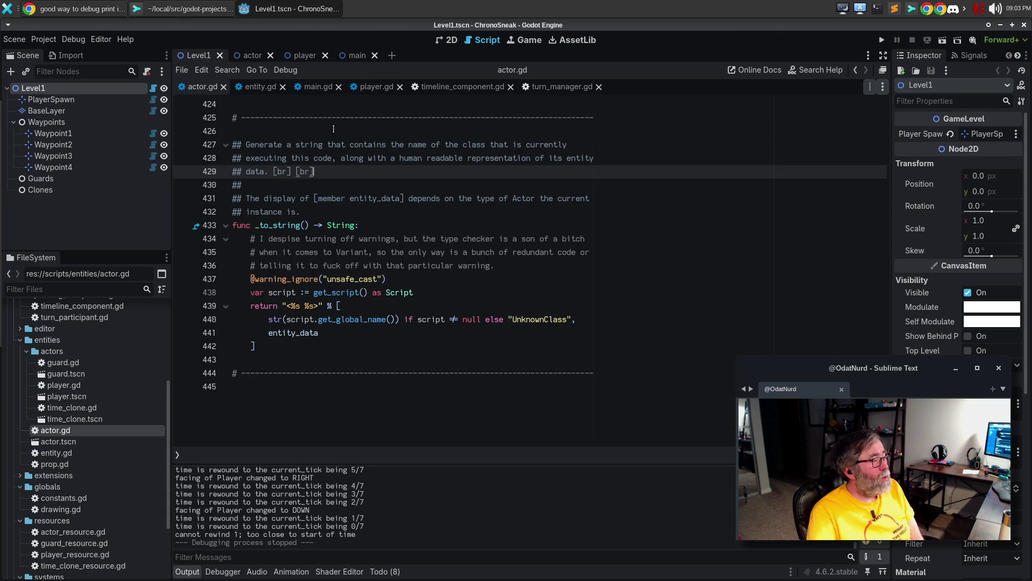
Select and deselect actor.gd's text, then bring up Sublime Merge's chrono-sneak unstaged changes
{"action": "left_click", "coordinate": [357, 185]}
{"action": "scroll", "coordinate": [473, 227], "scroll_direction": "up", "scroll_amount": 6}
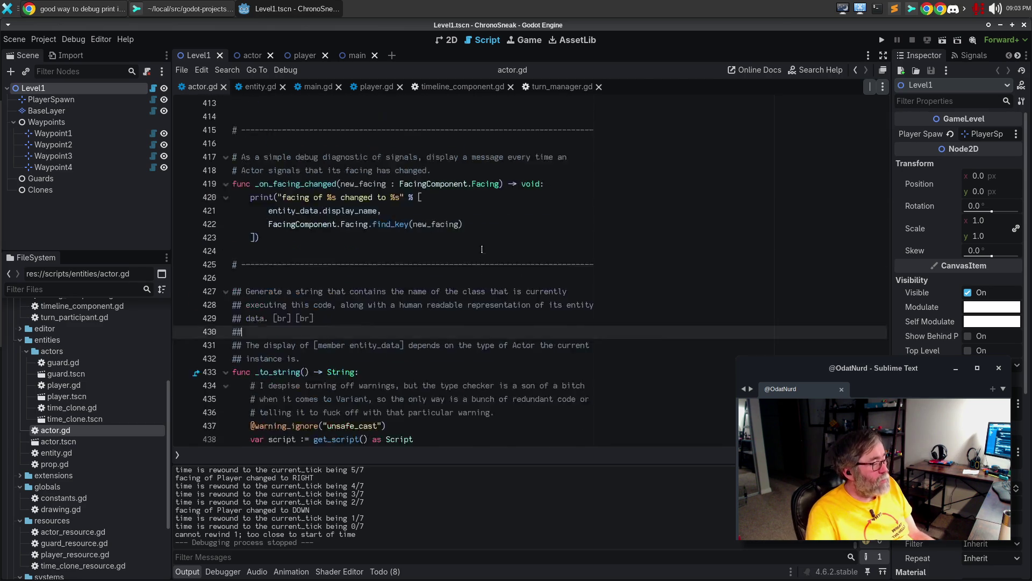
{"action": "key", "text": "ctrl+a"}
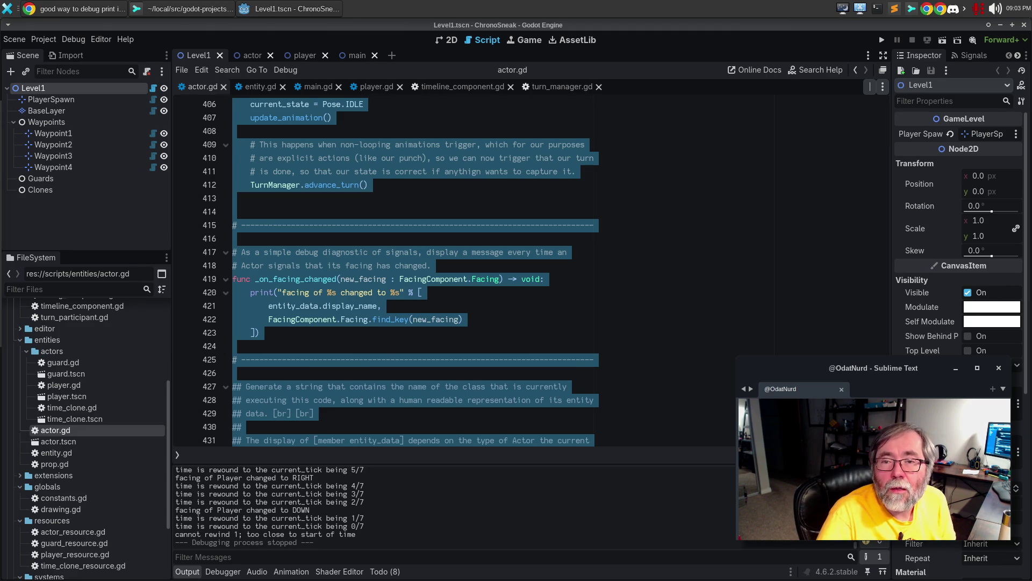
{"action": "left_click", "coordinate": [376, 306]}
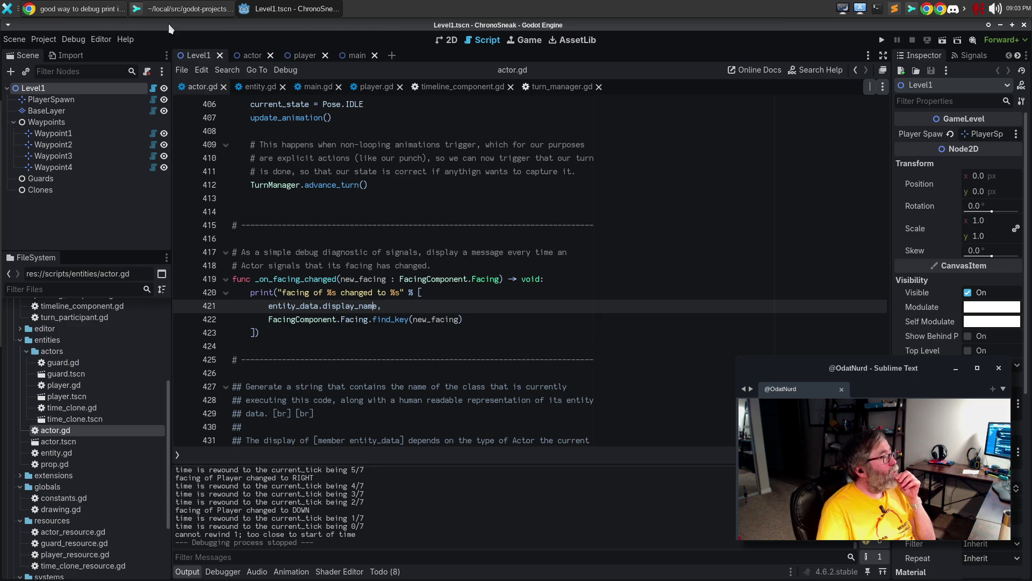
{"action": "left_click", "coordinate": [163, 7]}
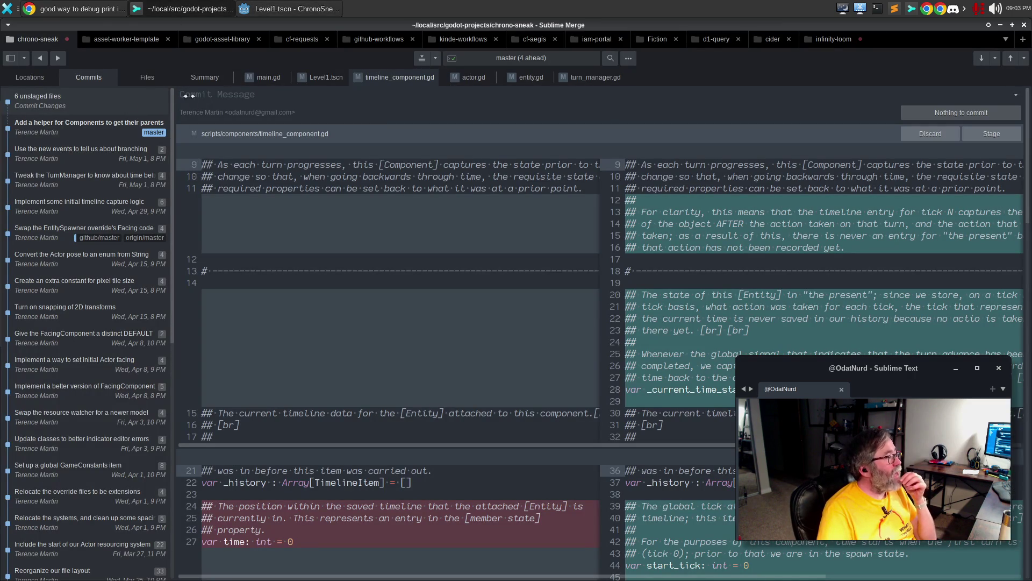
View main.gd's diff adding + 1 to the tick counts, then return to Godot
{"action": "left_click", "coordinate": [257, 78]}
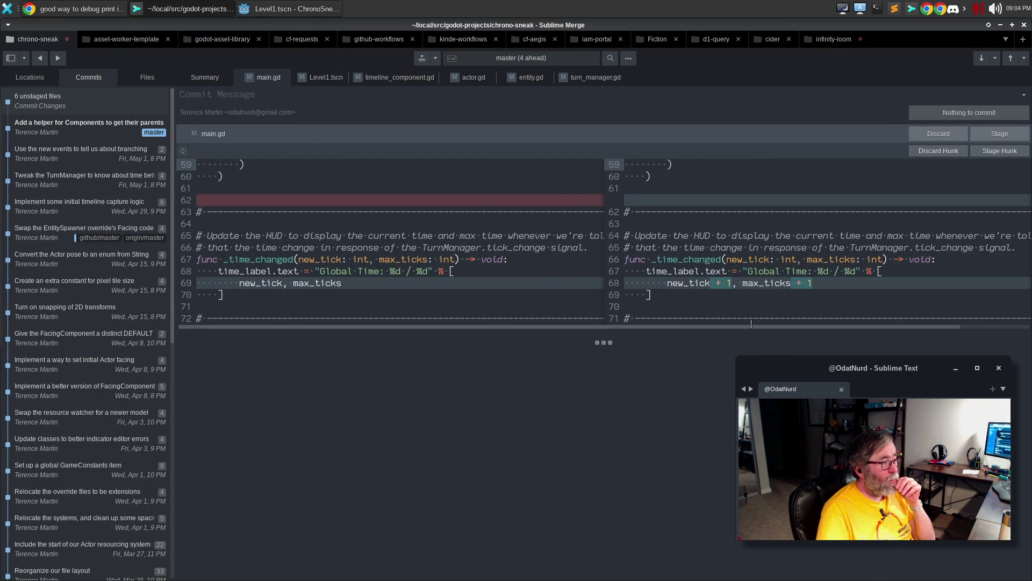
{"action": "left_click", "coordinate": [293, 7]}
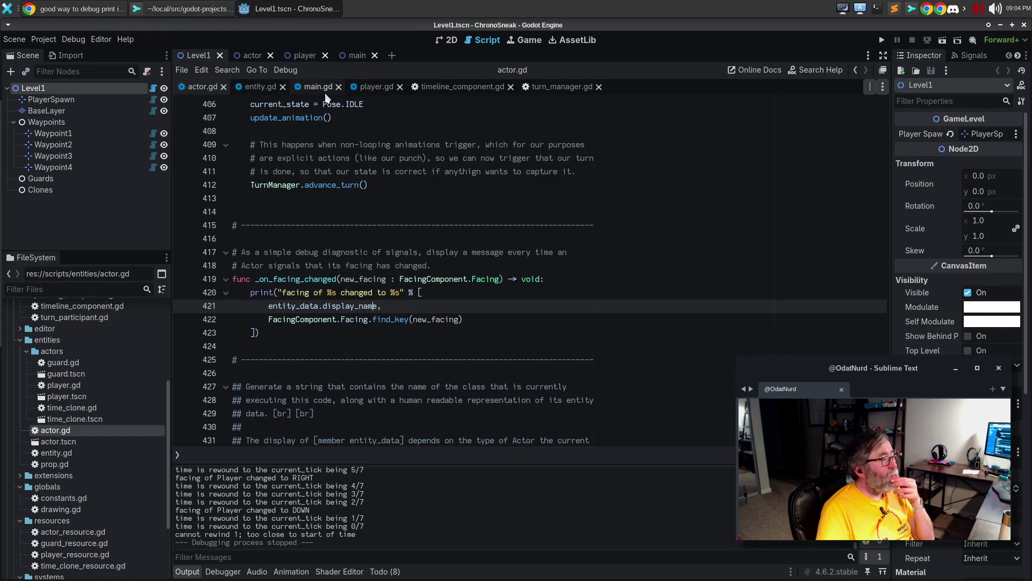
Scroll through main.gd in Godot, then expand its diff hunk to the full file in Sublime Merge
{"action": "left_click", "coordinate": [313, 87]}
{"action": "scroll", "coordinate": [549, 325], "scroll_direction": "up", "scroll_amount": 10}
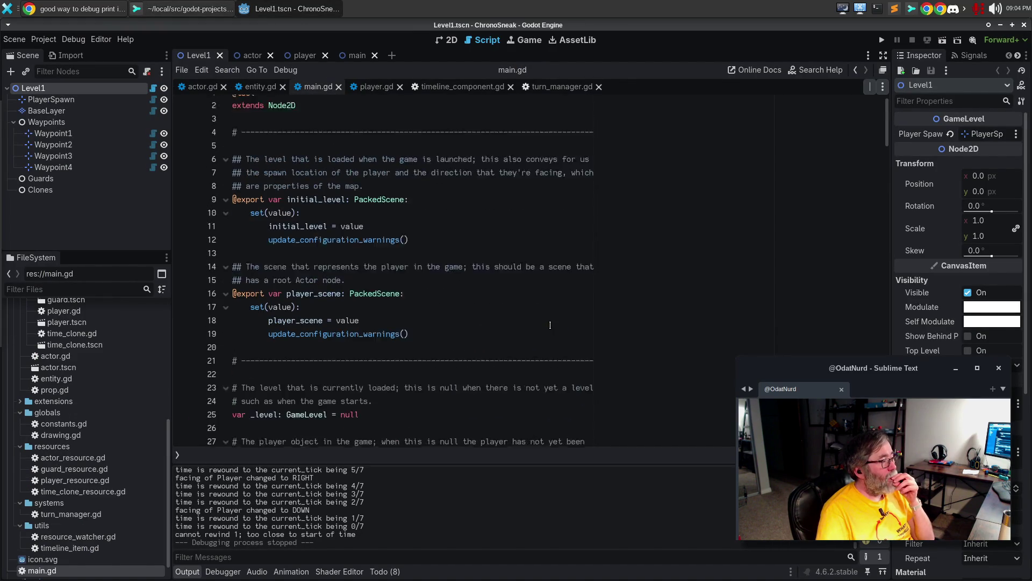
{"action": "scroll", "coordinate": [550, 325], "scroll_direction": "down", "scroll_amount": 5}
{"action": "scroll", "coordinate": [550, 324], "scroll_direction": "down", "scroll_amount": 10}
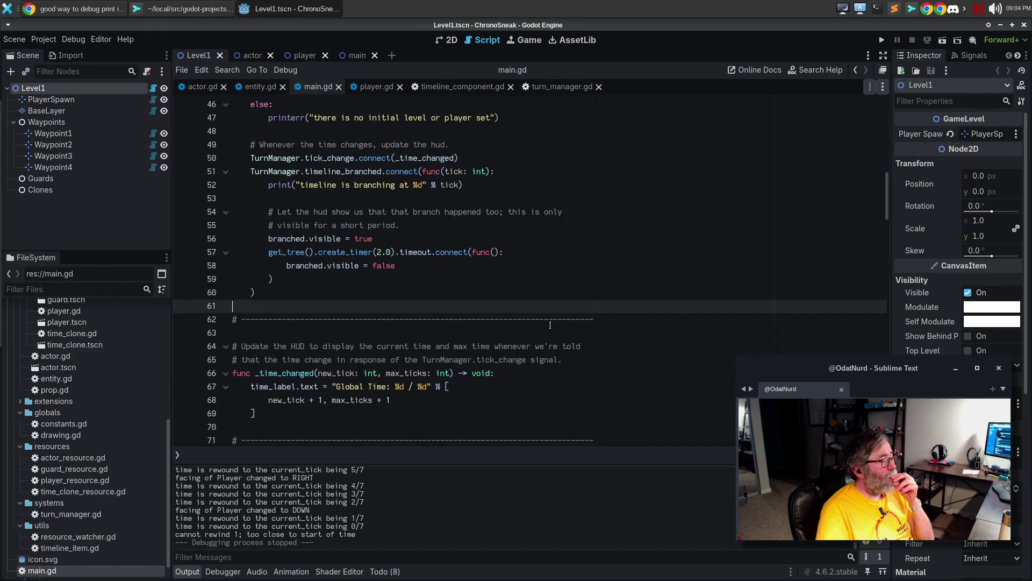
{"action": "scroll", "coordinate": [538, 338], "scroll_direction": "down", "scroll_amount": 20}
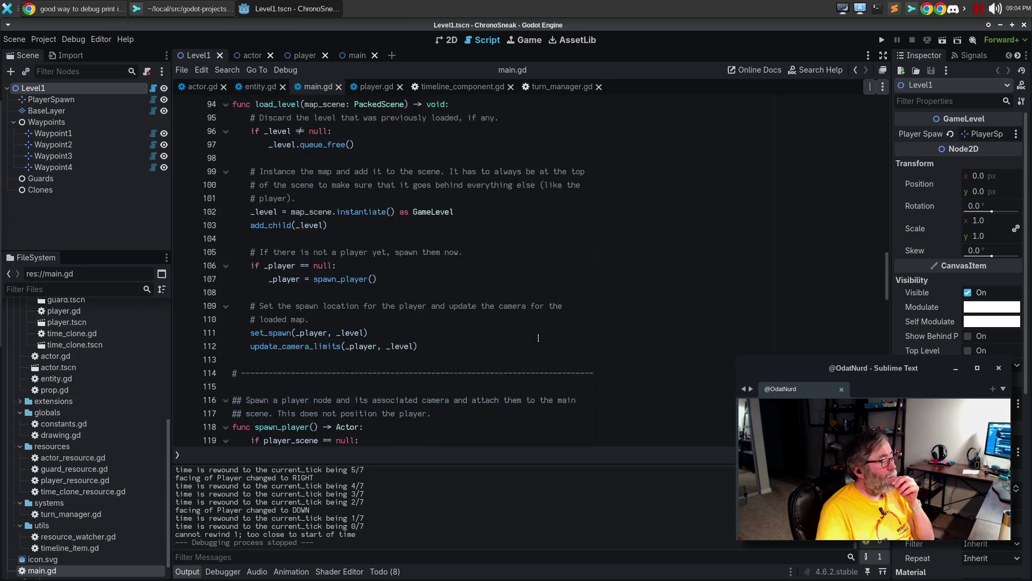
{"action": "scroll", "coordinate": [538, 338], "scroll_direction": "down", "scroll_amount": 9}
{"action": "scroll", "coordinate": [539, 337], "scroll_direction": "up", "scroll_amount": 12}
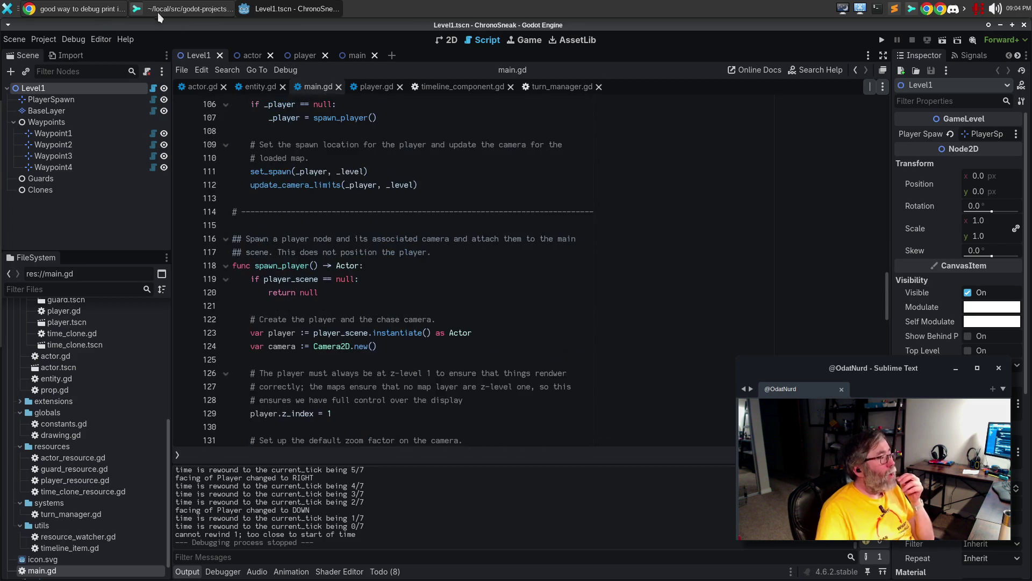
{"action": "left_click", "coordinate": [154, 12]}
{"action": "left_click", "coordinate": [186, 149]}
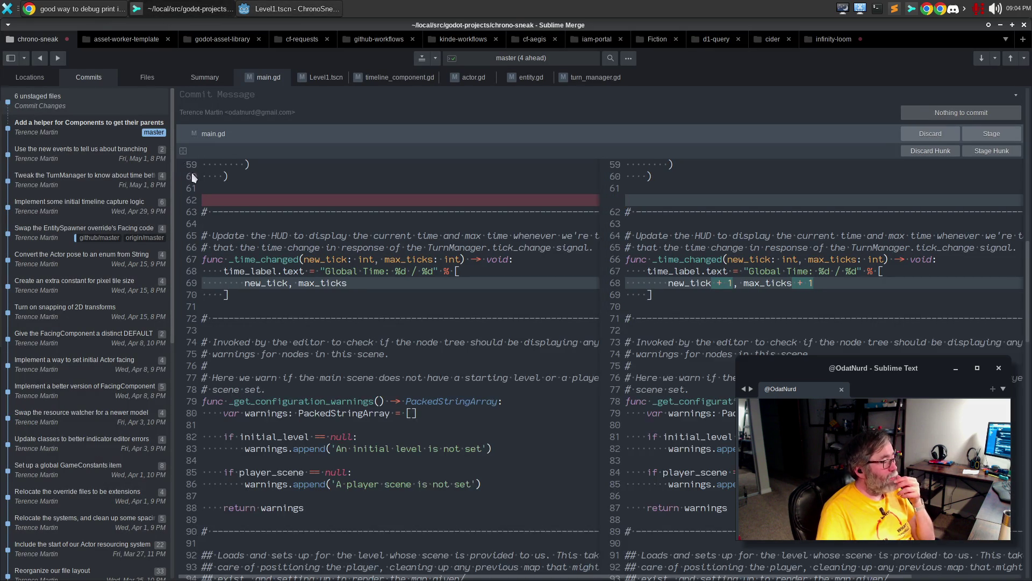
Inspect the context around lines 61–63 of the old main.gd in the diff
{"action": "scroll", "coordinate": [310, 296], "scroll_direction": "up", "scroll_amount": 3}
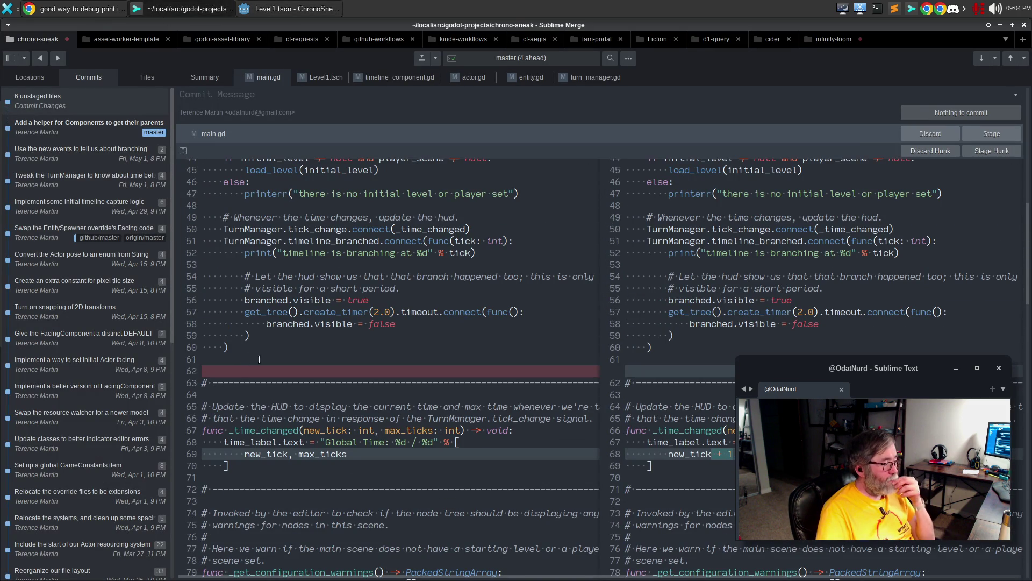
{"action": "left_click", "coordinate": [468, 363]}
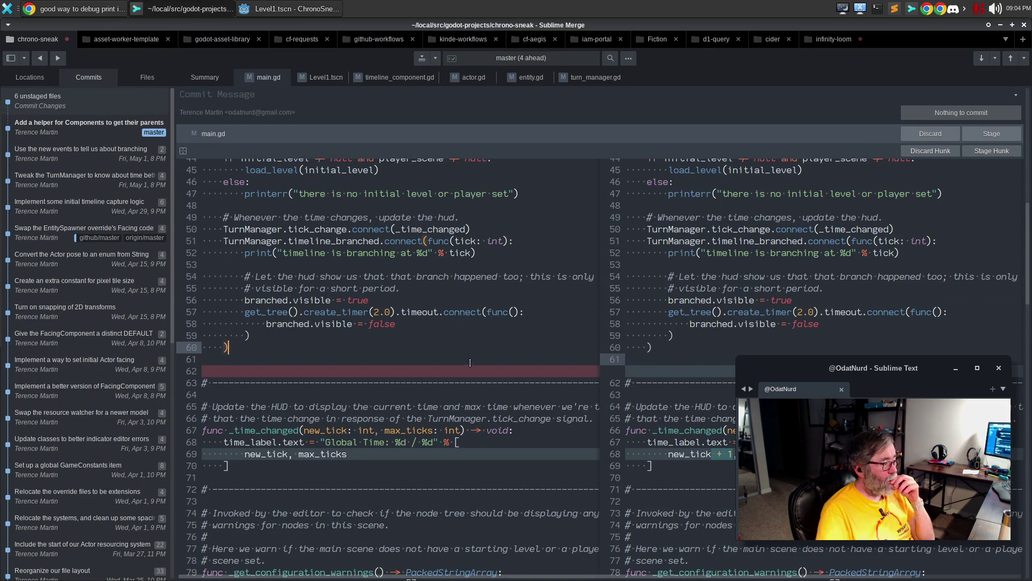
{"action": "left_click", "coordinate": [446, 383]}
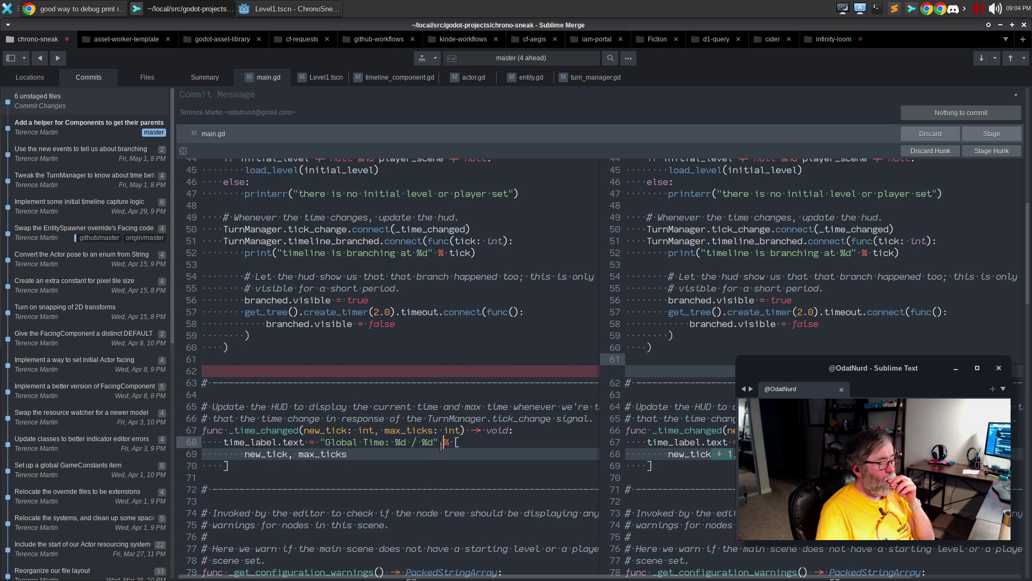
{"action": "key", "text": "Up"}
{"action": "key", "text": "Up"}
{"action": "key", "text": "Up"}
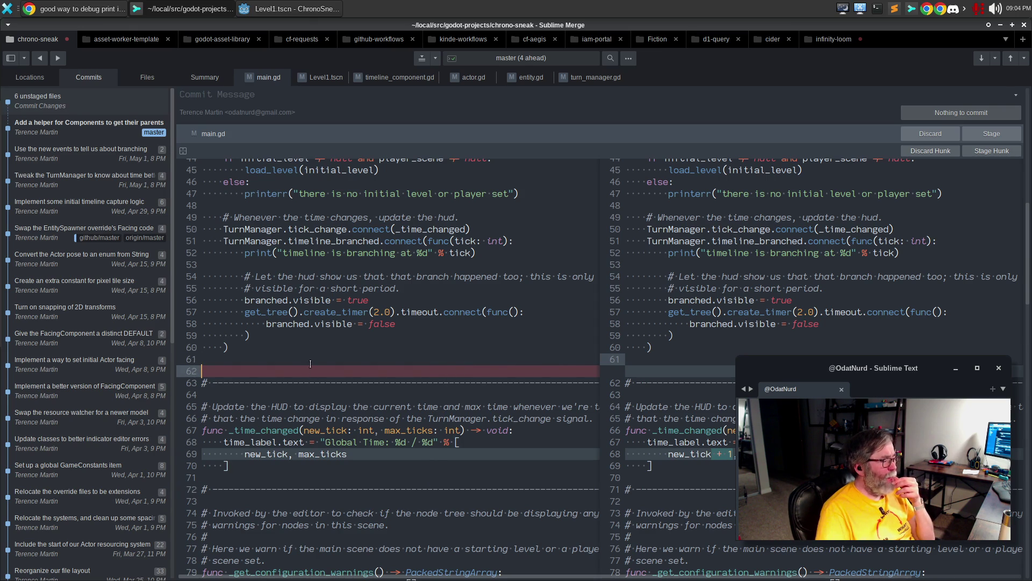
{"action": "left_click", "coordinate": [311, 371]}
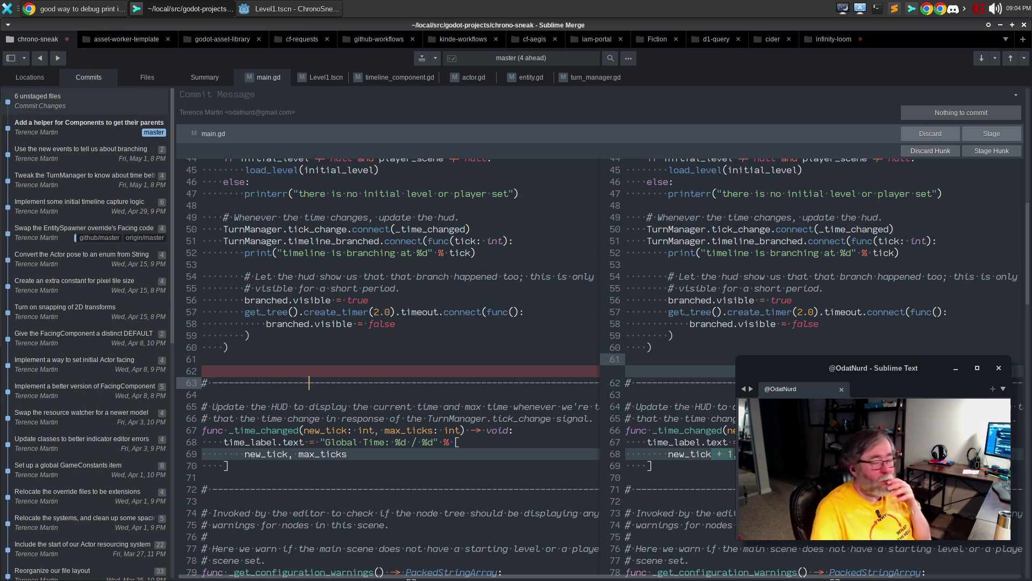
Collapse the main.gd diff back to the change and stage the whole file
{"action": "scroll", "coordinate": [736, 355], "scroll_direction": "down", "scroll_amount": 10}
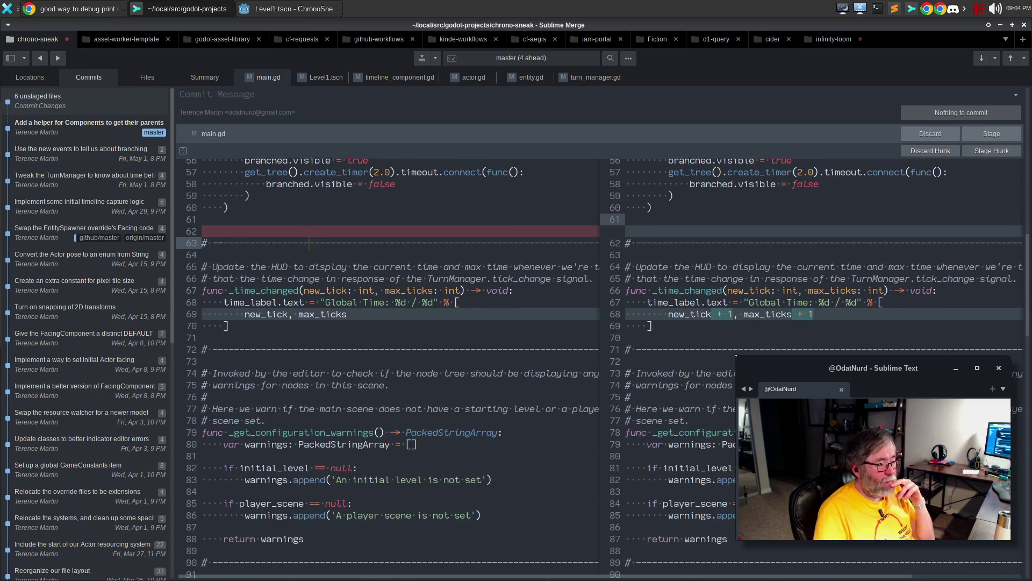
{"action": "scroll", "coordinate": [737, 354], "scroll_direction": "down", "scroll_amount": 3}
{"action": "left_click", "coordinate": [182, 150]}
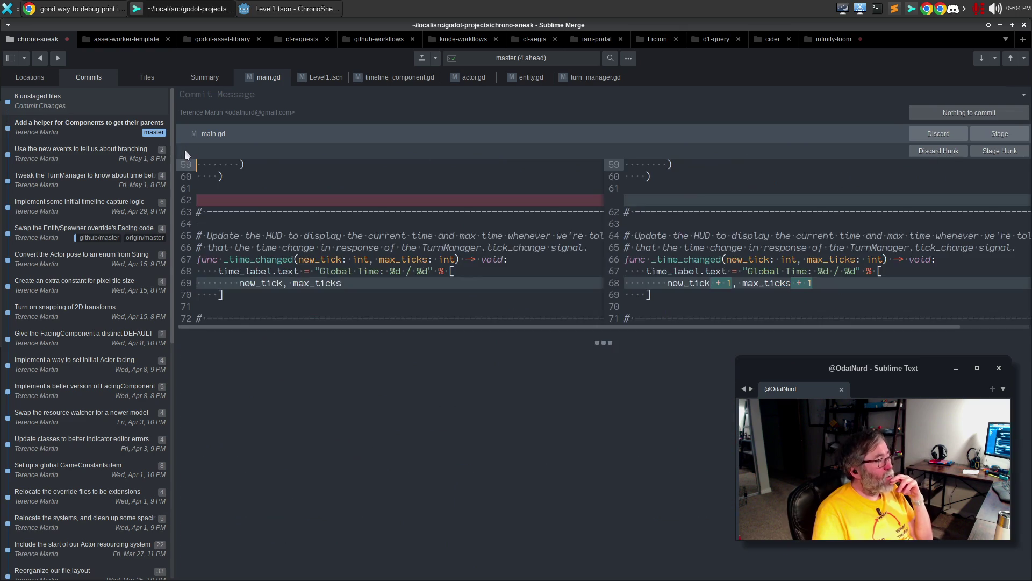
{"action": "left_click", "coordinate": [992, 132]}
{"action": "mouse_move", "coordinate": [282, 231]}
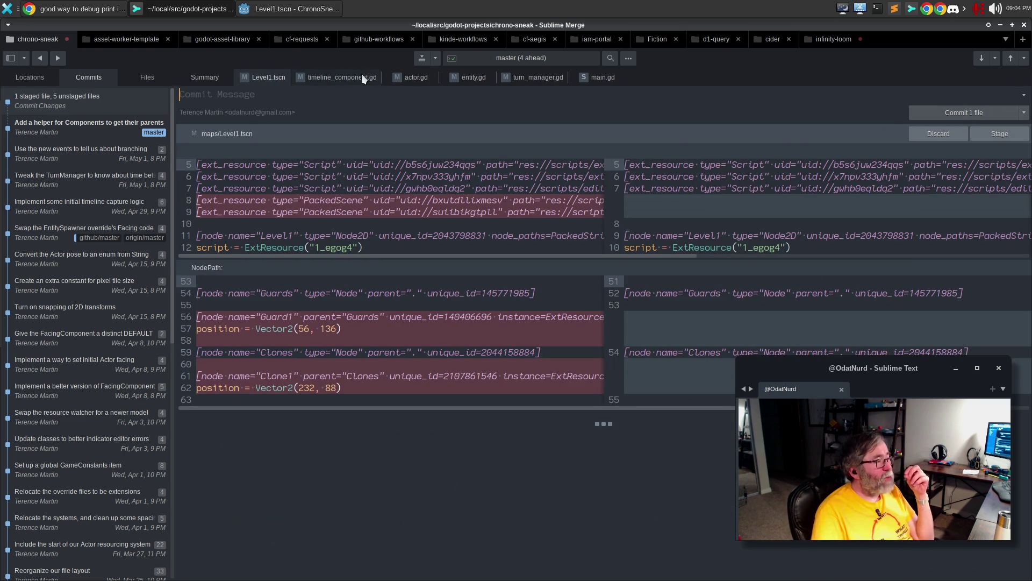
Review timeline_component.gd's changes, then scroll through turn_manager.gd's tick and debug-print changes
{"action": "left_click", "coordinate": [342, 77]}
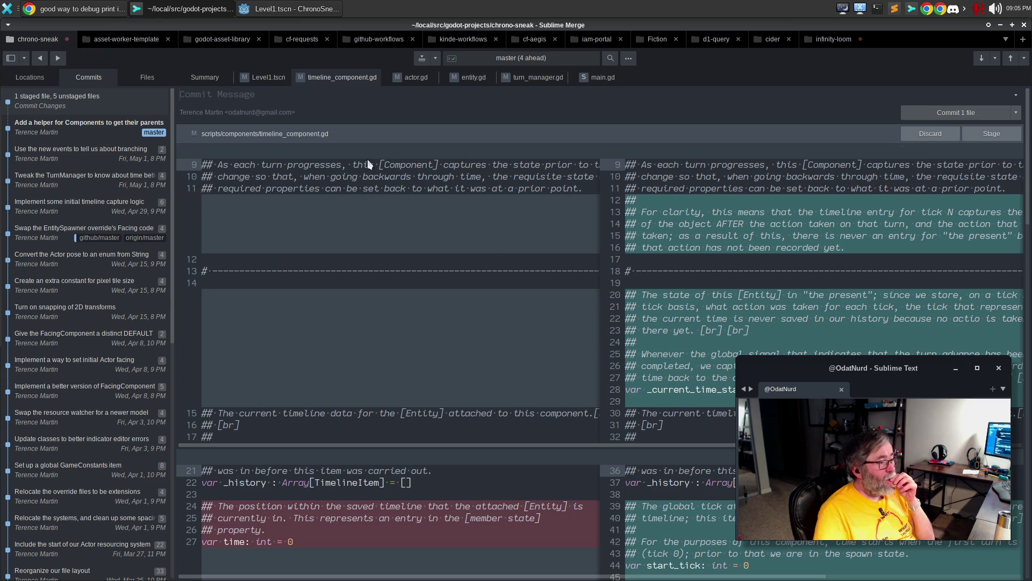
{"action": "scroll", "coordinate": [537, 172], "scroll_direction": "down", "scroll_amount": 3}
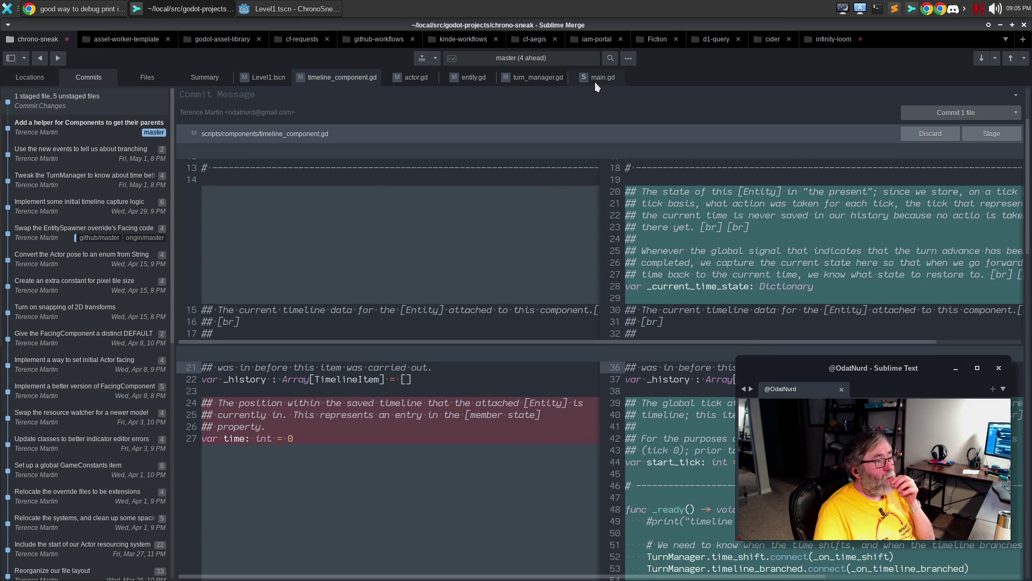
{"action": "left_click", "coordinate": [529, 80]}
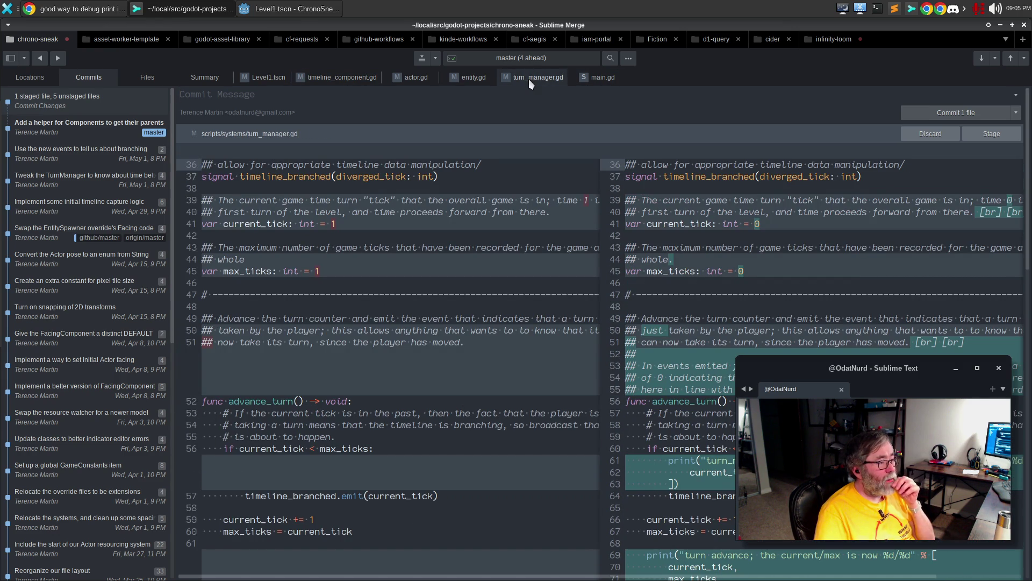
{"action": "mouse_move", "coordinate": [604, 179]}
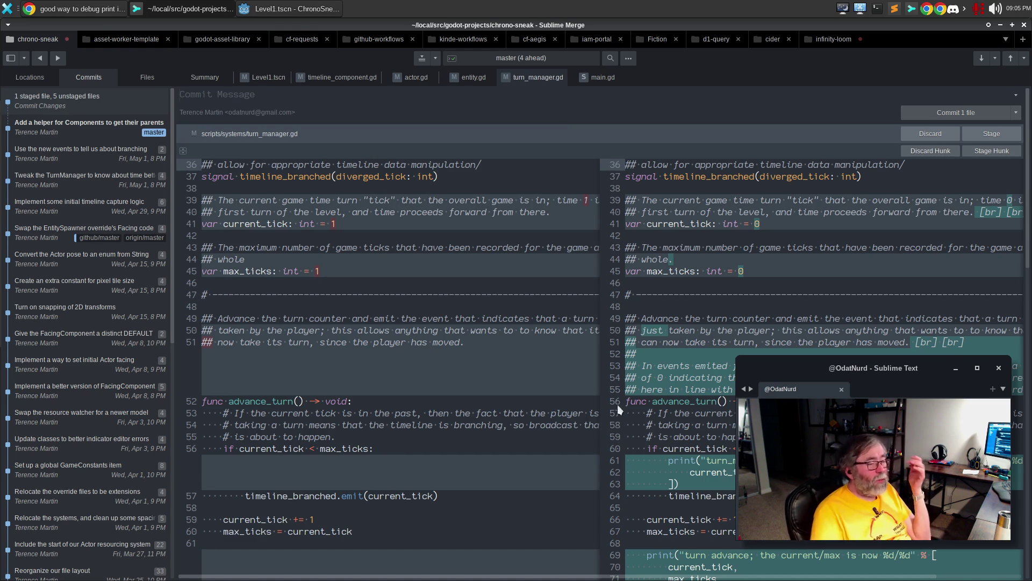
{"action": "scroll", "coordinate": [616, 434], "scroll_direction": "down", "scroll_amount": 3}
{"action": "scroll", "coordinate": [660, 329], "scroll_direction": "down", "scroll_amount": 5}
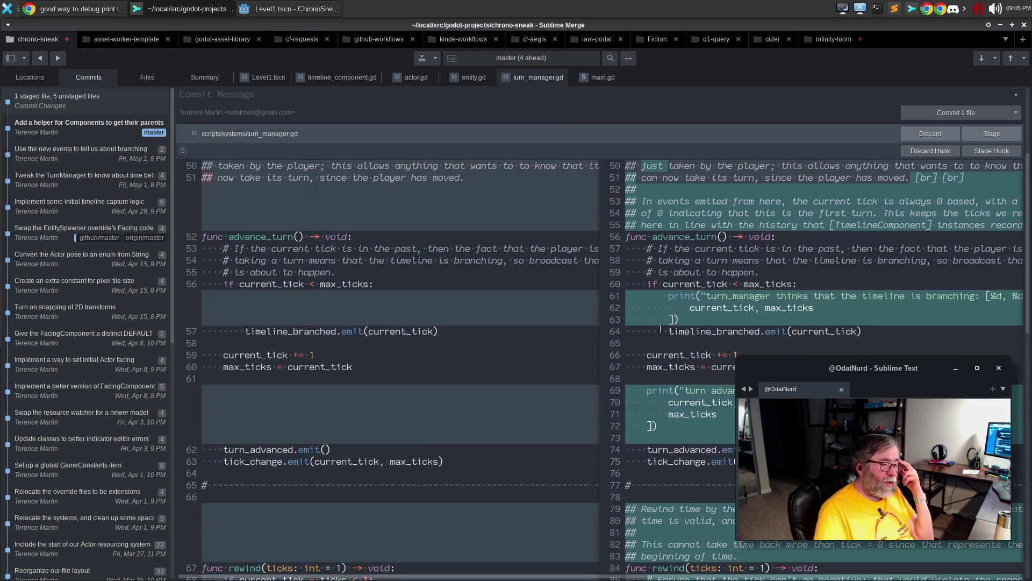
{"action": "scroll", "coordinate": [661, 329], "scroll_direction": "up", "scroll_amount": 5}
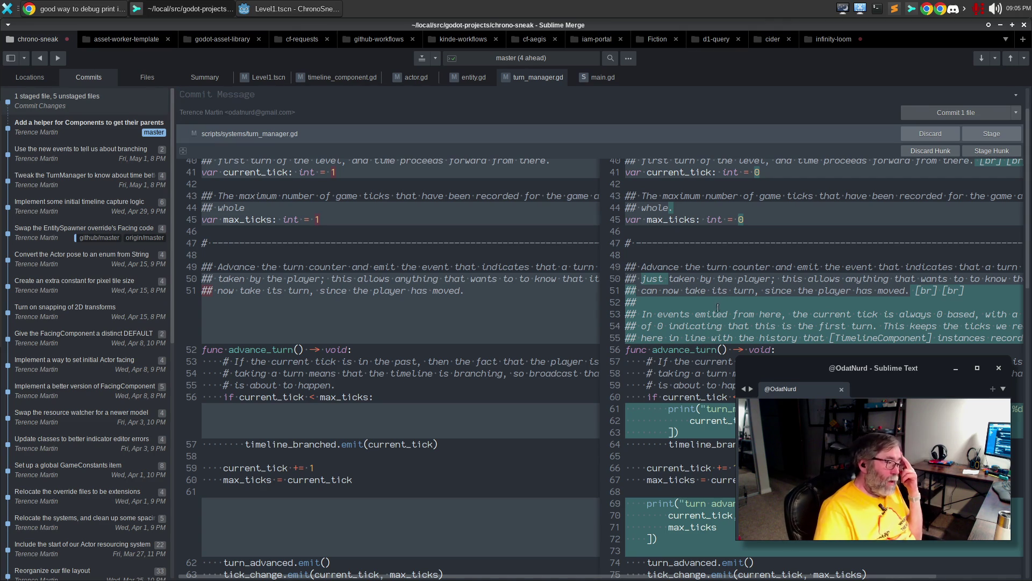
{"action": "scroll", "coordinate": [719, 335], "scroll_direction": "down", "scroll_amount": 4}
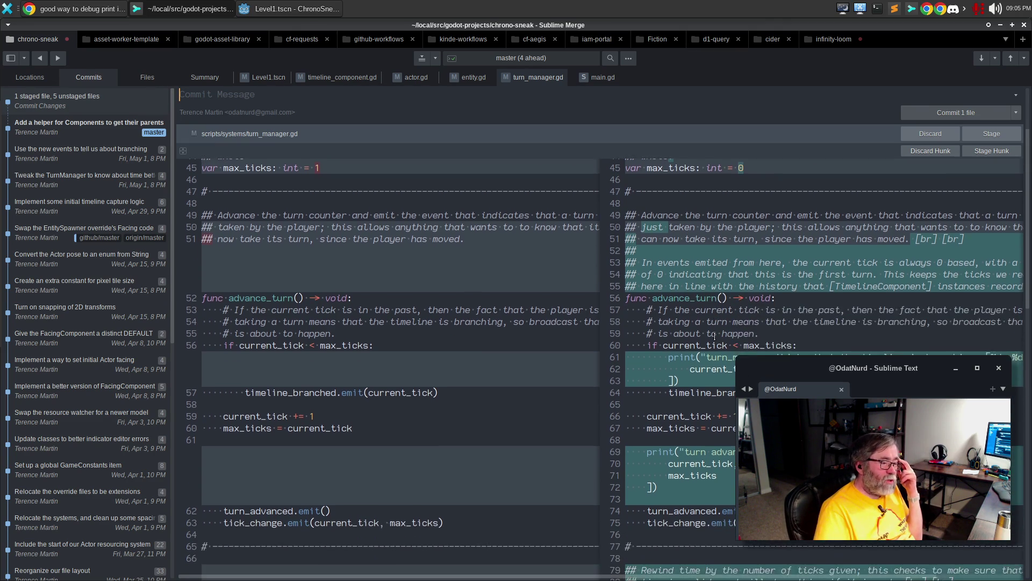
{"action": "scroll", "coordinate": [715, 336], "scroll_direction": "down", "scroll_amount": 1}
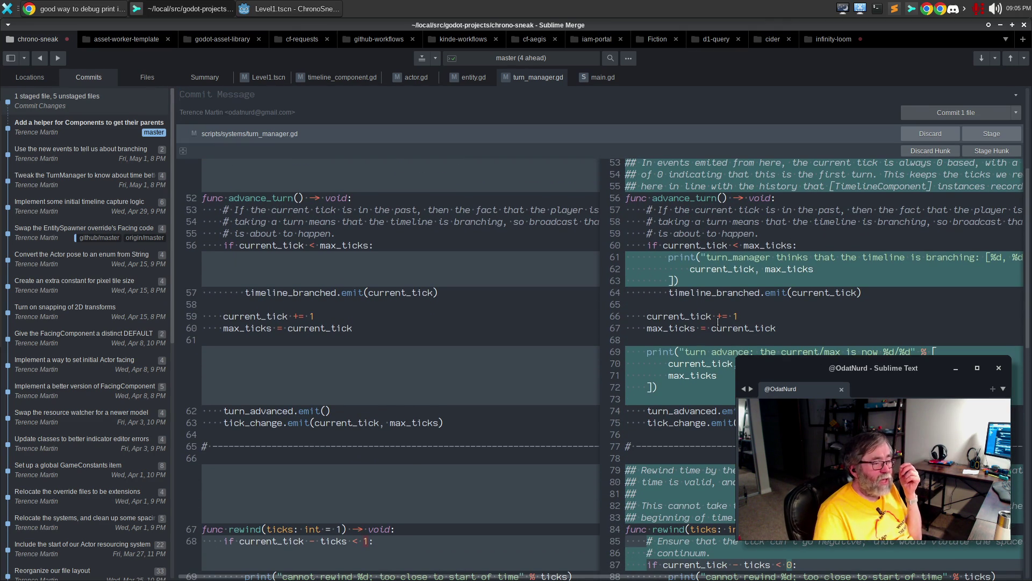
{"action": "scroll", "coordinate": [717, 417], "scroll_direction": "up", "scroll_amount": 6}
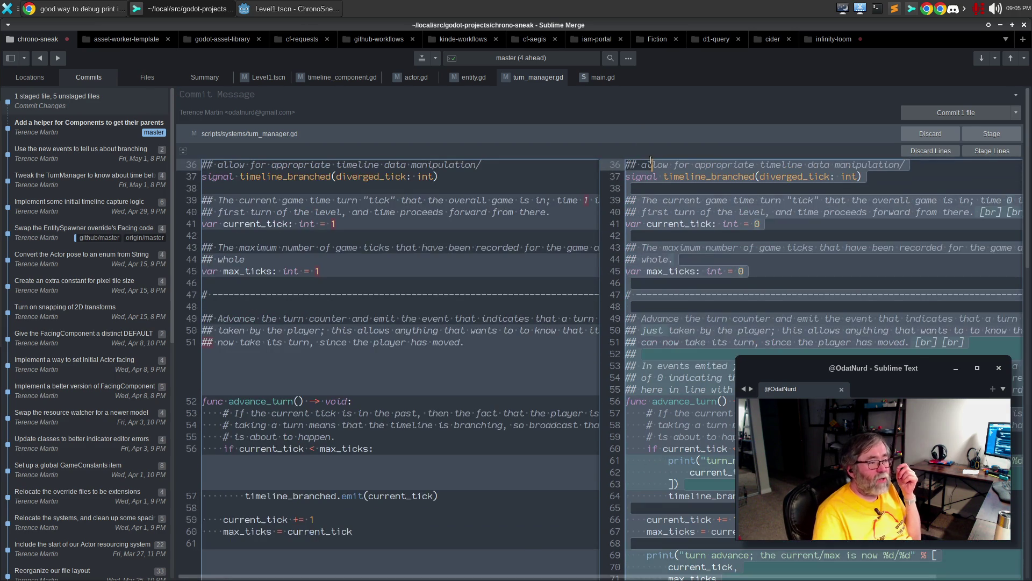
Stage the first turn_manager.gd lines and the rewind changes on lines 76–89
{"action": "left_click", "coordinate": [979, 150]}
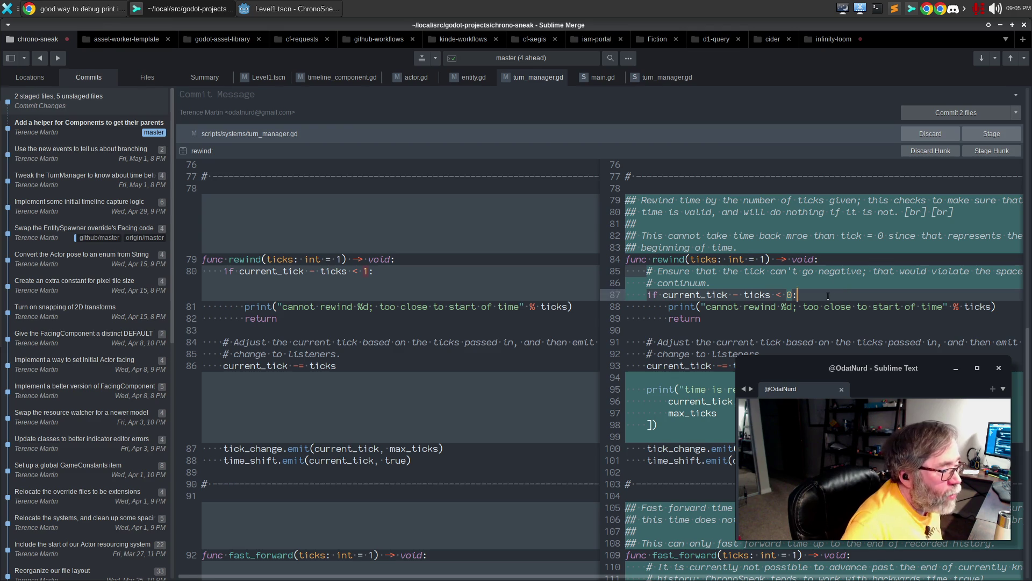
{"action": "left_click_drag", "start_coordinate": [767, 318], "coordinate": [635, 164]}
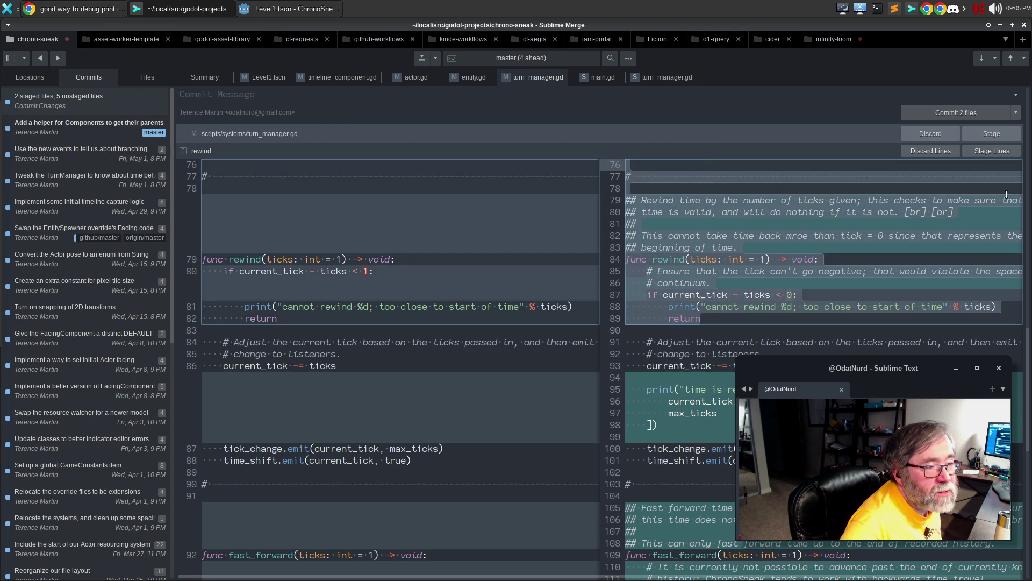
{"action": "left_click", "coordinate": [986, 152]}
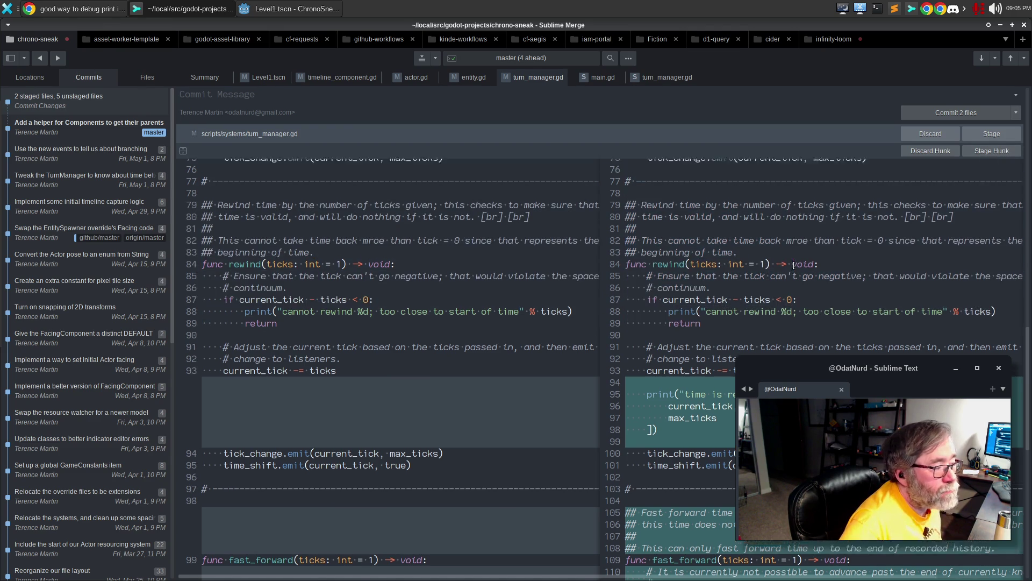
{"action": "scroll", "coordinate": [182, 150], "scroll_direction": "down", "scroll_amount": 10}
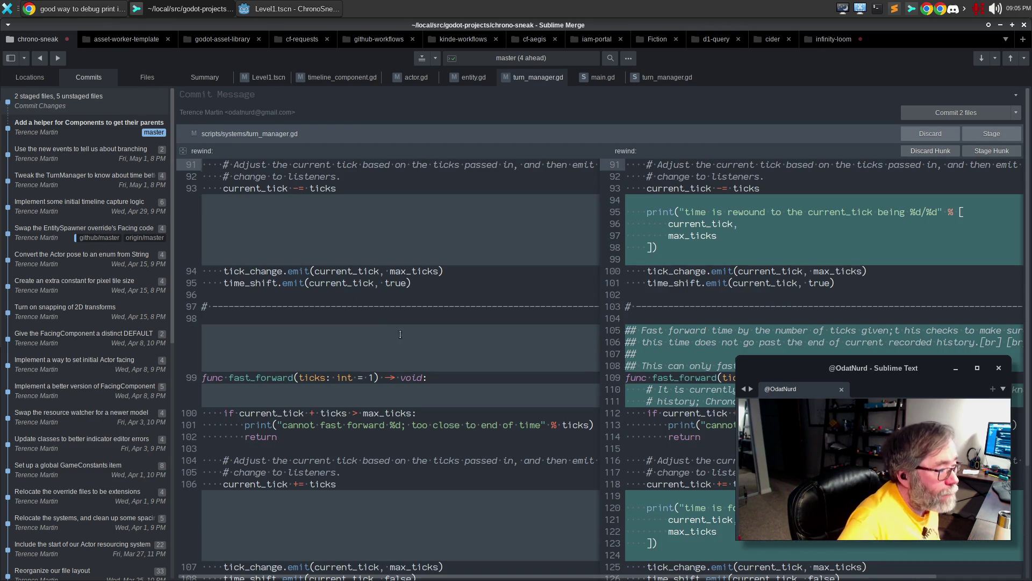
Stage rewind print lines 94–101, fast_forward lines 103–126 and the final turn_manager.gd hunk
{"action": "left_click_drag", "start_coordinate": [694, 282], "coordinate": [679, 189]}
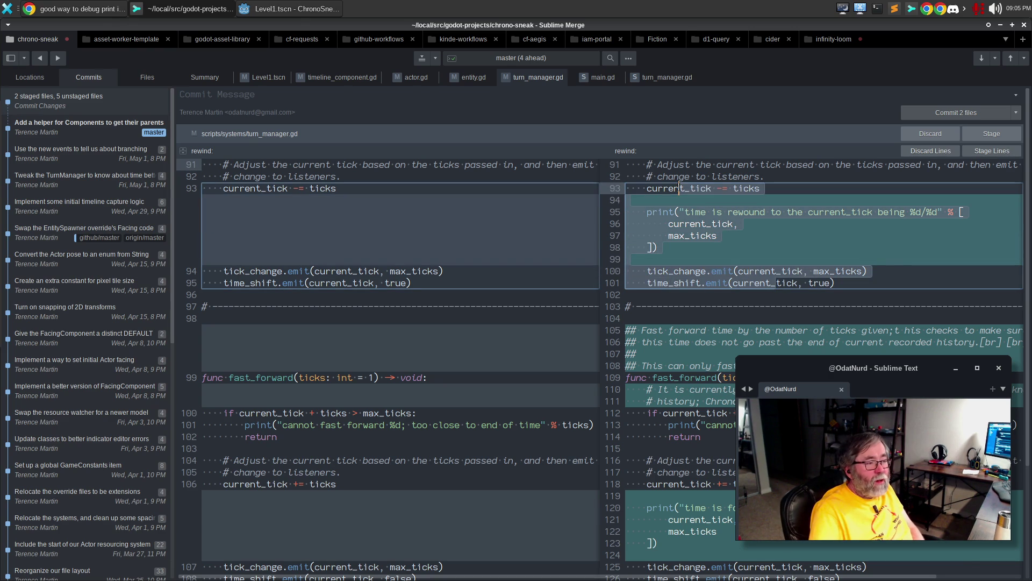
{"action": "left_click", "coordinate": [985, 151]}
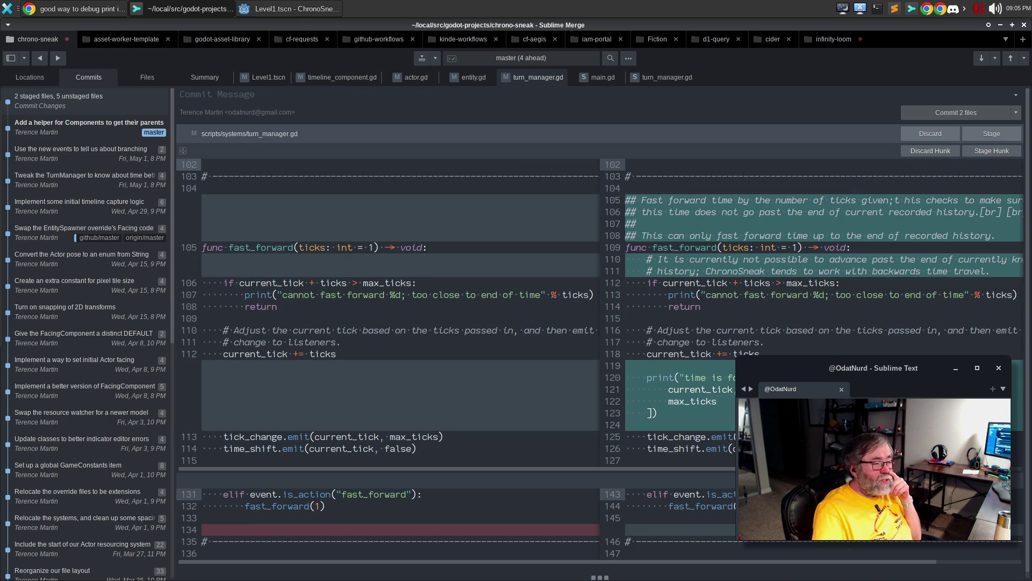
{"action": "mouse_move", "coordinate": [942, 176]}
{"action": "left_mouse_down"}
{"action": "mouse_move", "coordinate": [699, 296]}
{"action": "mouse_move", "coordinate": [699, 448]}
{"action": "left_mouse_up"}
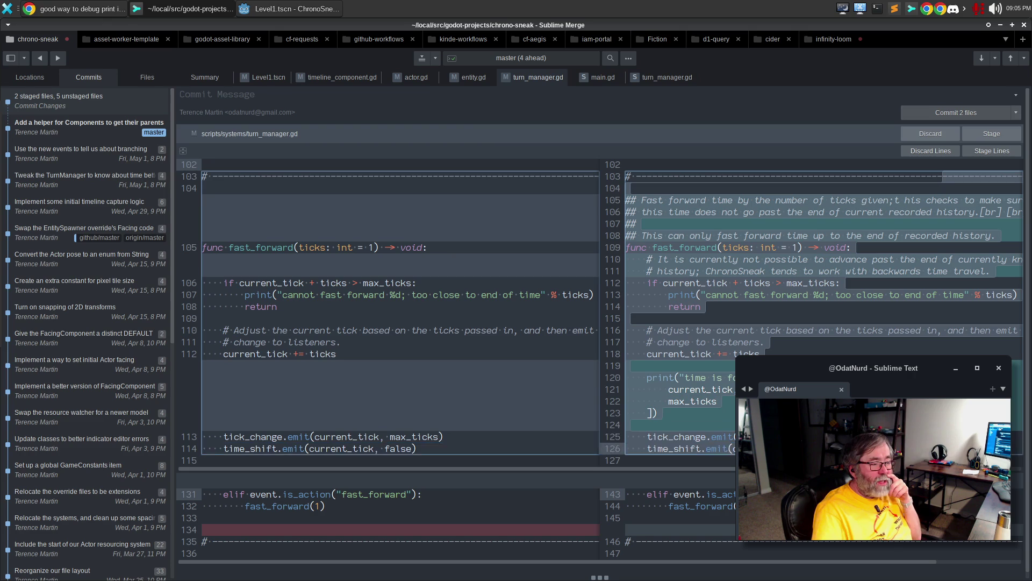
{"action": "left_click", "coordinate": [979, 150]}
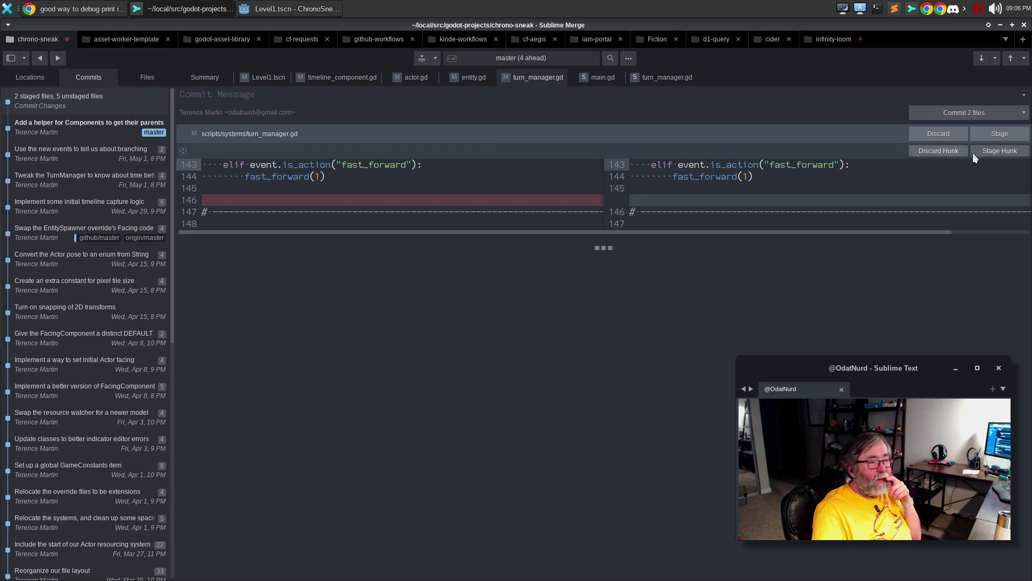
{"action": "left_click", "coordinate": [993, 150]}
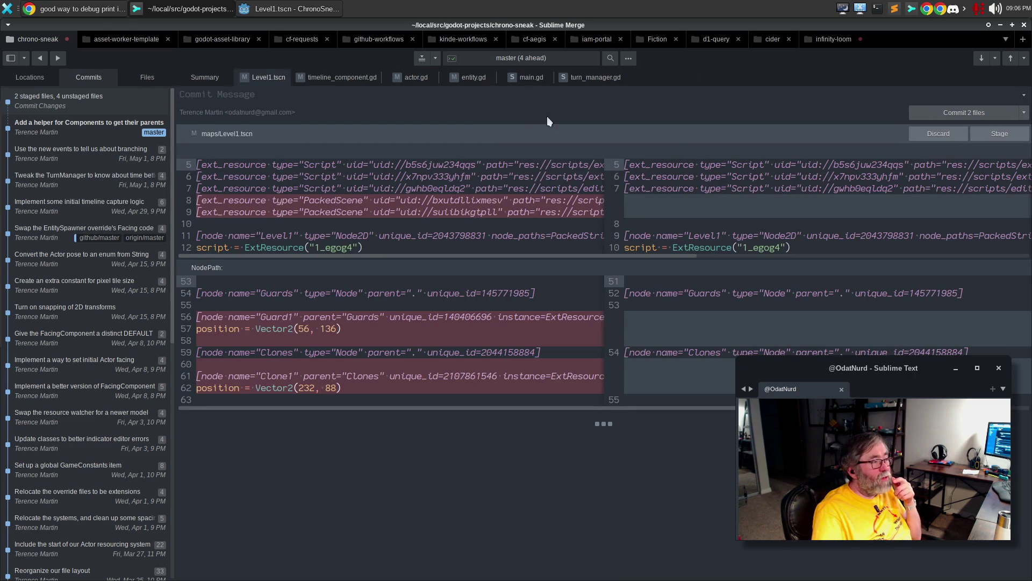
Stage entity.gd's hunk renaming retore_state to restore_state
{"action": "left_click", "coordinate": [465, 79]}
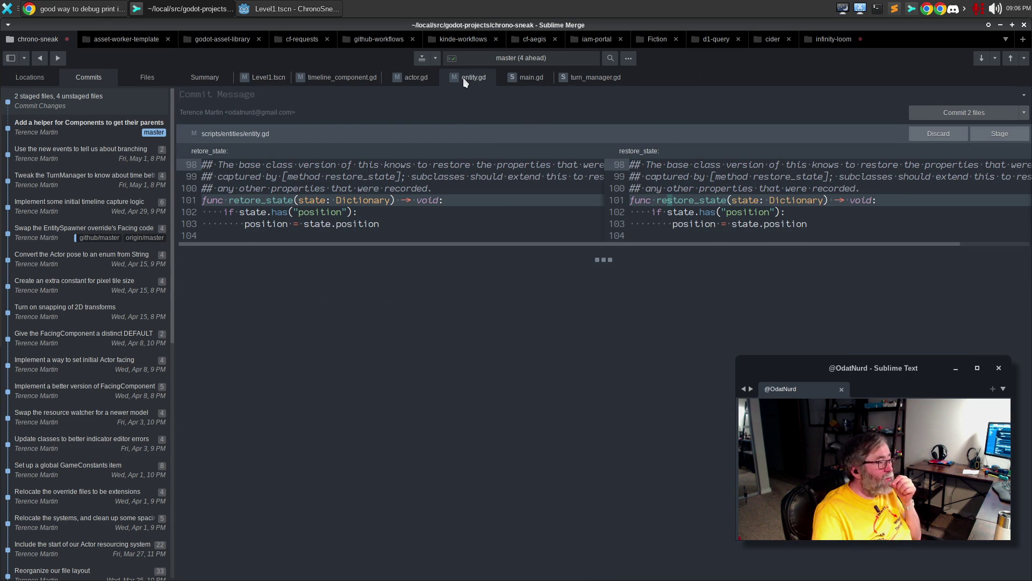
{"action": "mouse_move", "coordinate": [585, 230]}
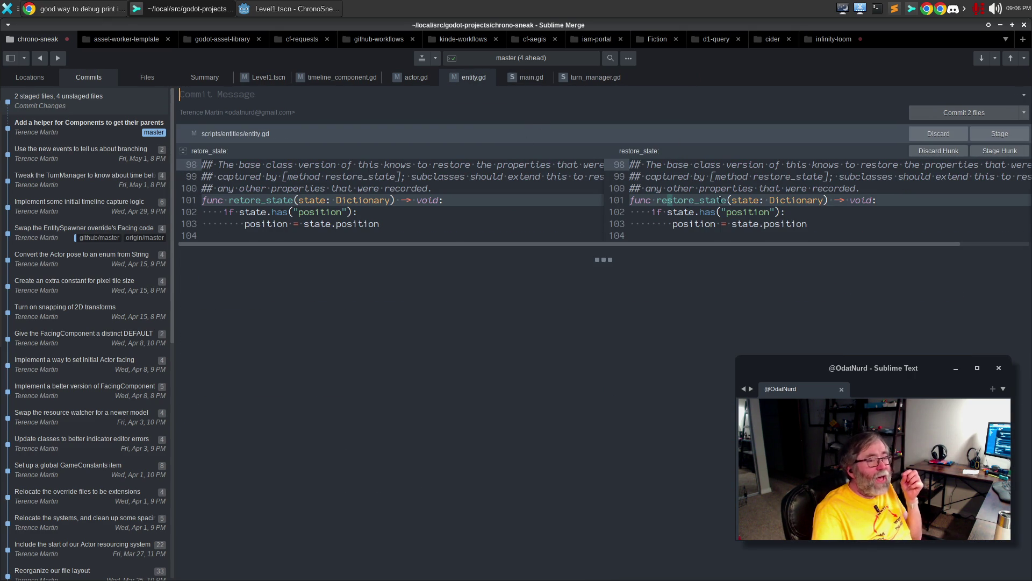
{"action": "left_click", "coordinate": [1003, 152]}
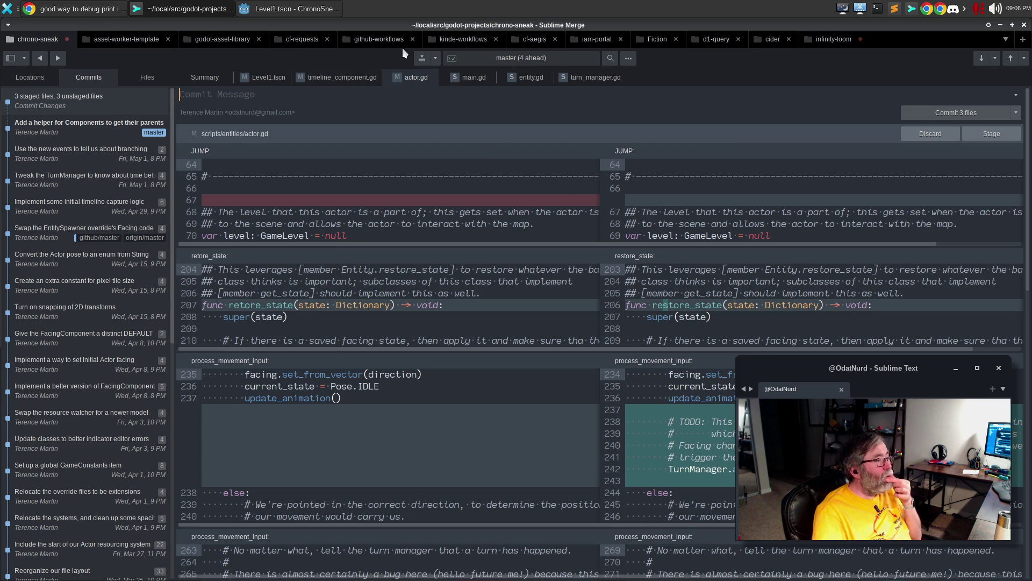
{"action": "left_click", "coordinate": [274, 11]}
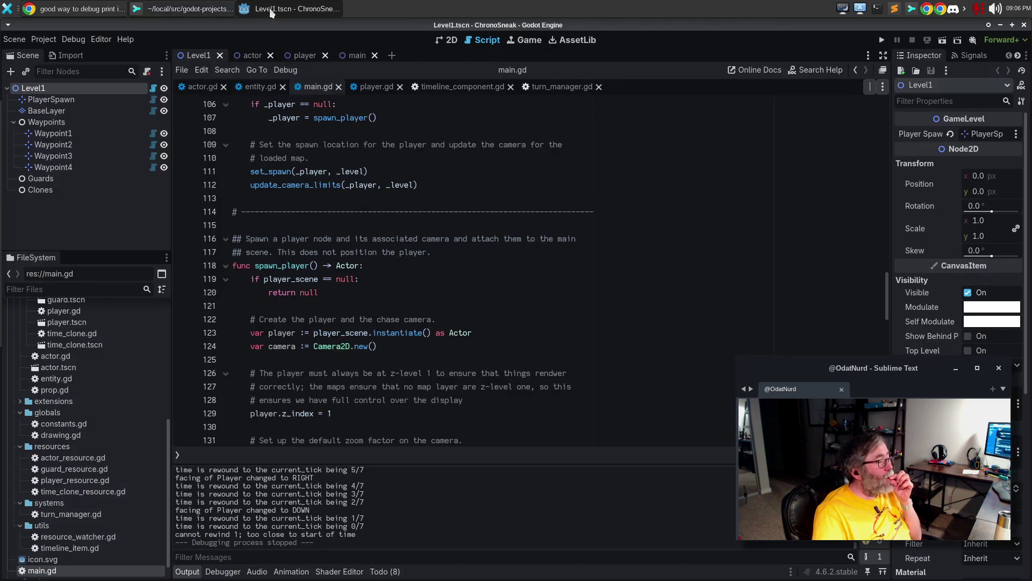
Open actor.gd in Godot's script editor and look through its variables before returning to Sublime Merge
{"action": "left_click", "coordinate": [202, 86]}
{"action": "scroll", "coordinate": [442, 219], "scroll_direction": "up", "scroll_amount": 4}
{"action": "scroll", "coordinate": [442, 219], "scroll_direction": "up", "scroll_amount": 20}
{"action": "scroll", "coordinate": [442, 219], "scroll_direction": "up", "scroll_amount": 20}
{"action": "scroll", "coordinate": [510, 207], "scroll_direction": "up", "scroll_amount": 20}
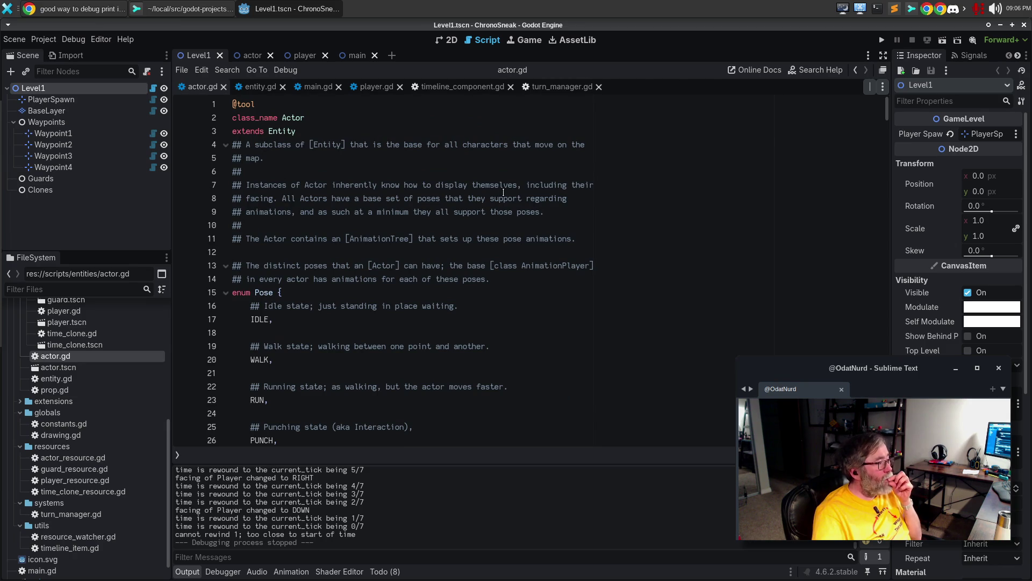
{"action": "left_click", "coordinate": [188, 8]}
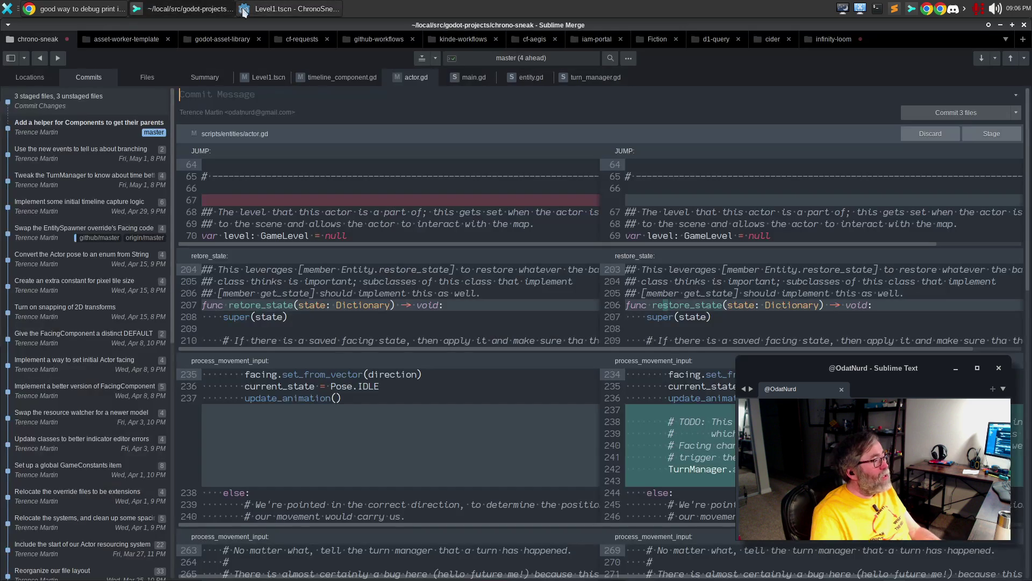
{"action": "left_click", "coordinate": [253, 9]}
{"action": "scroll", "coordinate": [436, 248], "scroll_direction": "down", "scroll_amount": 13}
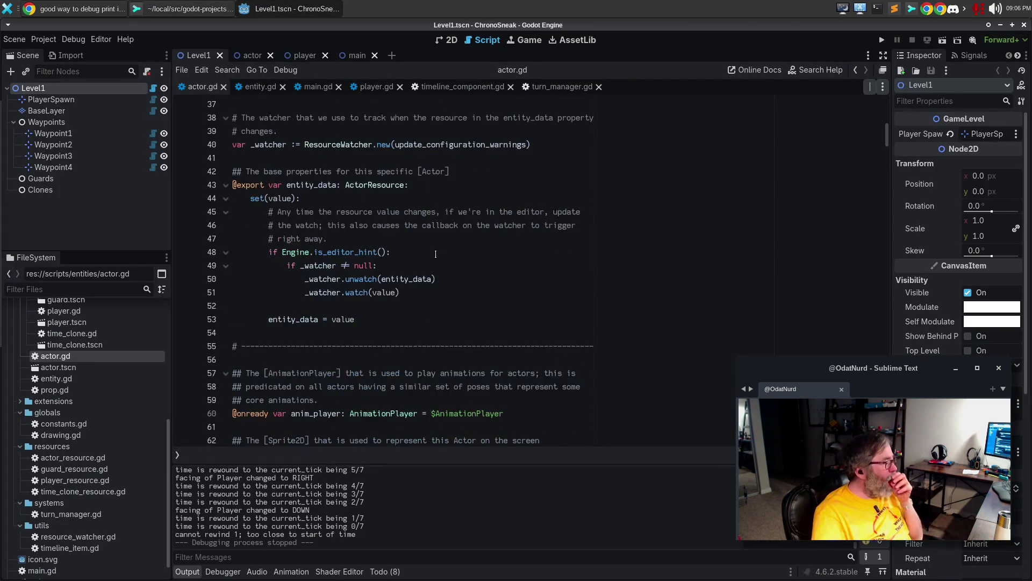
{"action": "scroll", "coordinate": [437, 248], "scroll_direction": "down", "scroll_amount": 4}
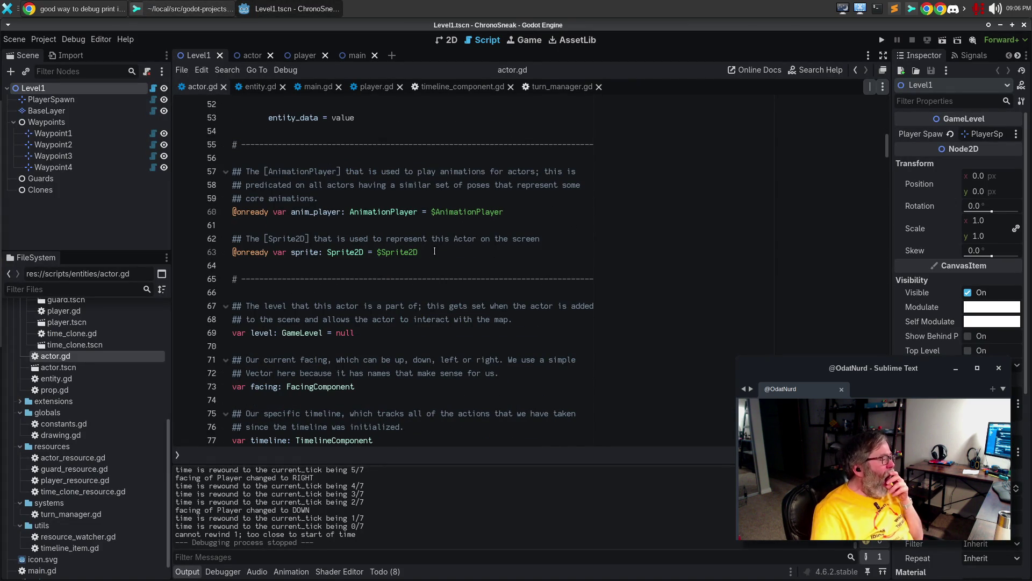
{"action": "key", "text": "alt+Tab"}
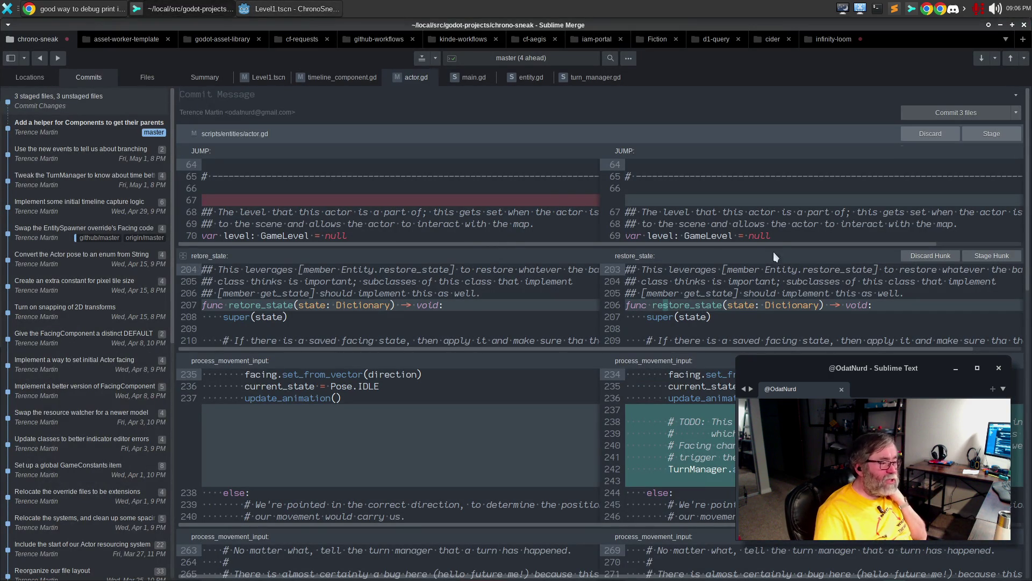
Stage actor.gd's removed blank line and the facing-change turn advance hunk
{"action": "left_click", "coordinate": [991, 151]}
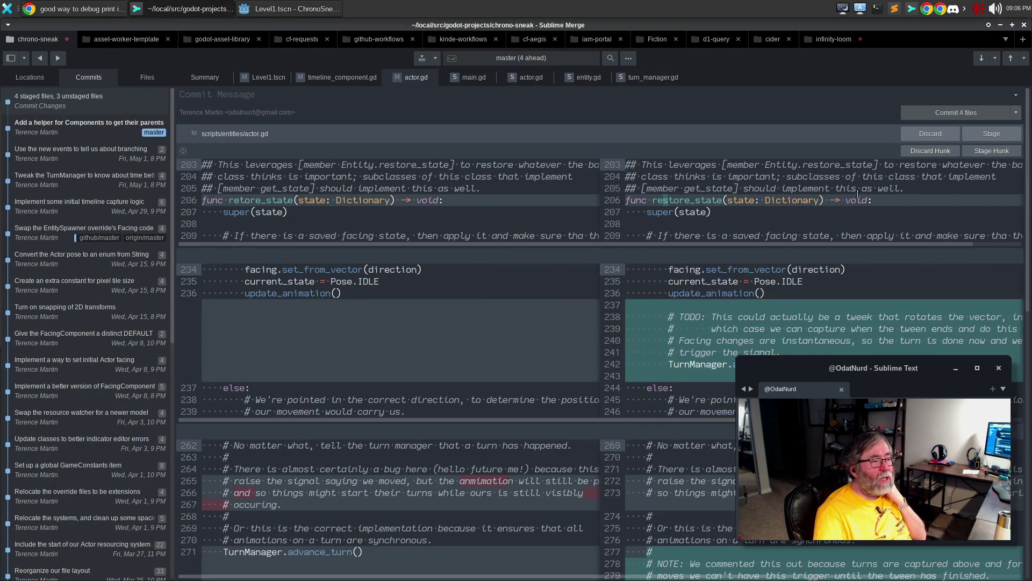
{"action": "left_click", "coordinate": [1001, 155]}
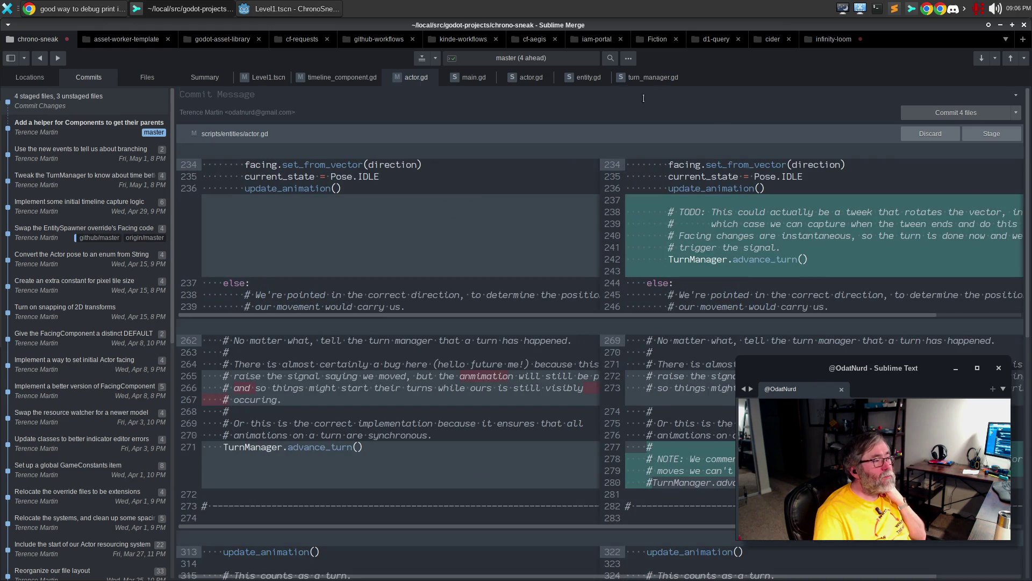
{"action": "left_click", "coordinate": [586, 81]}
{"action": "left_click", "coordinate": [400, 77]}
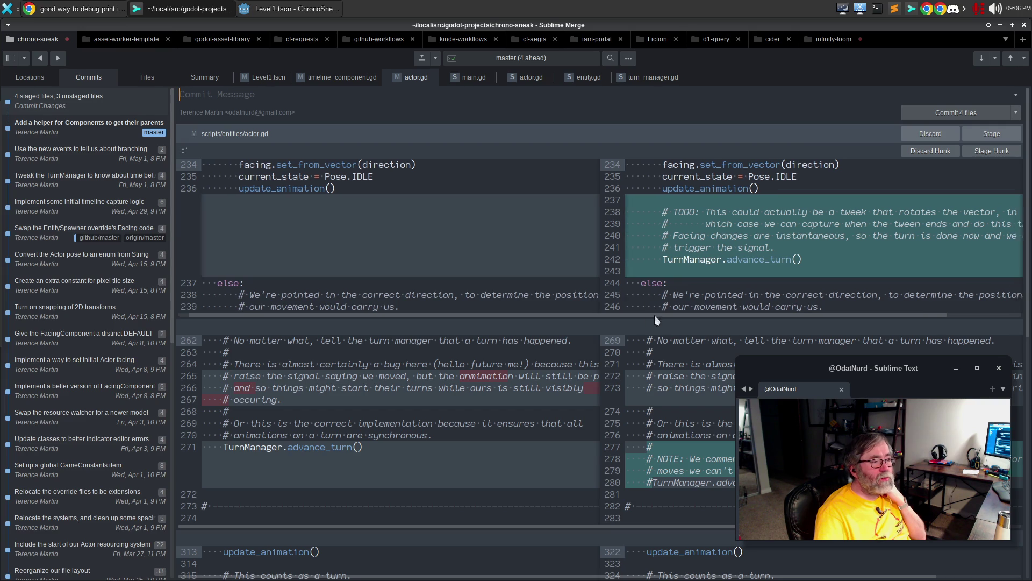
Stage actor.gd's TODO comment, turn-manager comment, commented-out advance_turn and final hunks
{"action": "left_click", "coordinate": [880, 235]}
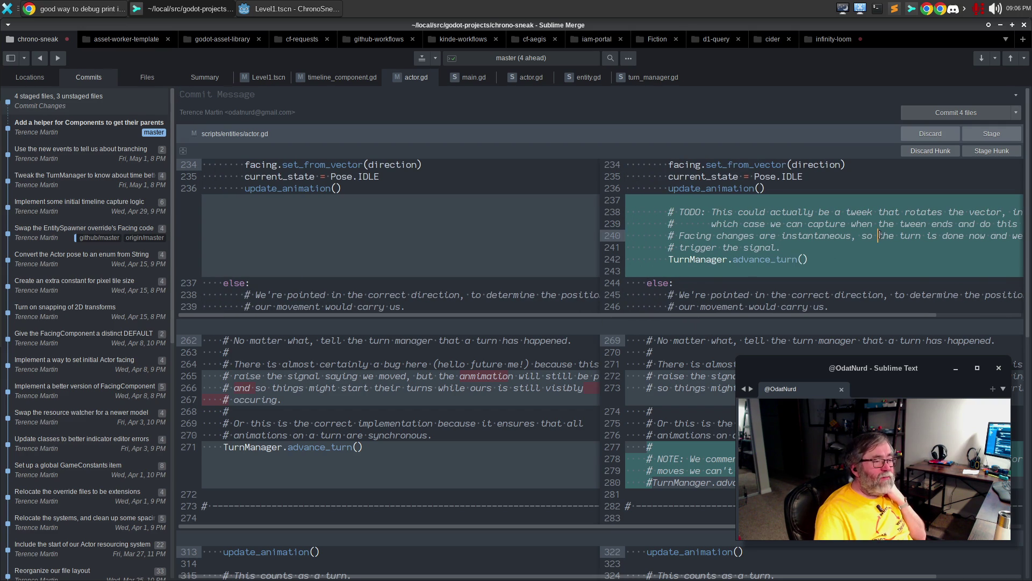
{"action": "left_click", "coordinate": [869, 284]}
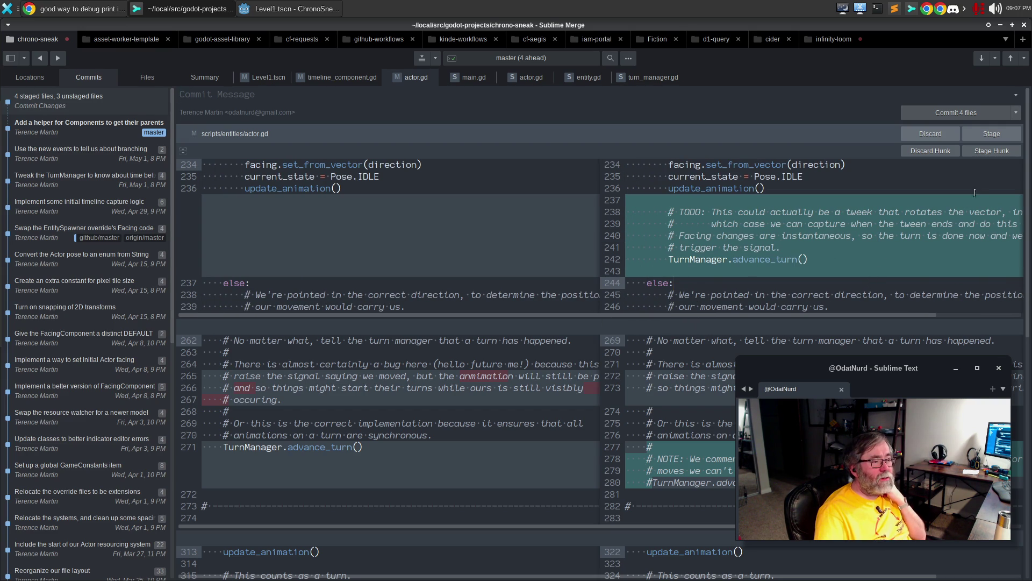
{"action": "left_click", "coordinate": [986, 150]}
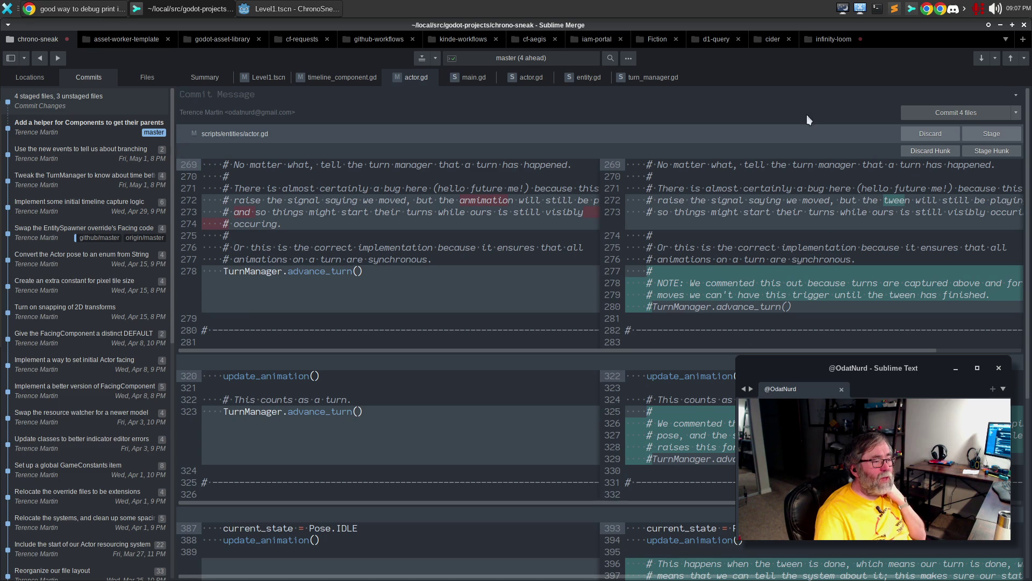
{"action": "left_click", "coordinate": [985, 153]}
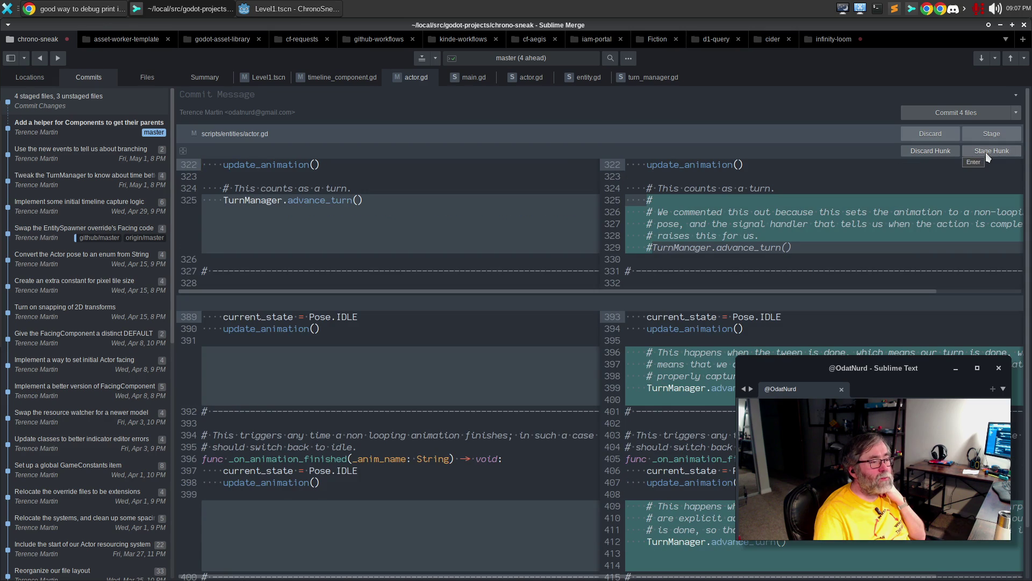
{"action": "left_click", "coordinate": [979, 151]}
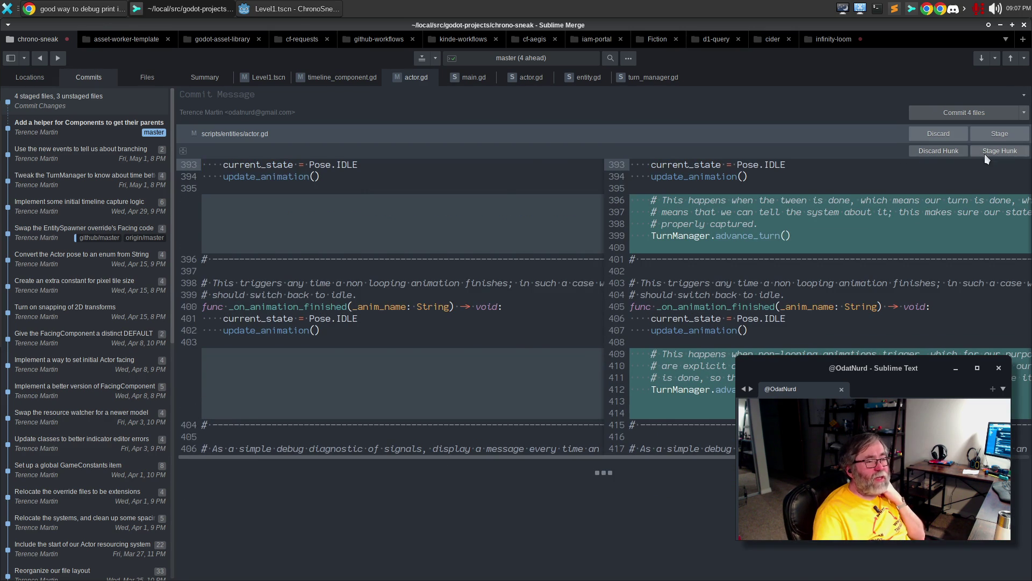
{"action": "left_click", "coordinate": [988, 151]}
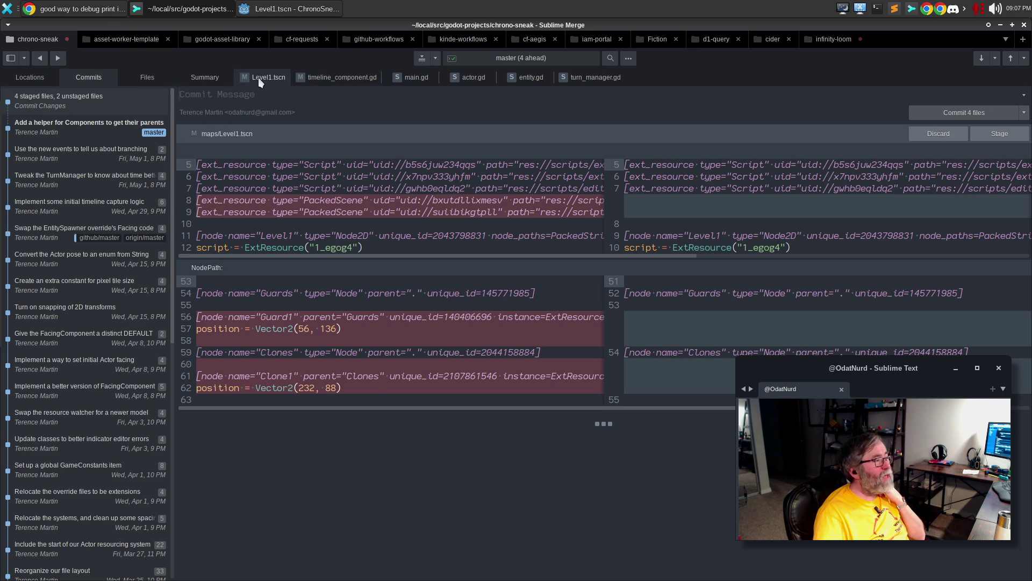
Stage timeline_component.gd's hunk adding comments on timeline entries and present-state tracking
{"action": "left_click", "coordinate": [323, 78]}
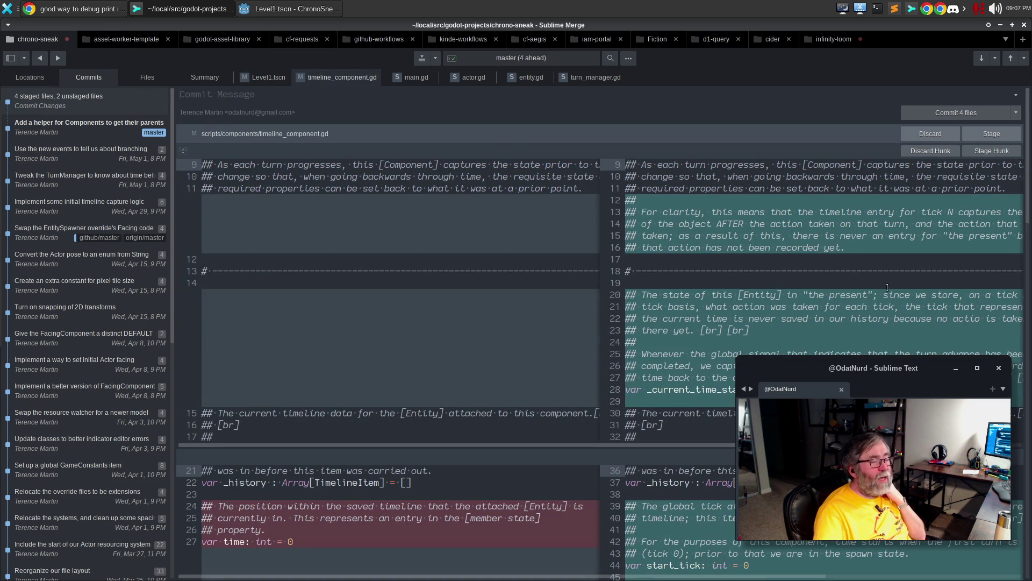
{"action": "left_click", "coordinate": [986, 150]}
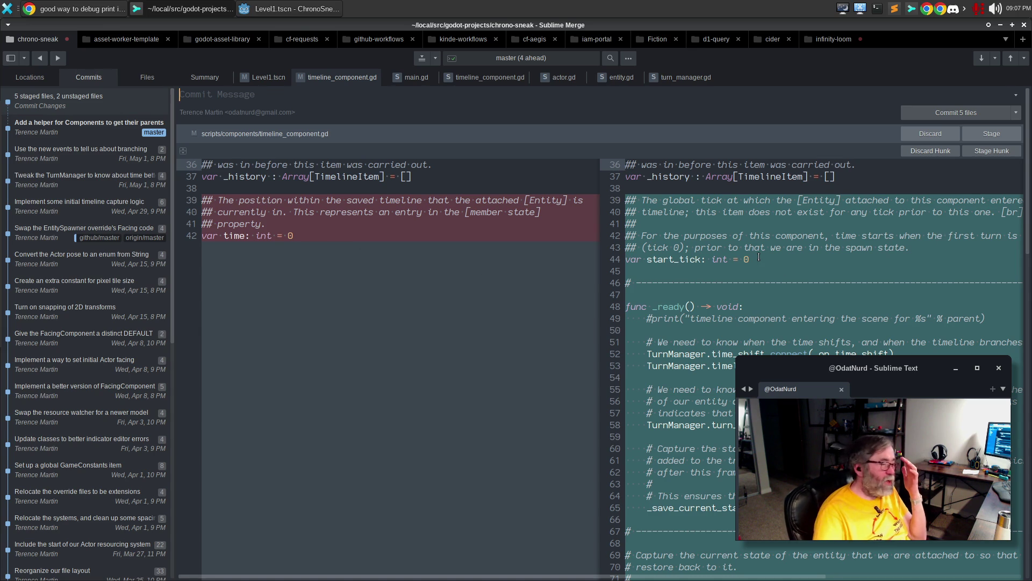
{"action": "left_click", "coordinate": [239, 94]}
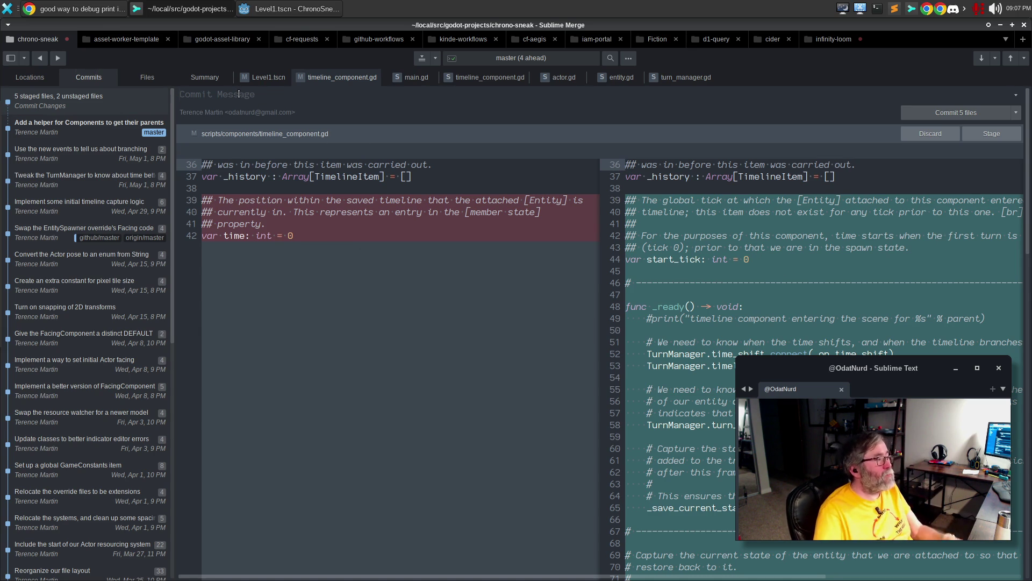
Write the commit summary 'Nascent' with the line 'This is some basic time manipulation, but:'
{"action": "type", "text": "Nascent"}
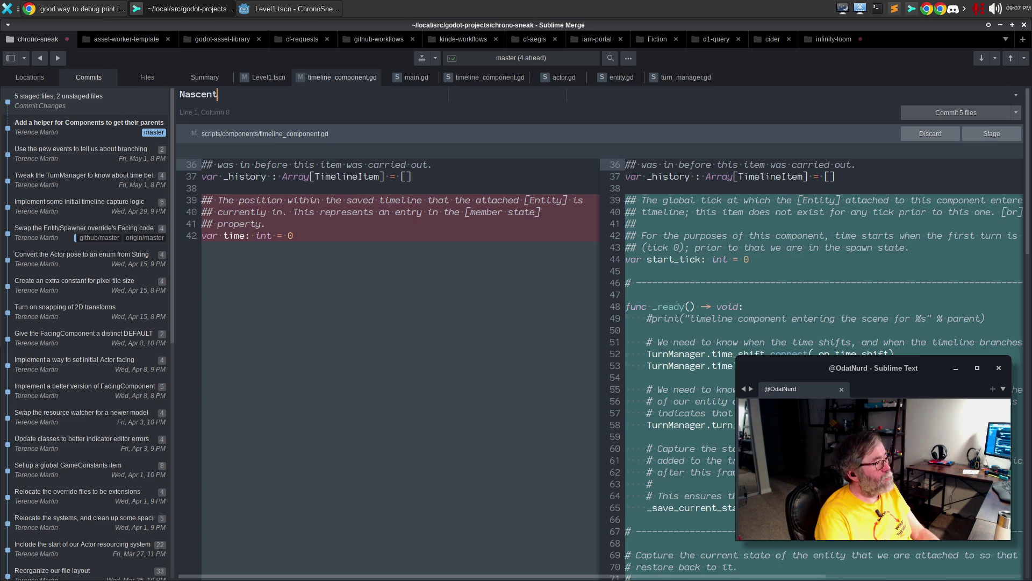
{"action": "key", "text": "Return"}
{"action": "key", "text": "Return"}
{"action": "type", "text": "This "}
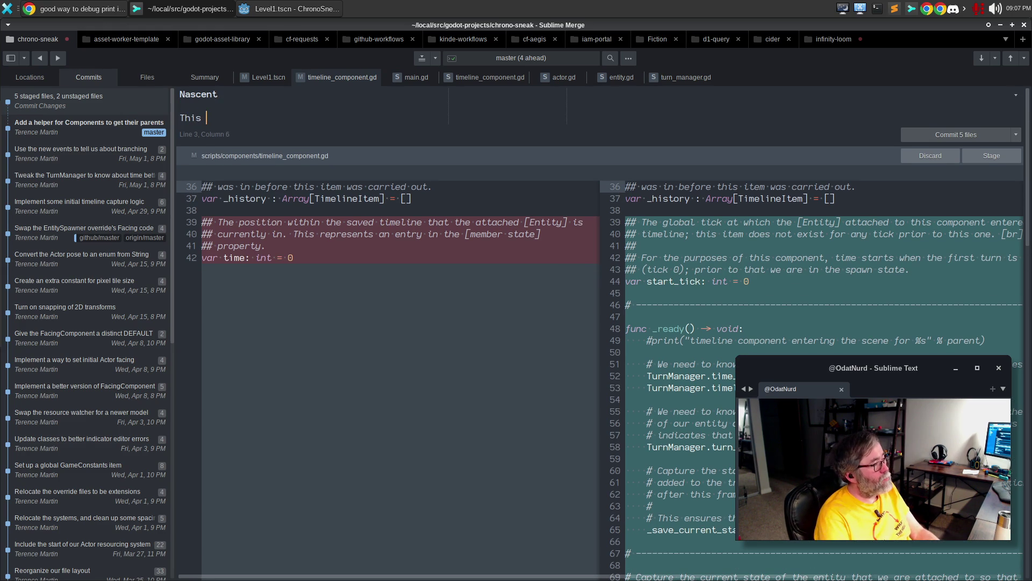
{"action": "type", "text": "is some bas"}
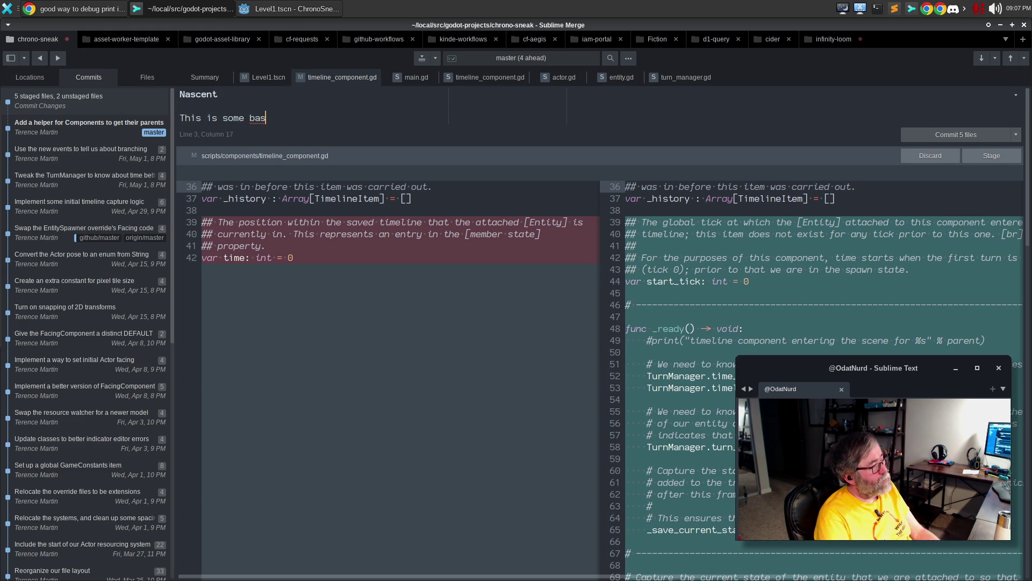
{"action": "type", "text": "ic time manipul"}
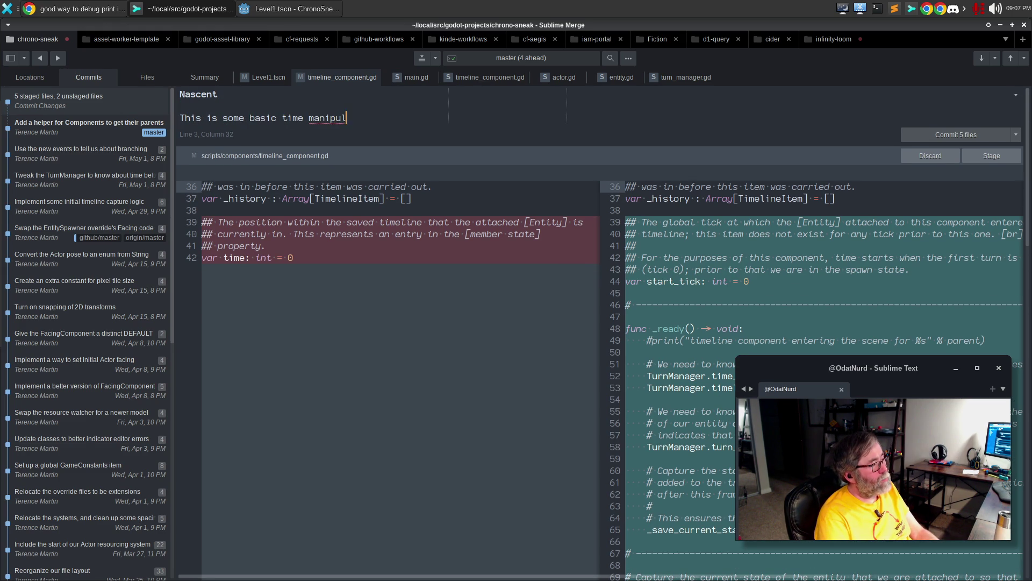
{"action": "type", "text": "ation, but:"}
{"action": "key", "text": "Return"}
Add bullets: start tick ignored so clones are a no-go; timeline branches have signal-timing problems
{"action": "type", "text": "- "}
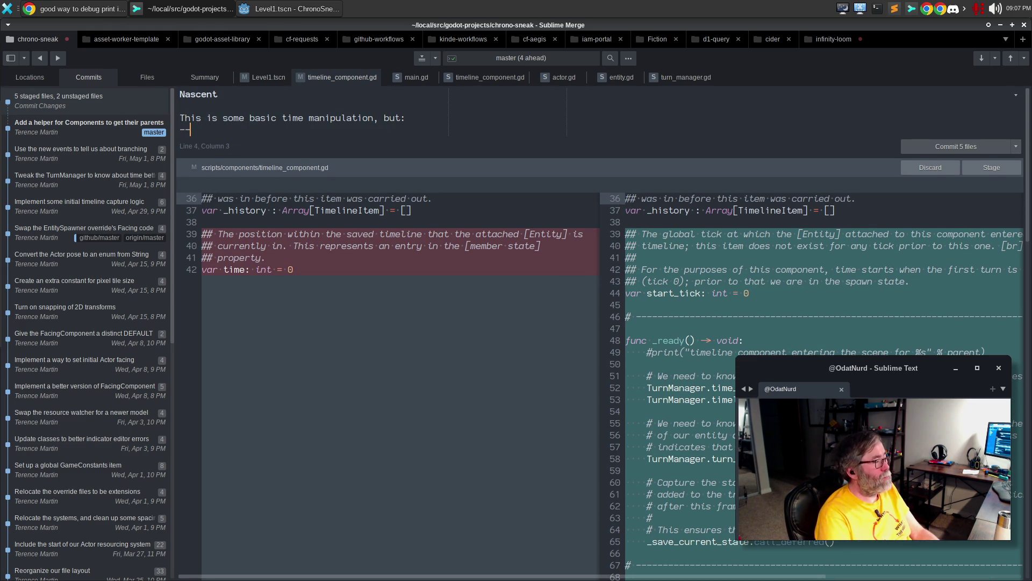
{"action": "type", "text": "does not take "}
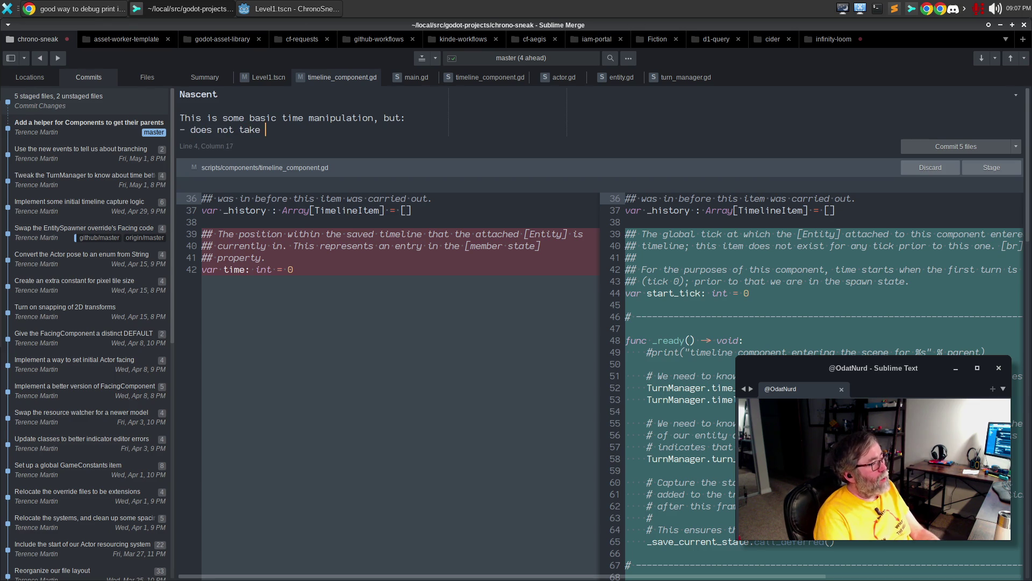
{"action": "type", "text": "the start tick in t"}
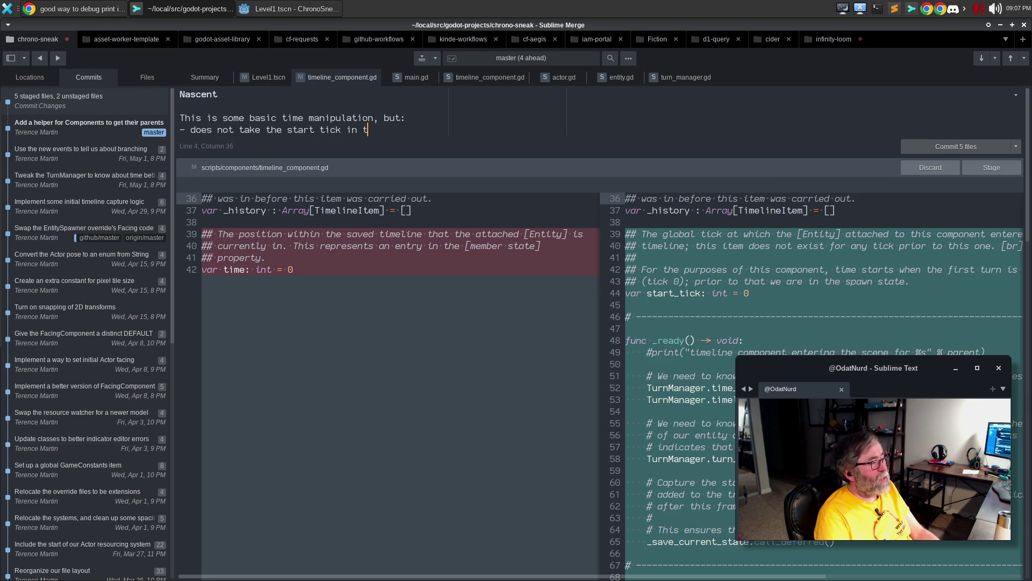
{"action": "key", "text": "BackSpace"}
{"action": "key", "text": "BackSpace"}
{"action": "type", "text": "to accoun"}
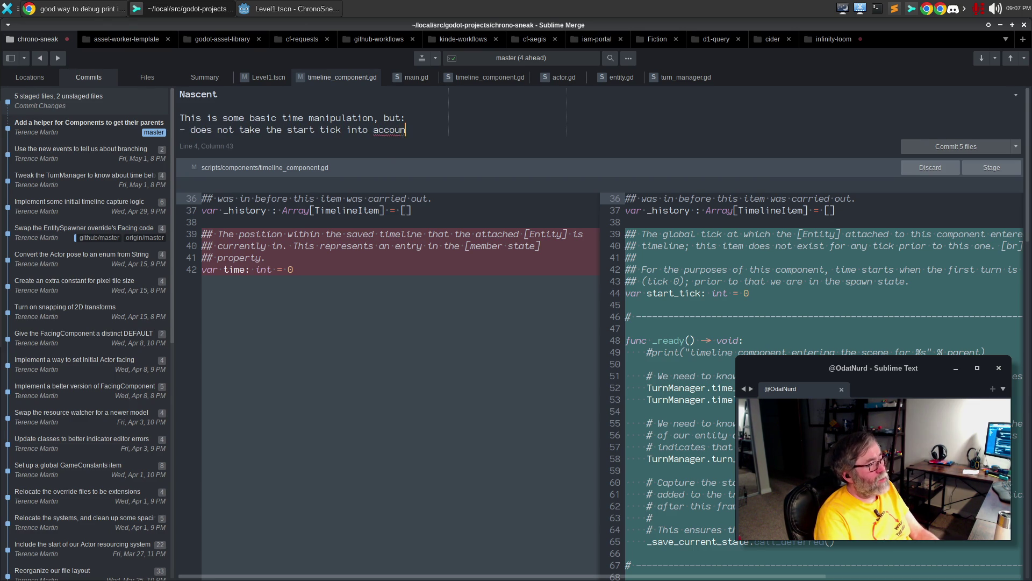
{"action": "type", "text": "t, so clones are st"}
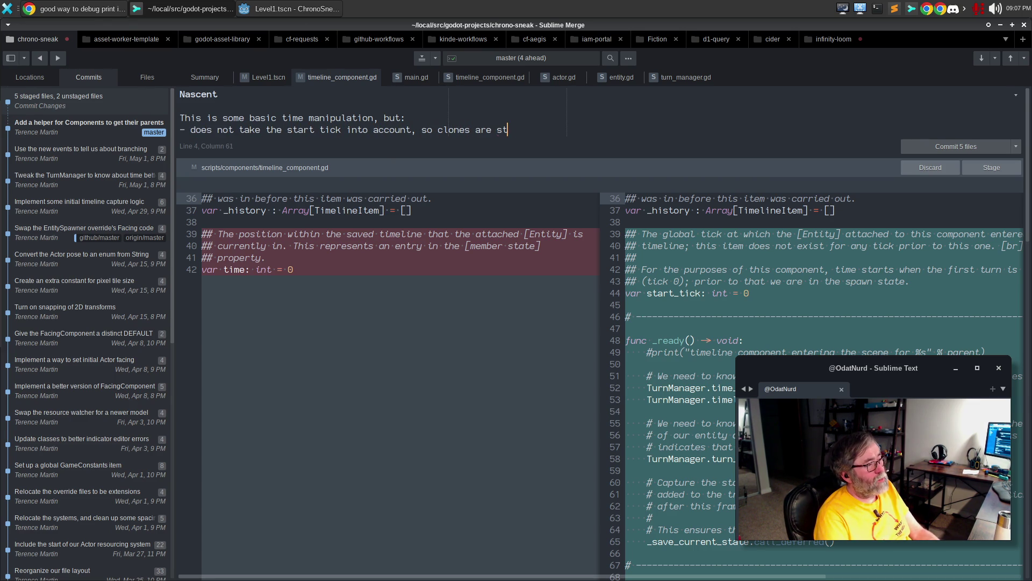
{"action": "type", "text": "ill a no-go"}
{"action": "key", "text": "Return"}
{"action": "type", "text": "- we have pr"}
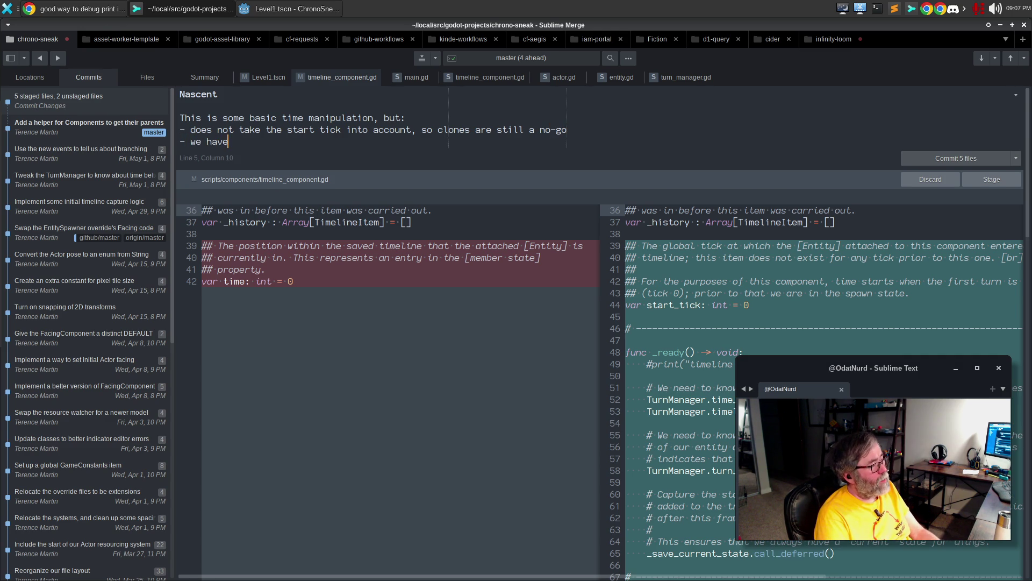
{"action": "type", "text": "oblems with ti"}
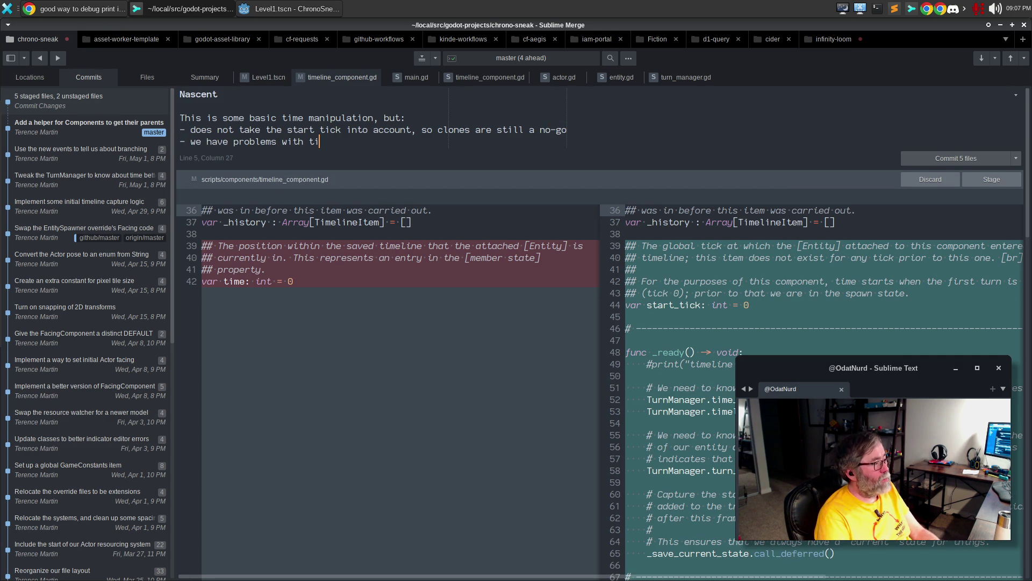
{"action": "type", "text": "meline branches; w"}
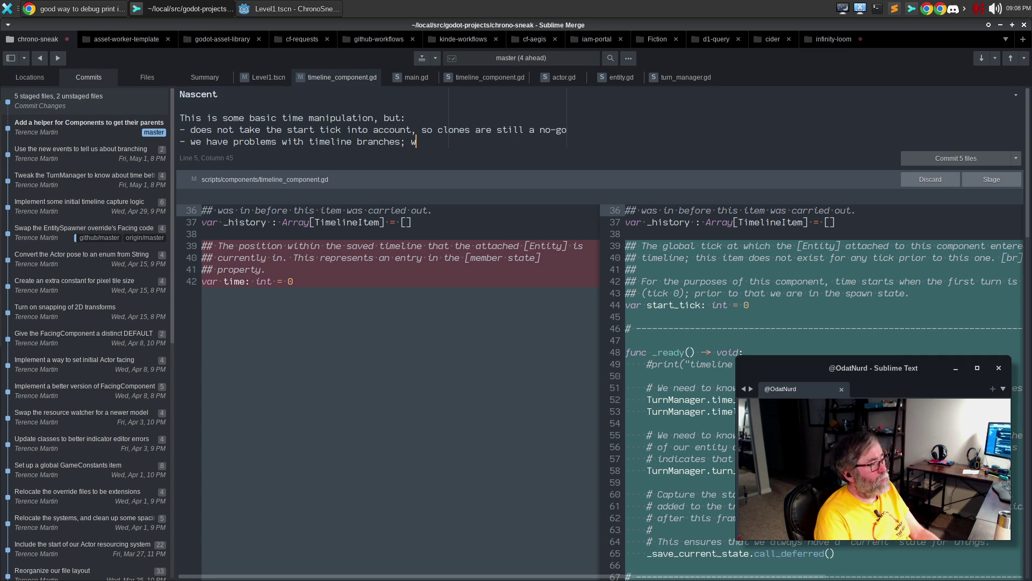
{"action": "type", "text": "e are probably doin"}
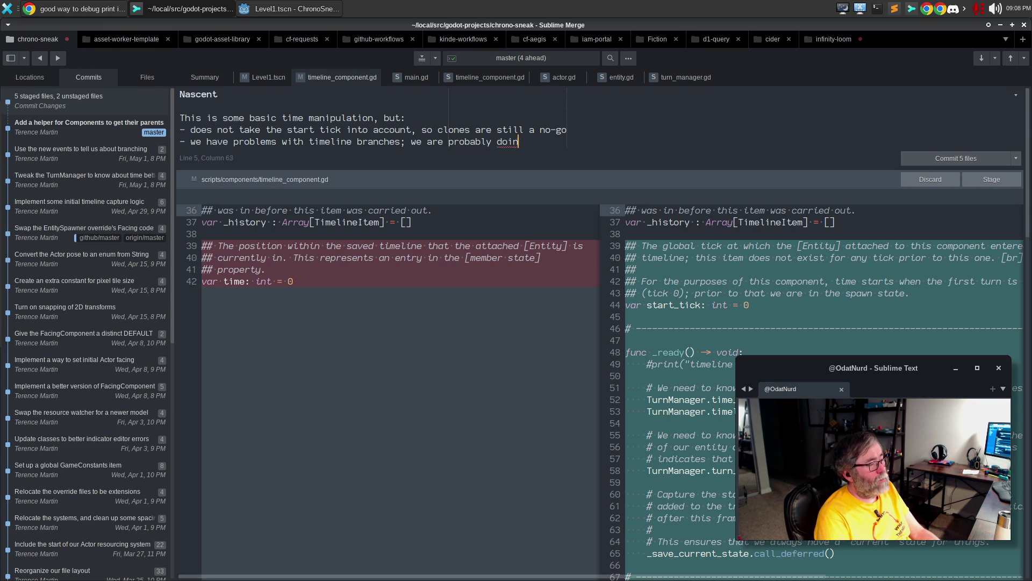
{"action": "type", "text": "g soemthing"}
{"action": "key", "text": "ctrl+BackSpace"}
{"action": "type", "text": "a dumb"}
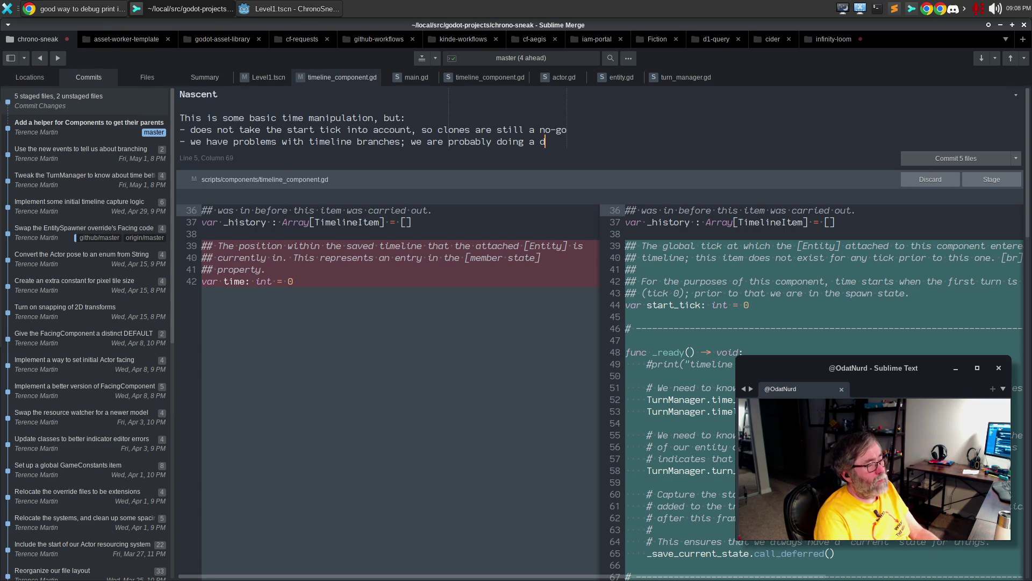
{"action": "key", "text": "Return"}
{"action": "type", "text": "thing wit"}
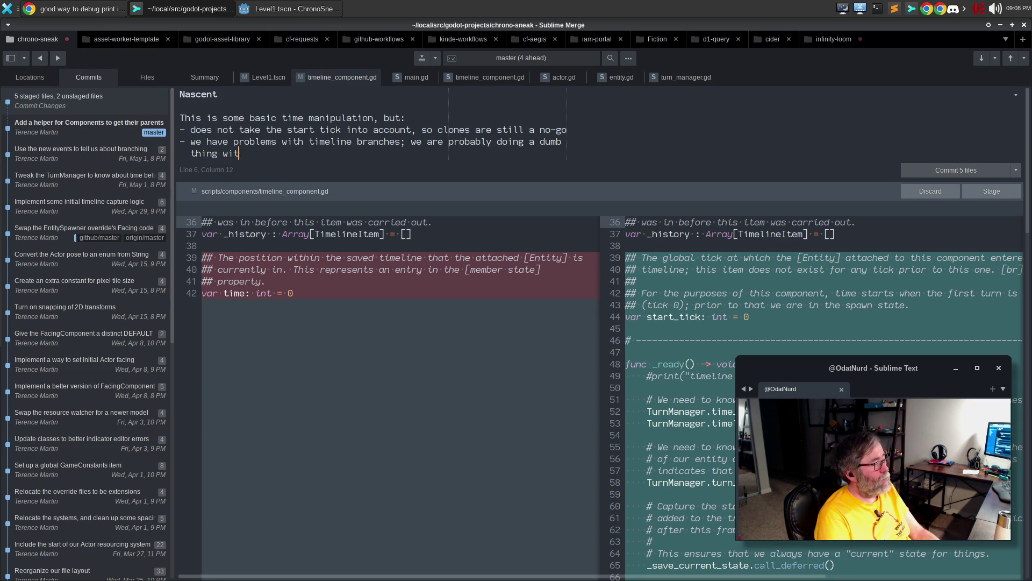
{"action": "type", "text": "h signal timing."}
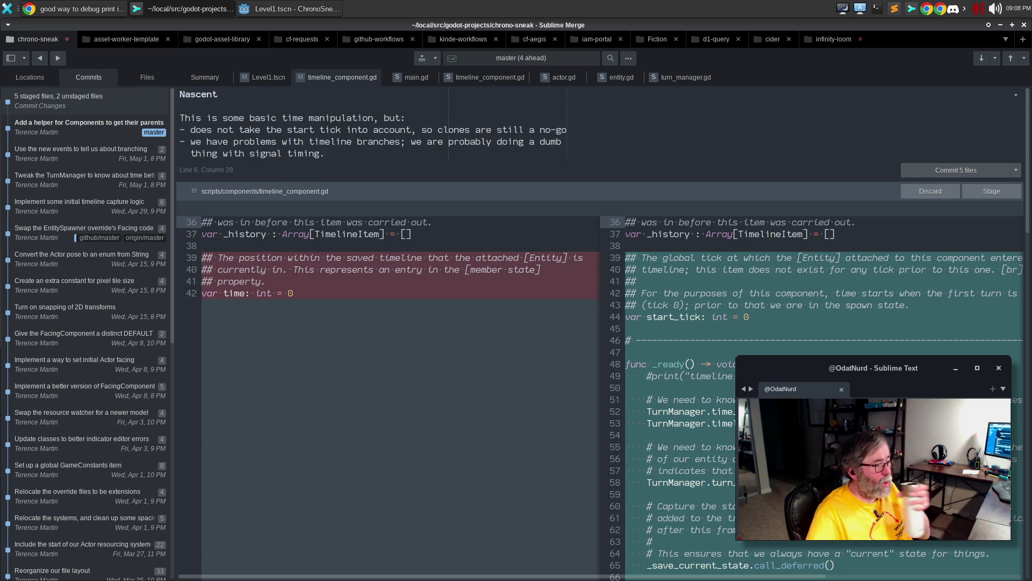
{"action": "mouse_move", "coordinate": [536, 292]}
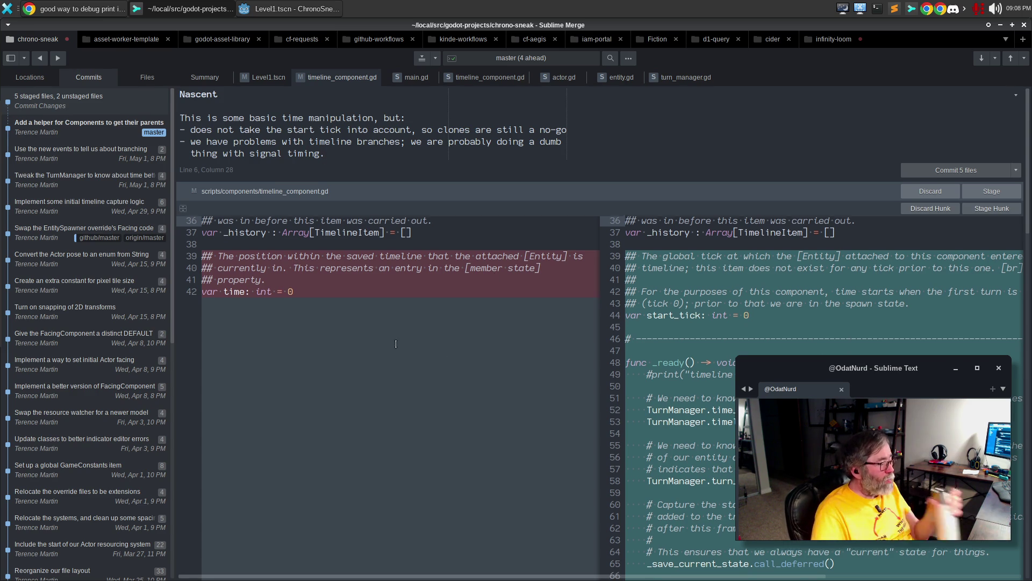
{"action": "scroll", "coordinate": [396, 344], "scroll_direction": "down", "scroll_amount": 8}
{"action": "scroll", "coordinate": [559, 301], "scroll_direction": "up", "scroll_amount": 4}
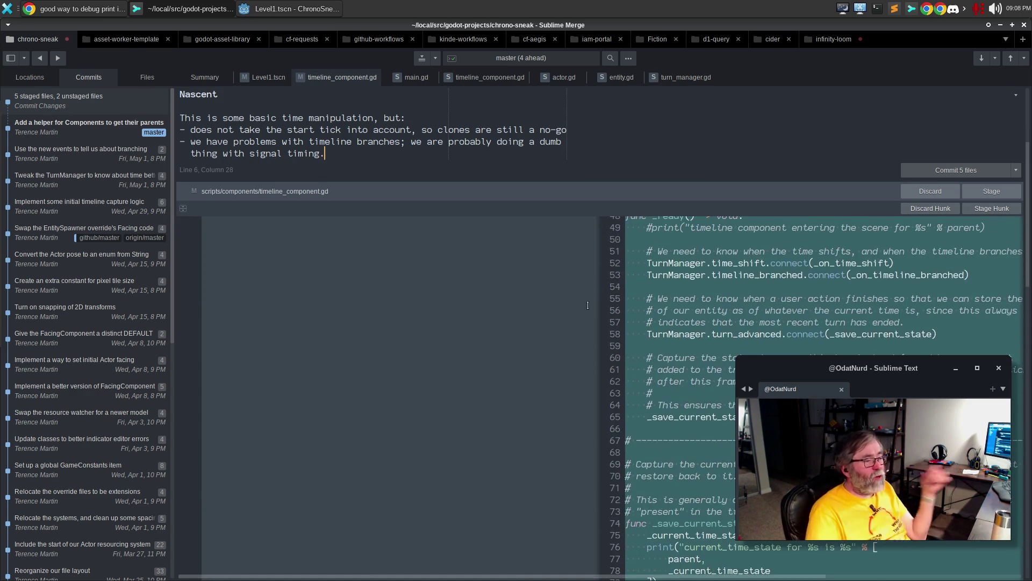
{"action": "scroll", "coordinate": [560, 302], "scroll_direction": "up", "scroll_amount": 4}
{"action": "scroll", "coordinate": [395, 318], "scroll_direction": "down", "scroll_amount": 10}
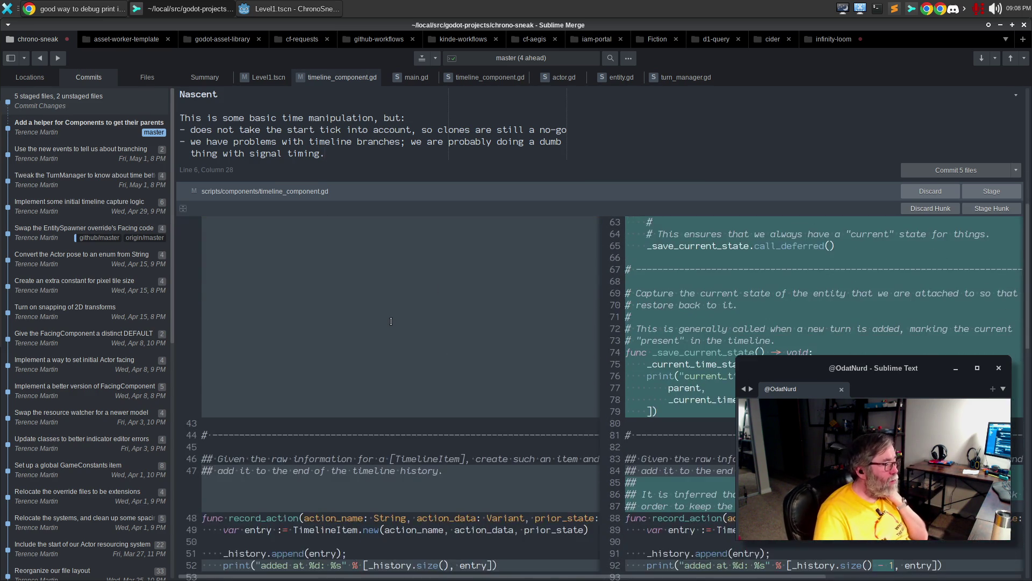
{"action": "scroll", "coordinate": [403, 320], "scroll_direction": "up", "scroll_amount": 8}
{"action": "scroll", "coordinate": [408, 321], "scroll_direction": "up", "scroll_amount": 5}
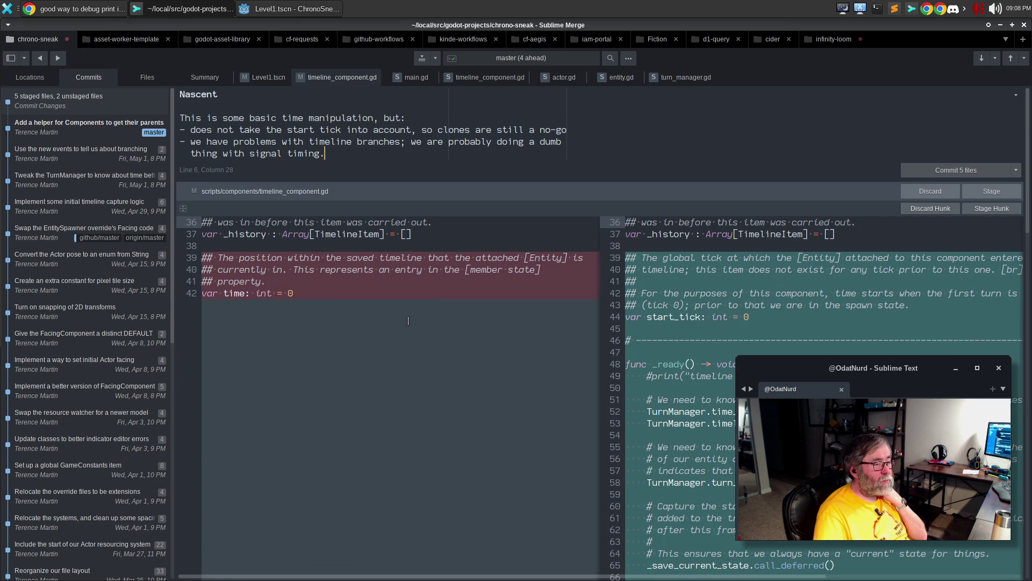
{"action": "left_click", "coordinate": [295, 292]}
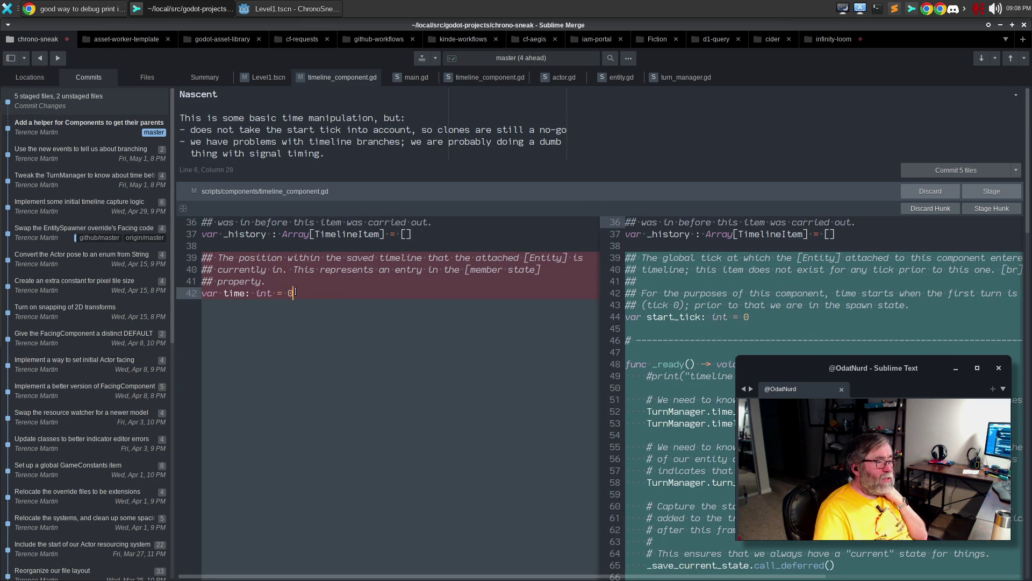
{"action": "left_click", "coordinate": [766, 318]}
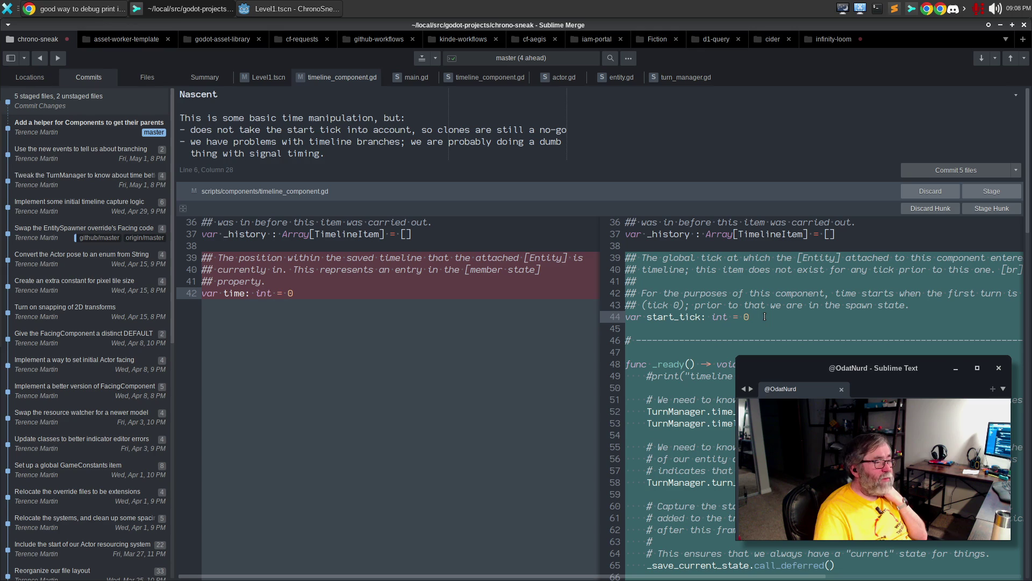
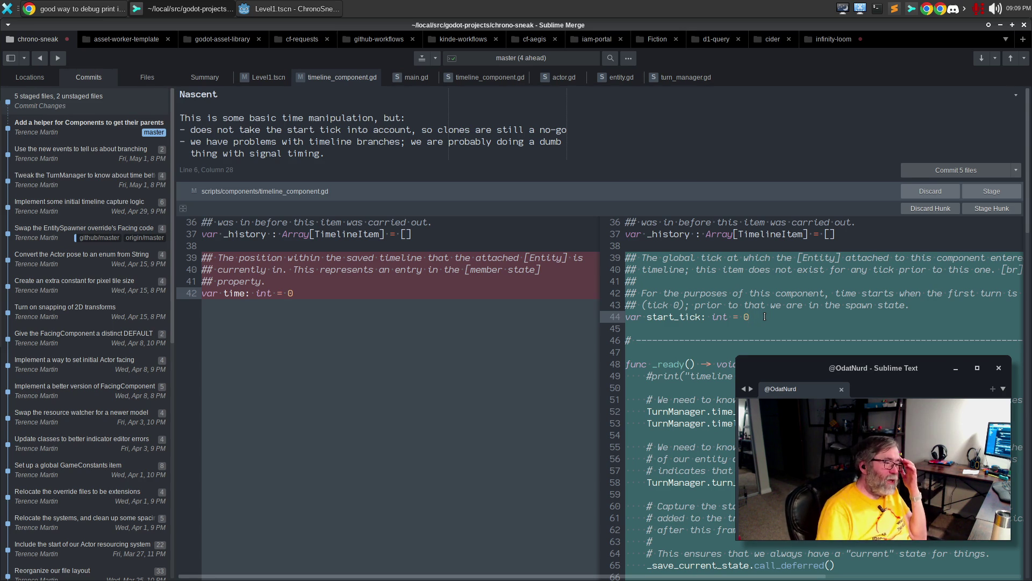
Add a commit-message bullet: Items don't go away before their start or delete themselves when a branch happens
{"action": "left_click", "coordinate": [359, 149]}
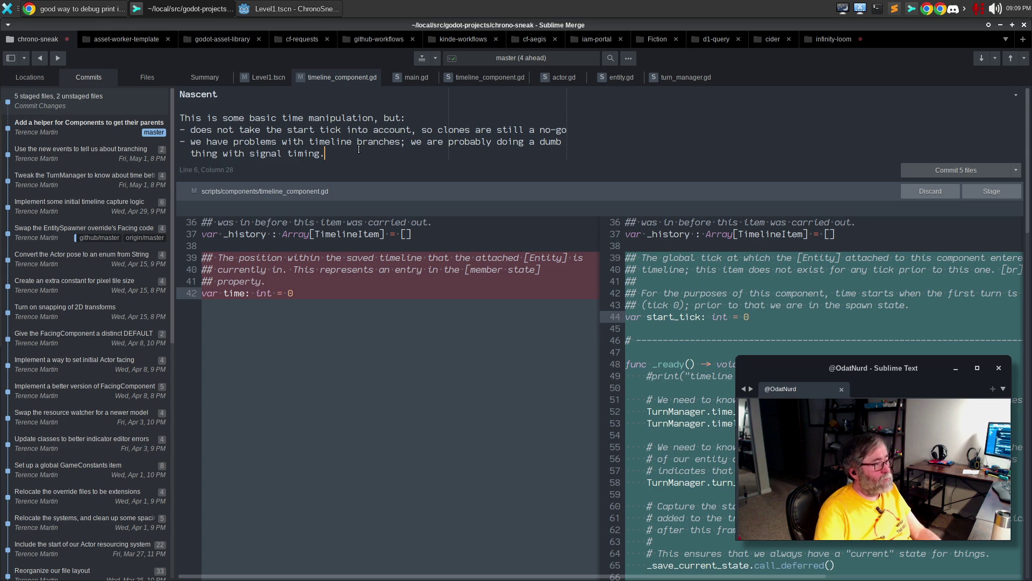
{"action": "key", "text": "Return"}
{"action": "type", "text": "- I"}
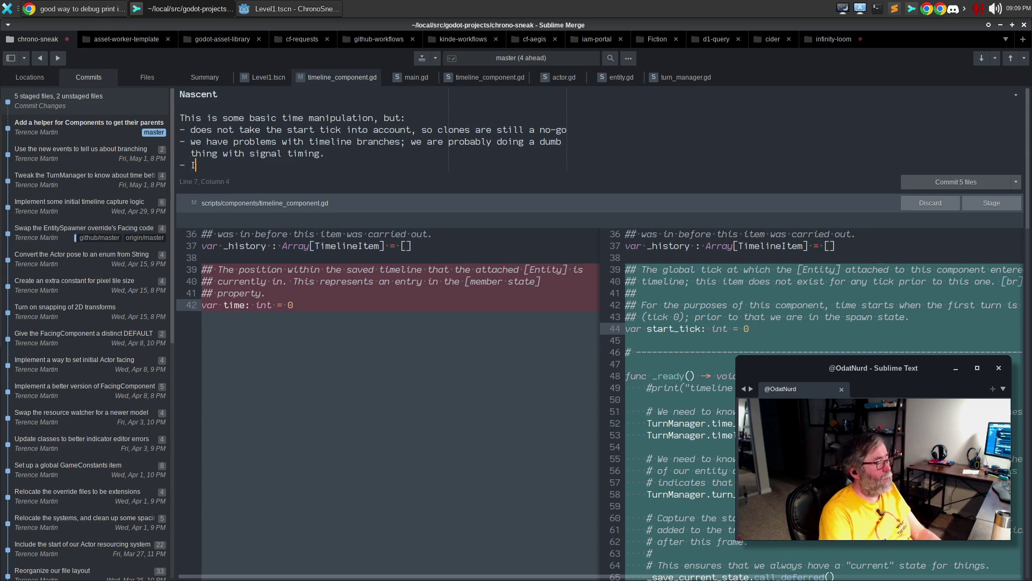
{"action": "type", "text": "tems are not smart "}
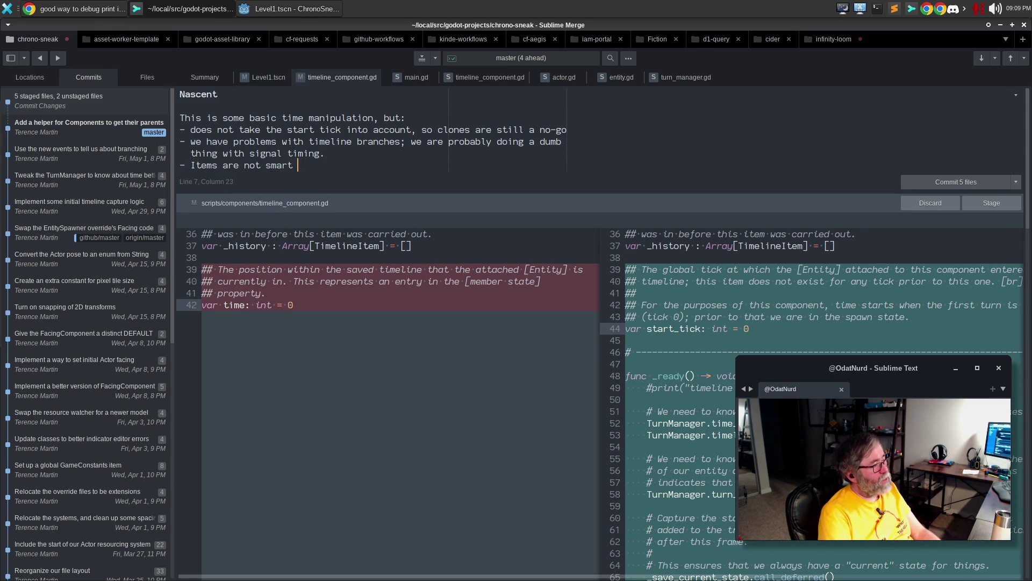
{"action": "type", "text": "enough to go away if t"}
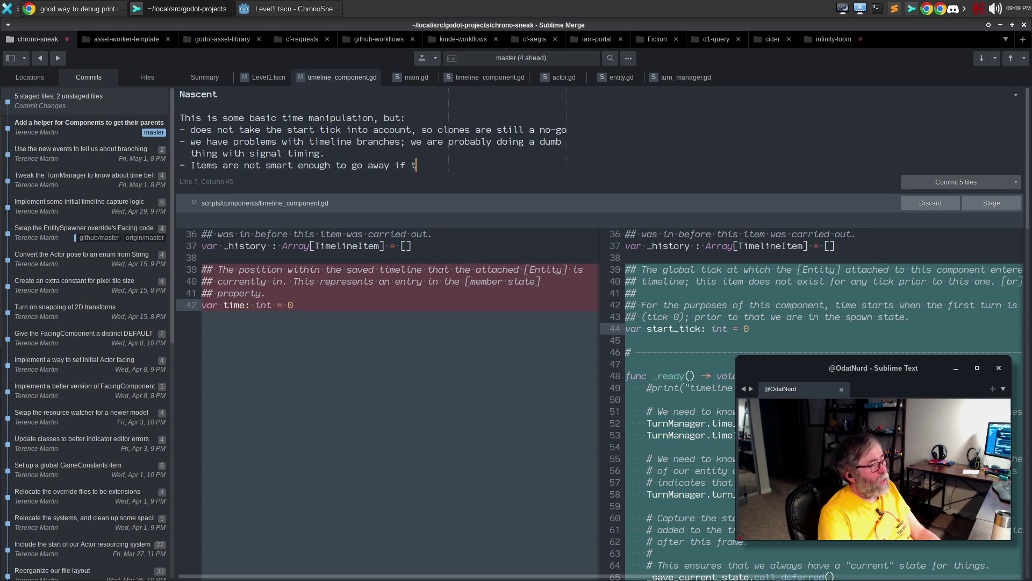
{"action": "type", "text": "heir cur"}
{"action": "key", "text": "ctrl+BackSpace"}
{"action": "key", "text": "ctrl+BackSpace"}
{"action": "type", "text": "the cur"}
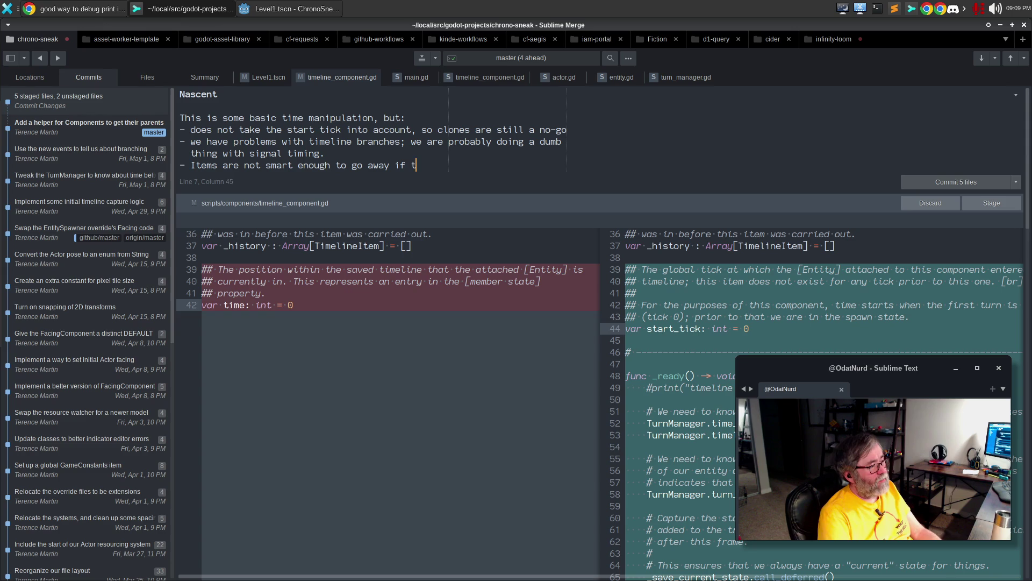
{"action": "type", "text": "rent tick is before"}
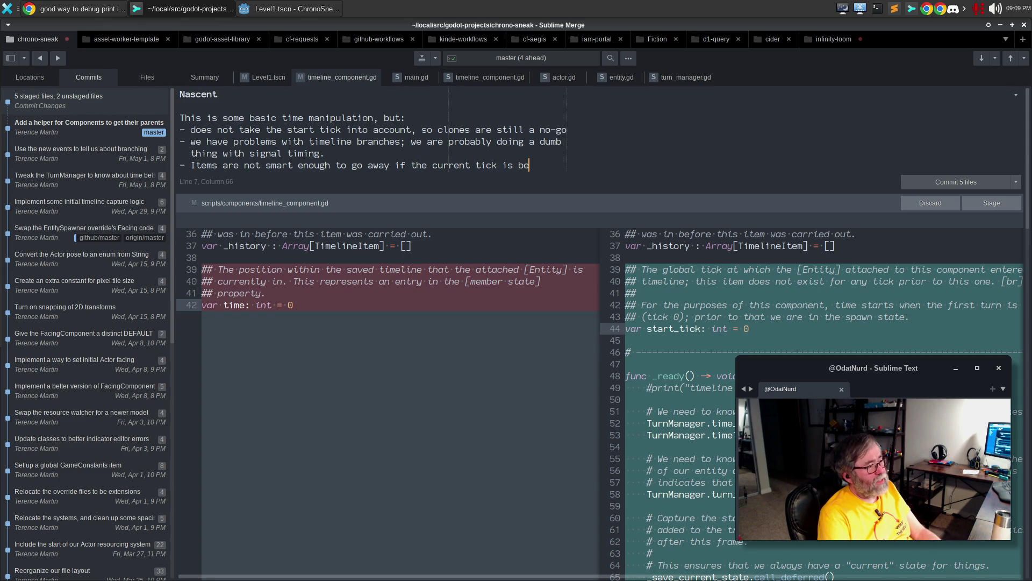
{"action": "key", "text": "Return"}
{"action": "type", "text": "their star"}
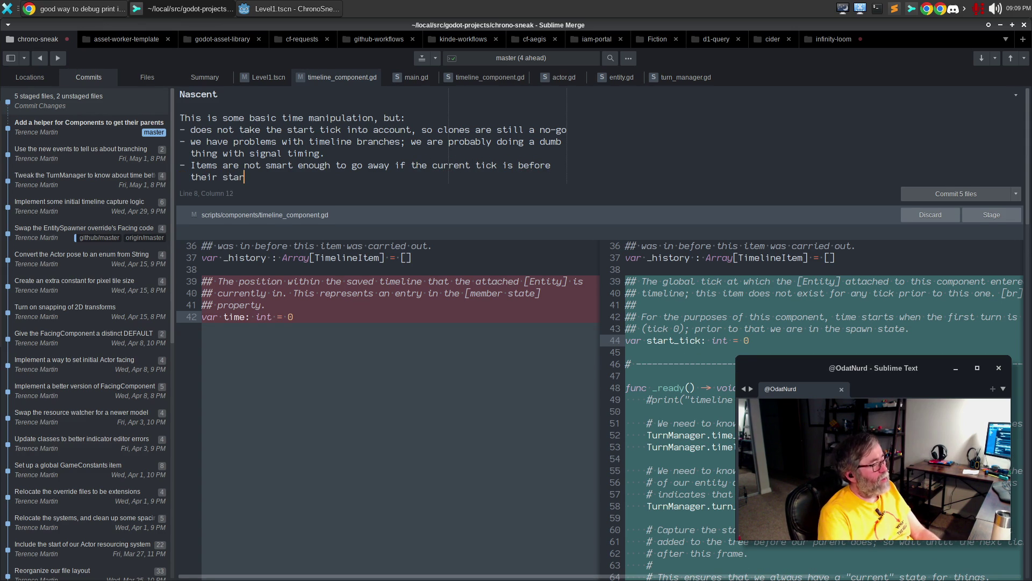
{"action": "type", "text": "t, or to"}
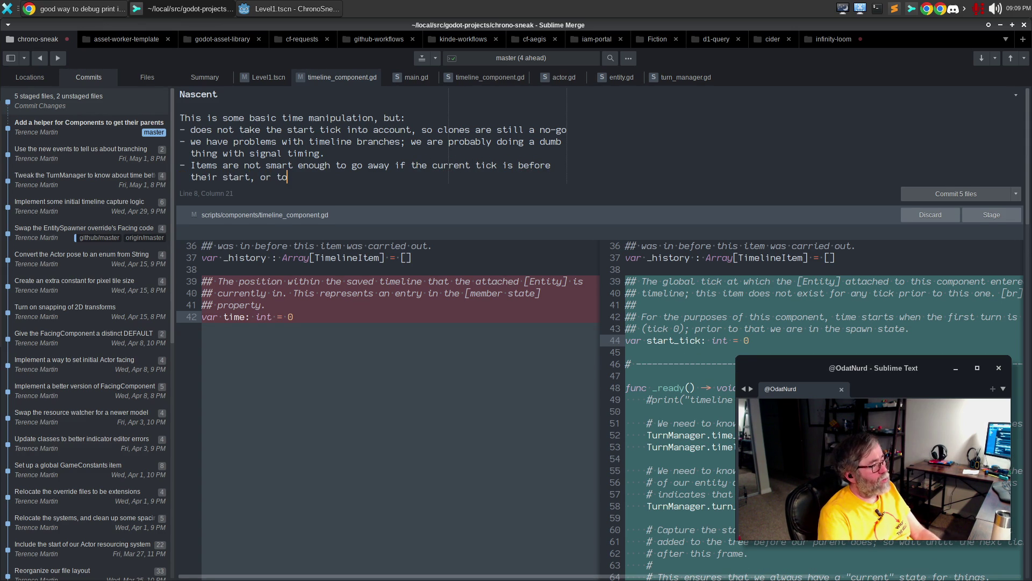
{"action": "type", "text": " delete themse"}
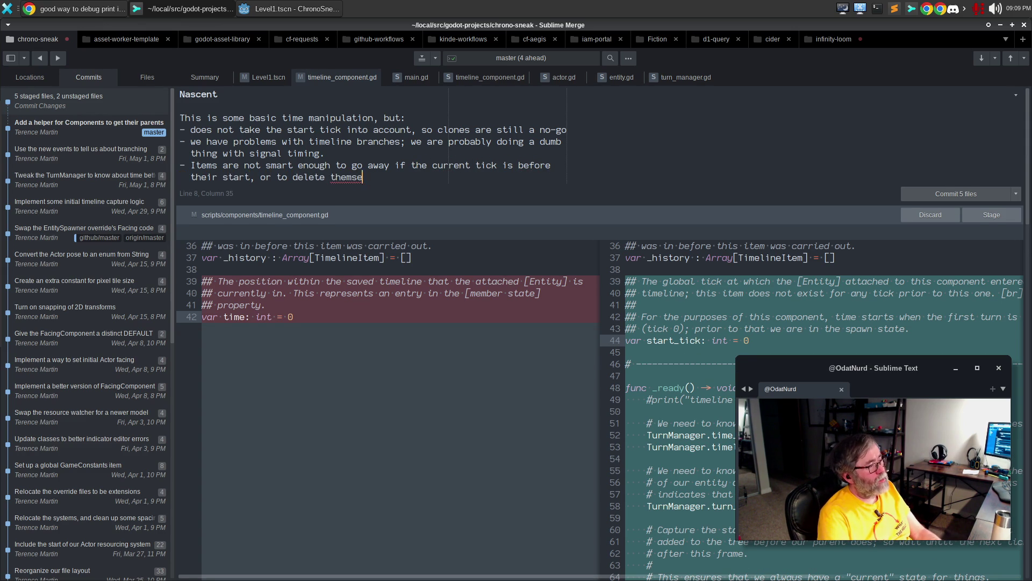
{"action": "type", "text": "lves when a branch h"}
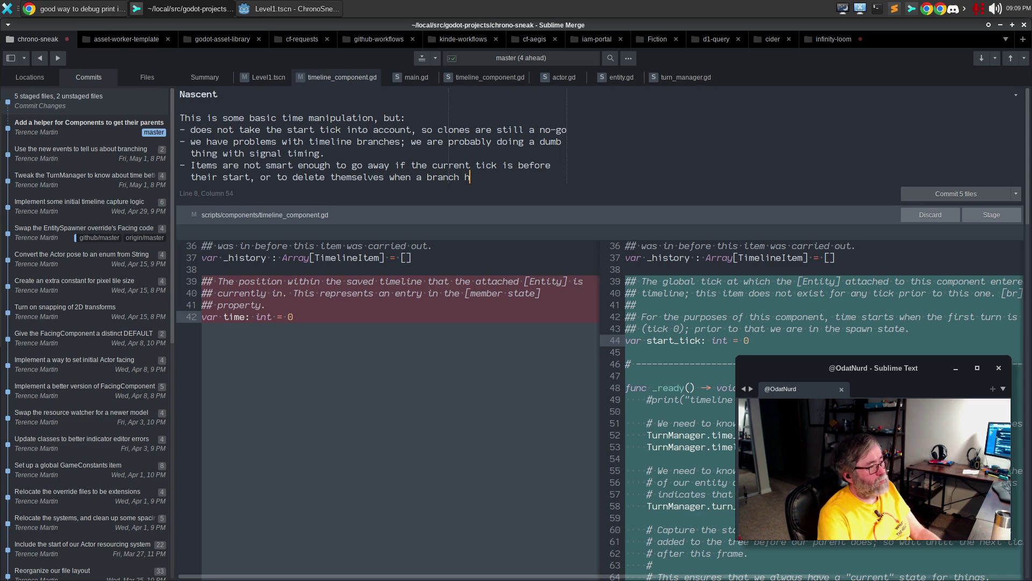
{"action": "type", "text": "appens."}
{"action": "key", "text": "BackSpace"}
{"action": "type", "text": ","}
{"action": "key", "text": "BackSpace"}
{"action": "key", "text": "BackSpace"}
{"action": "type", "text": "ey   started after it."}
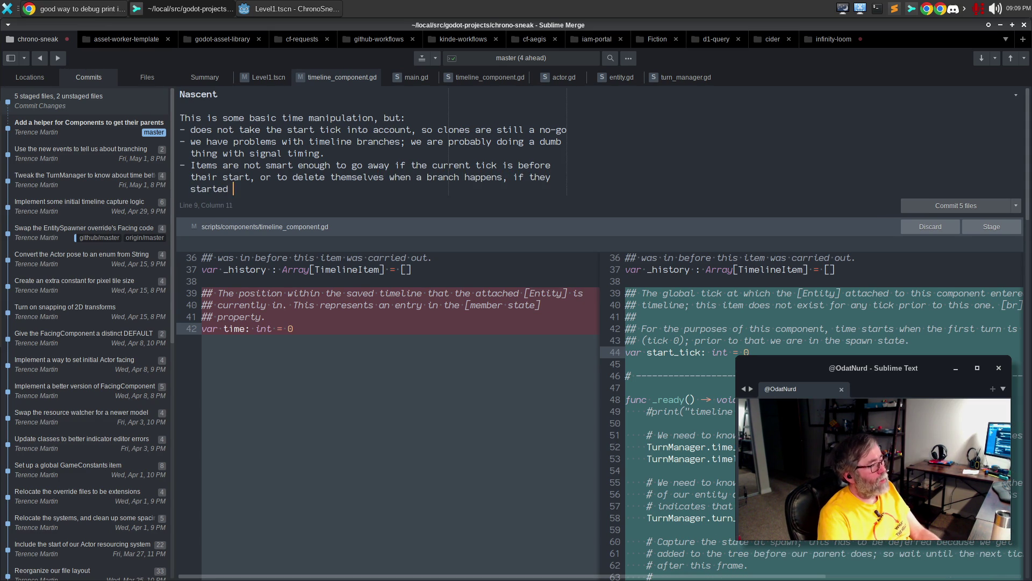
{"action": "left_click", "coordinate": [180, 166]}
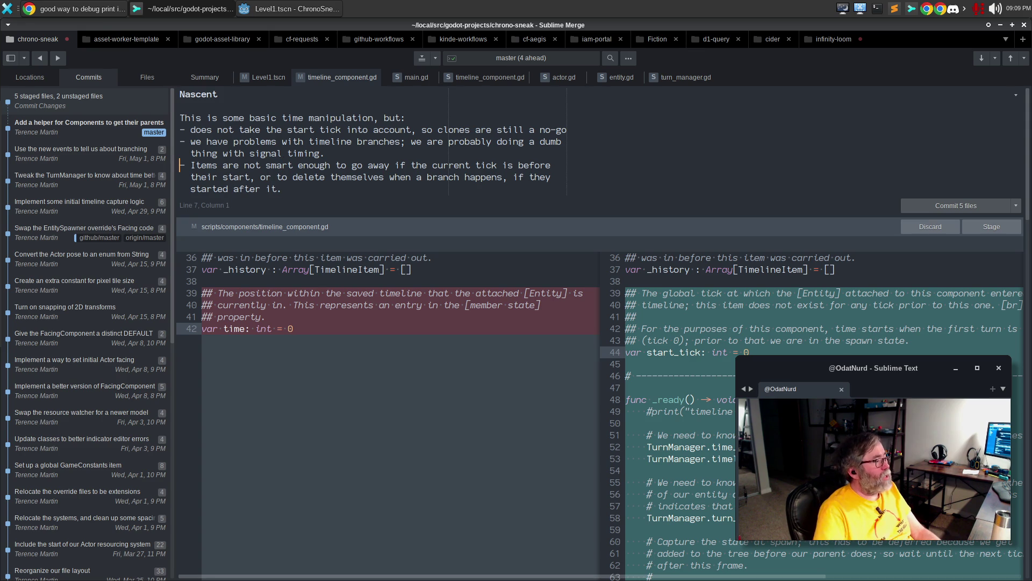
Move the three-line Items bullet above the branches bullet with Ctrl+Shift+Up
{"action": "key", "text": "shift+Down"}
{"action": "key", "text": "shift+Down"}
{"action": "key", "text": "shift+End"}
{"action": "key", "text": "ctrl+shift+Up"}
{"action": "key", "text": "ctrl+shift+Up"}
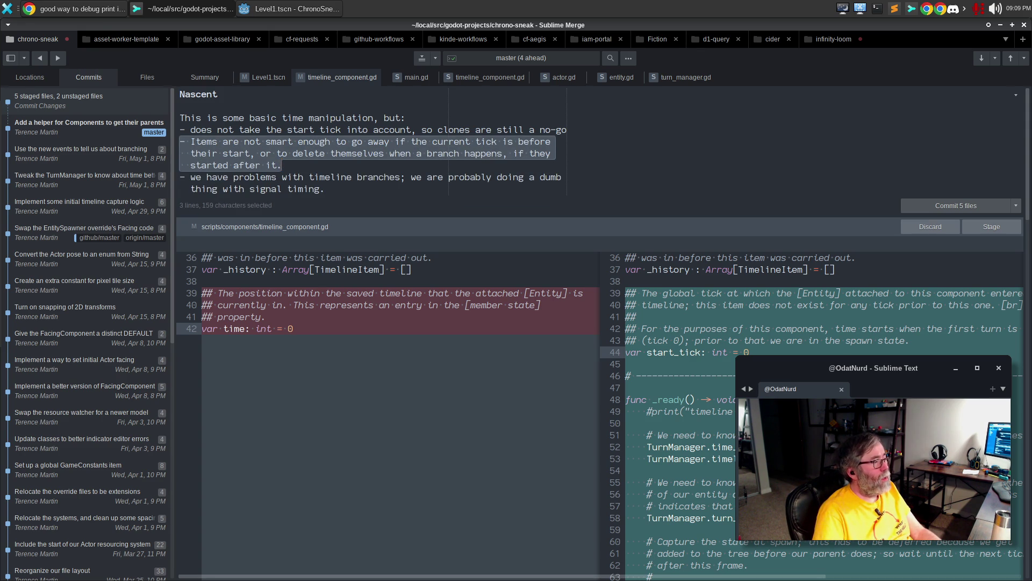
{"action": "key", "text": "Right"}
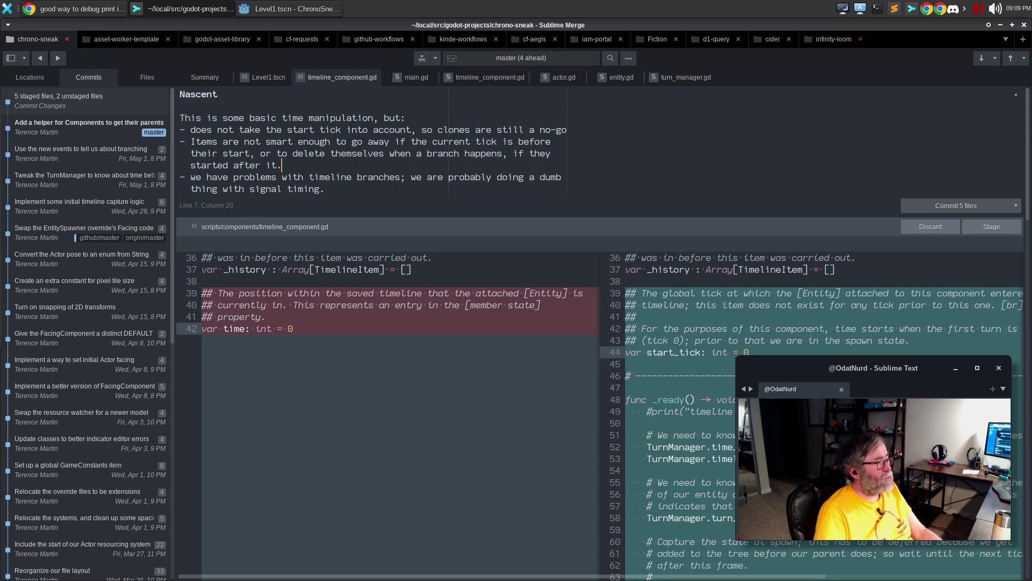
Extend the first bullet with 'because they will assume they start from the start of time' and add 'similar,'
{"action": "key", "text": "Up"}
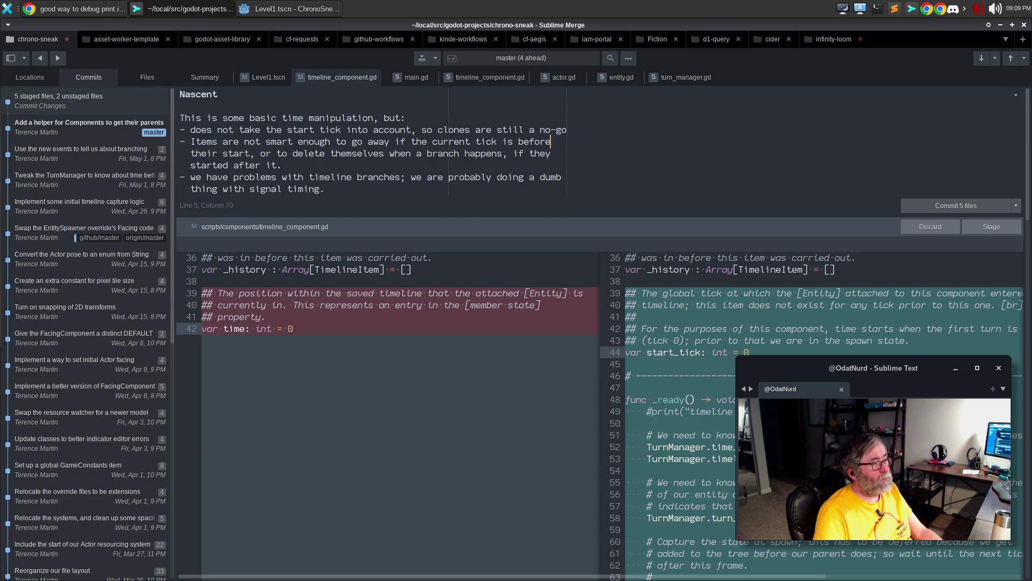
{"action": "key", "text": "Return"}
{"action": "type", "text": "because they will assume they start from the start of time."}
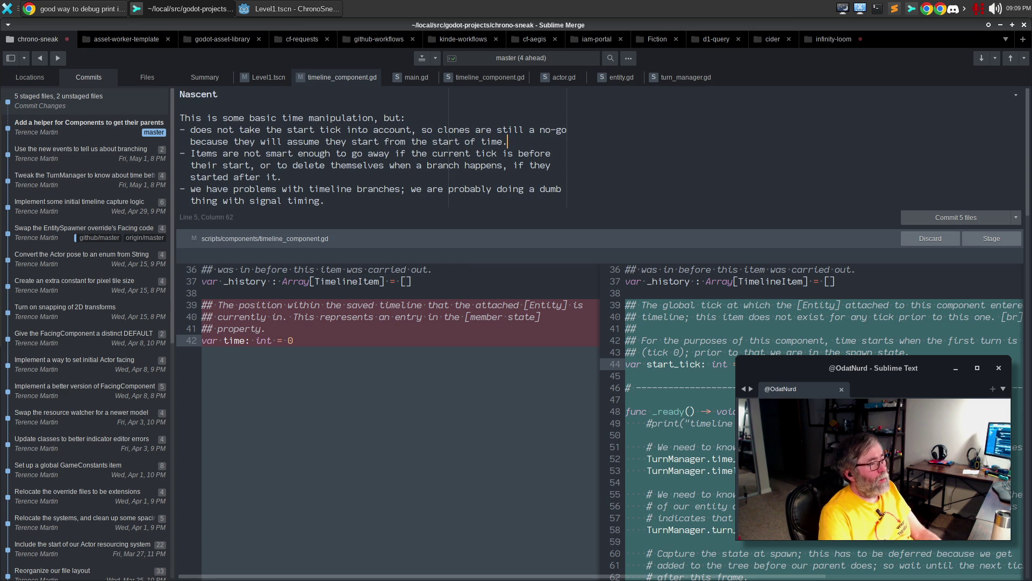
{"action": "key", "text": "BackSpace"}
{"action": "type", "text": "similar,"}
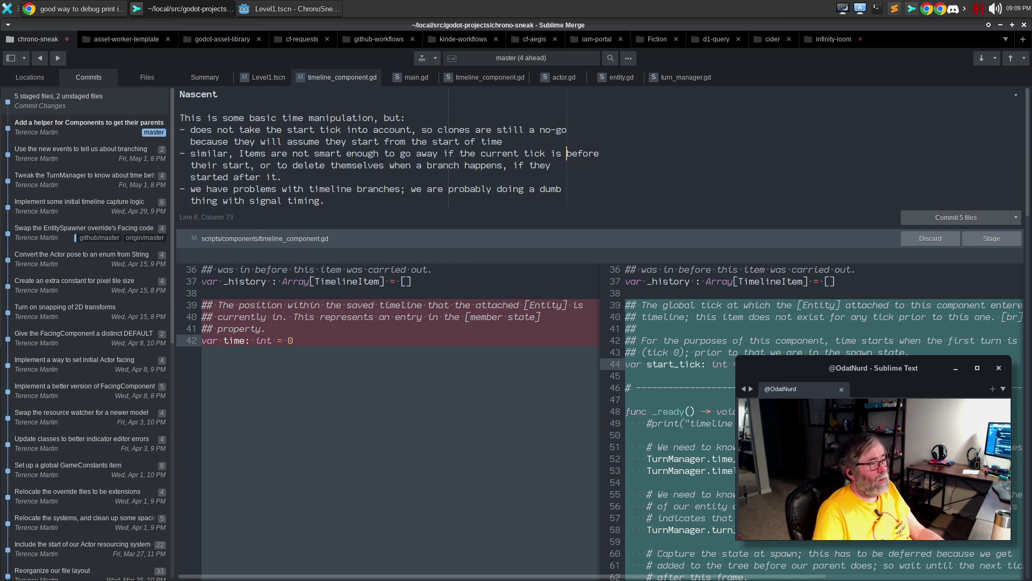
Reflow the Items bullet's wrapped lines so they join and indent correctly
{"action": "left_click", "coordinate": [180, 166]}
{"action": "key", "text": "Up"}
{"action": "key", "text": "Down"}
{"action": "key", "text": "BackSpace"}
{"action": "key", "text": "BackSpace"}
{"action": "key", "text": "BackSpace"}
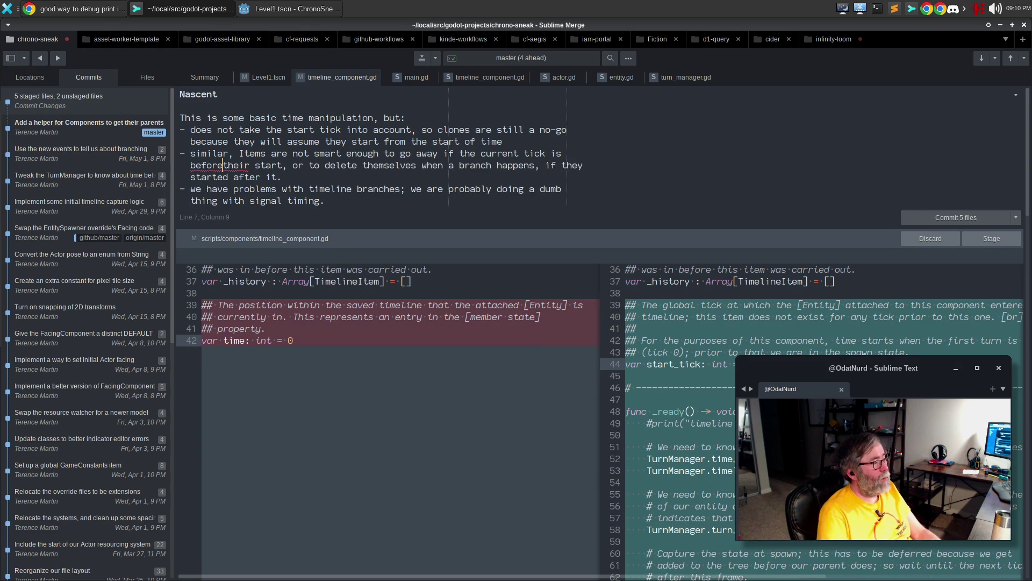
{"action": "key", "text": "Down"}
{"action": "key", "text": "End"}
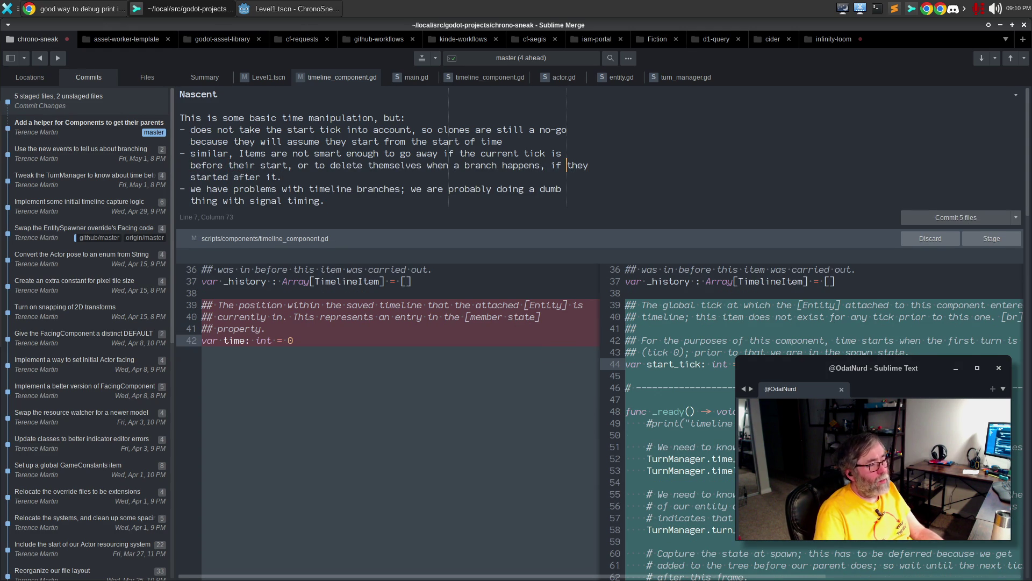
{"action": "key", "text": "Return"}
{"action": "key", "text": "Down"}
{"action": "key", "text": "BackSpace"}
{"action": "key", "text": "BackSpace"}
{"action": "key", "text": "BackSpace"}
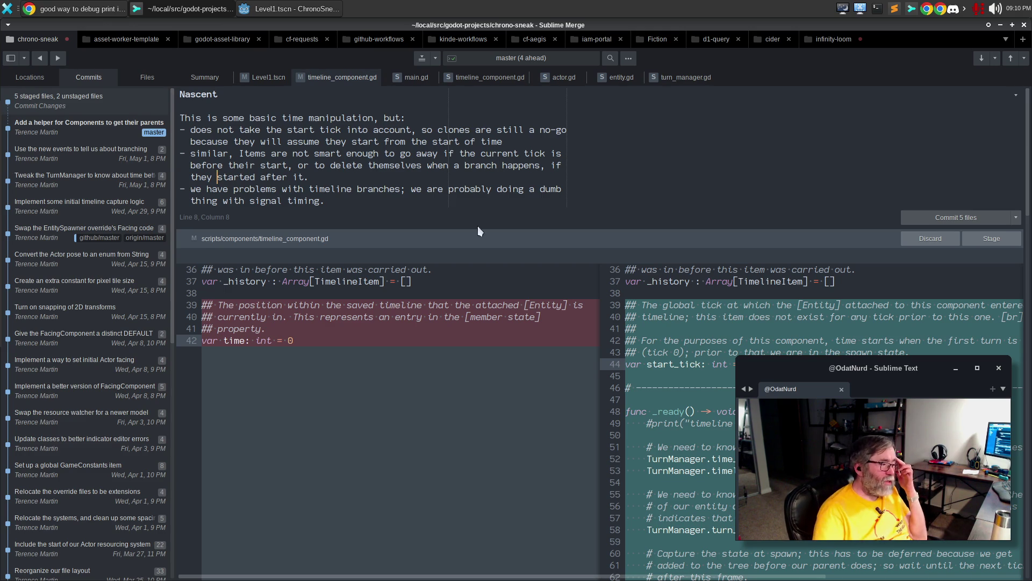
{"action": "mouse_move", "coordinate": [183, 256]}
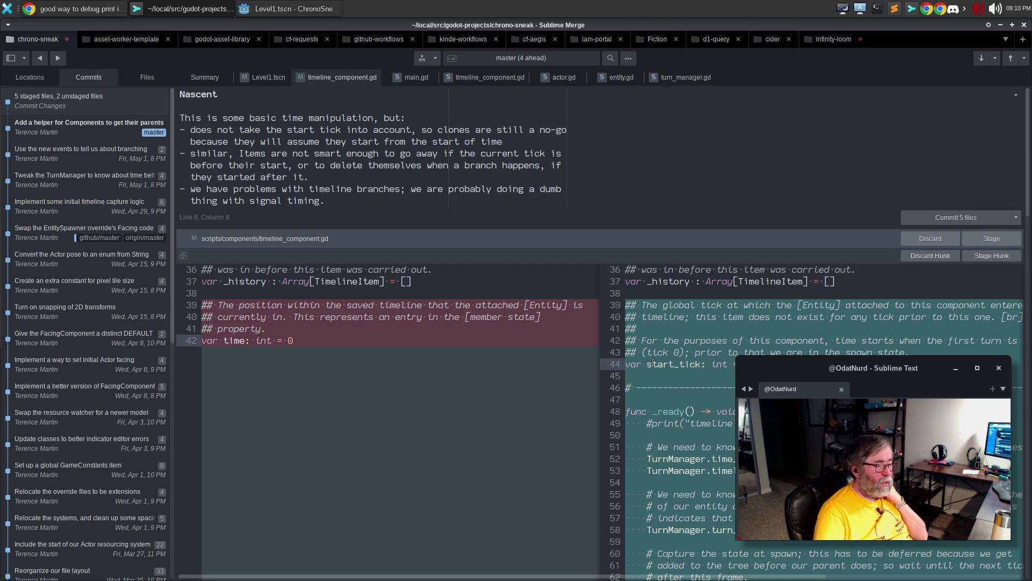
{"action": "scroll", "coordinate": [767, 352], "scroll_direction": "down", "scroll_amount": 4}
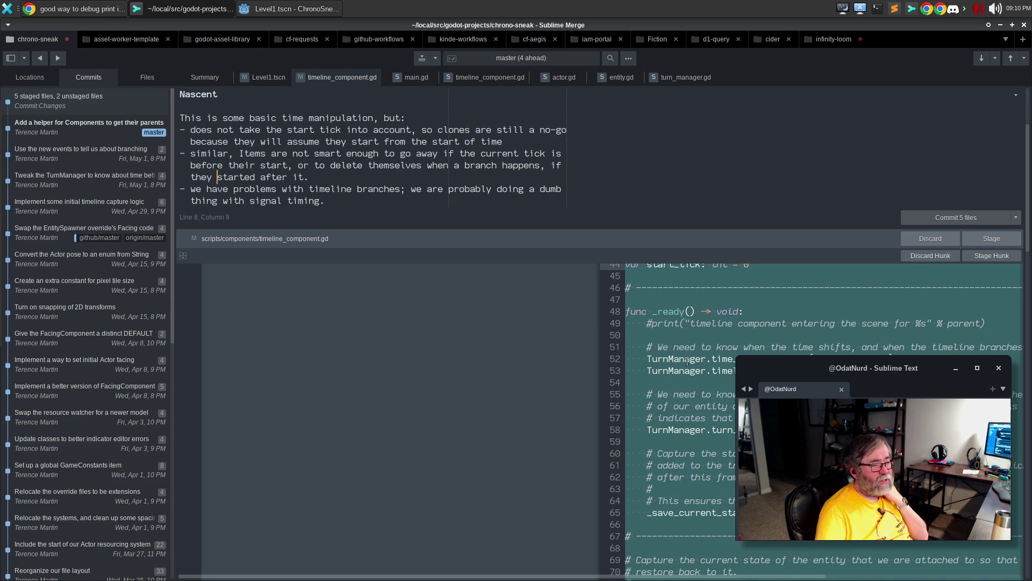
{"action": "left_click", "coordinate": [689, 361]}
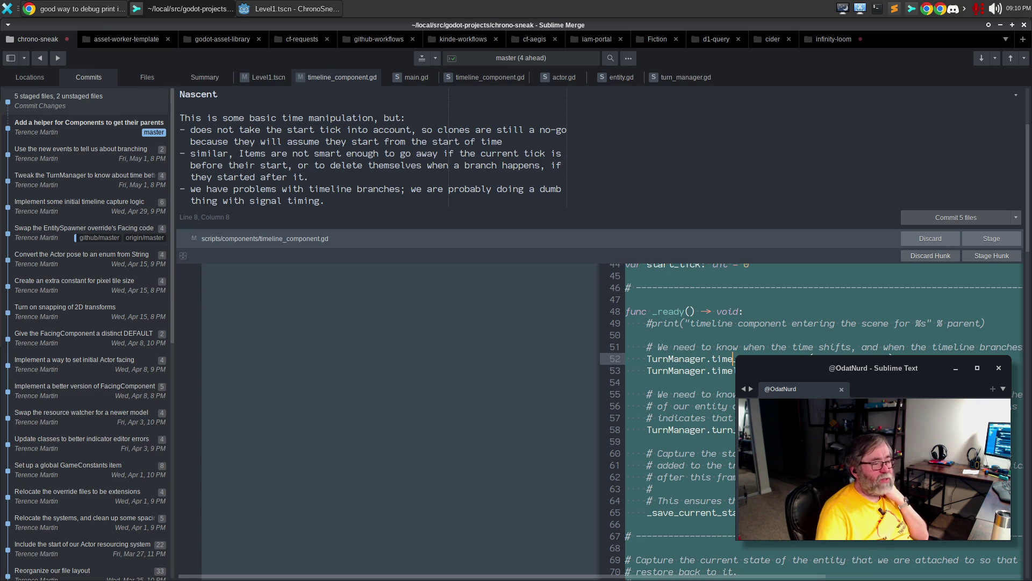
{"action": "key", "text": "Down"}
{"action": "key", "text": "Down"}
{"action": "key", "text": "Down"}
{"action": "key", "text": "Down"}
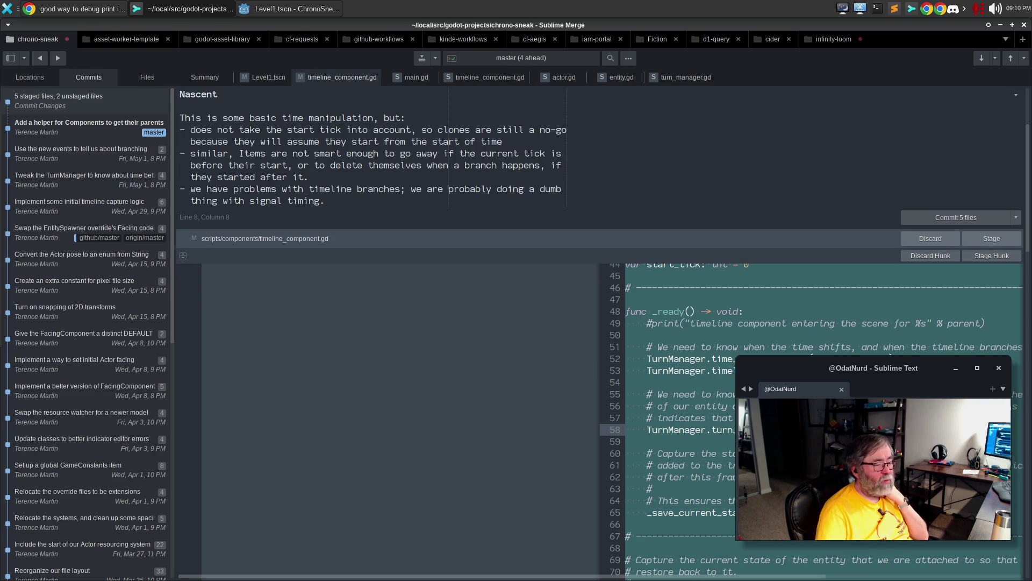
{"action": "left_click", "coordinate": [712, 515]}
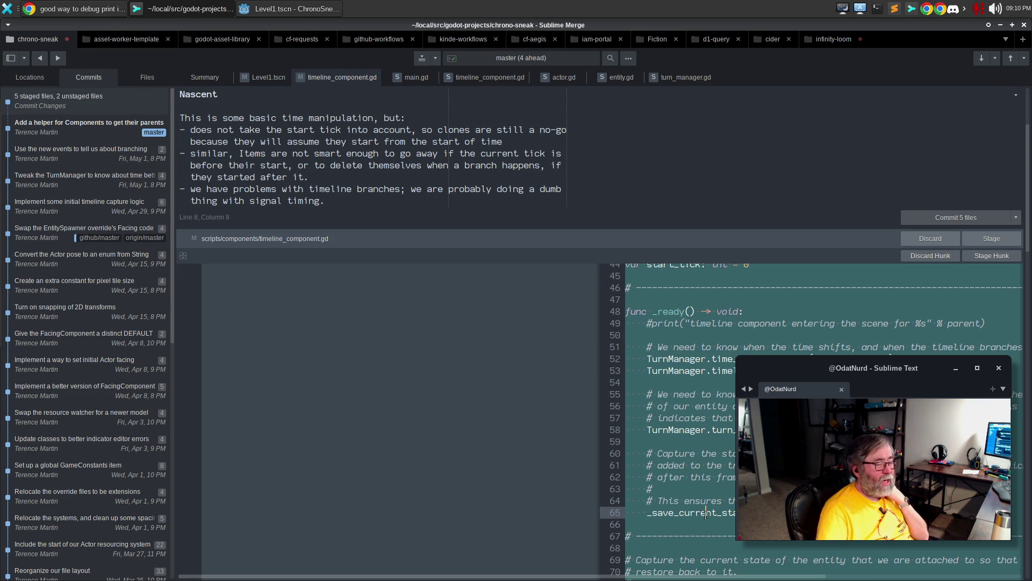
{"action": "scroll", "coordinate": [672, 430], "scroll_direction": "down", "scroll_amount": 5}
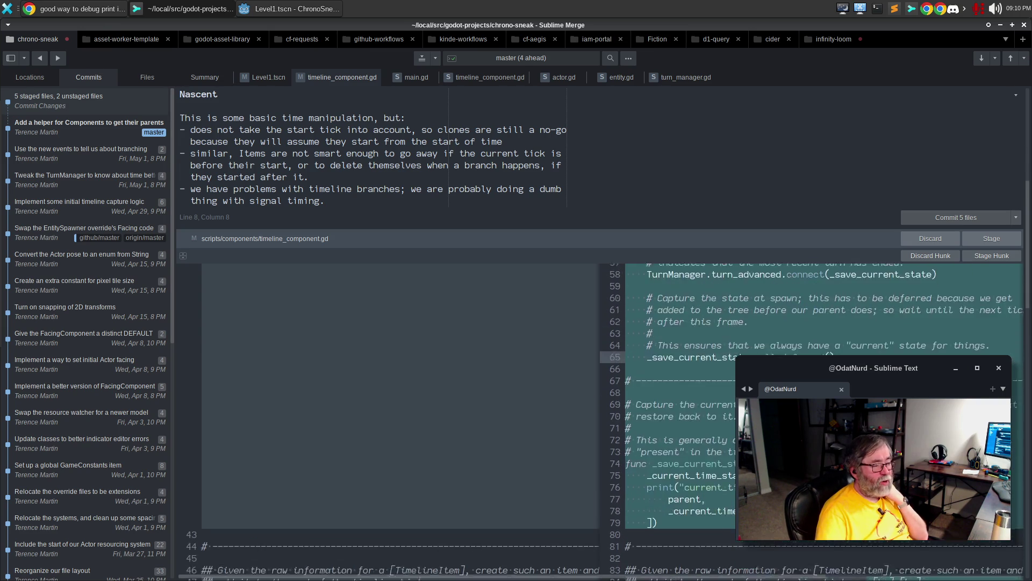
{"action": "left_click", "coordinate": [701, 469]}
{"action": "scroll", "coordinate": [701, 452], "scroll_direction": "down", "scroll_amount": 1}
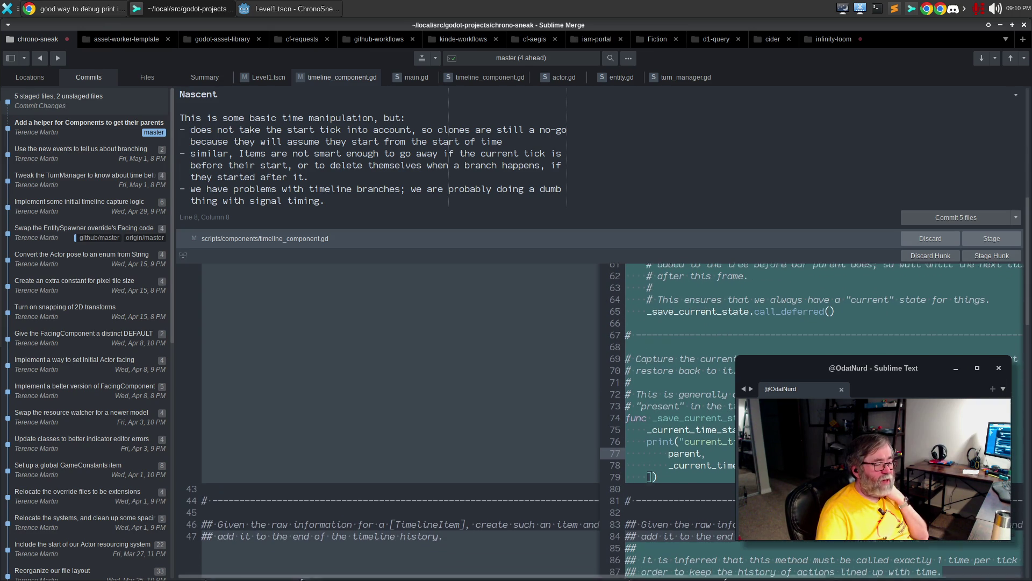
{"action": "scroll", "coordinate": [702, 445], "scroll_direction": "down", "scroll_amount": 4}
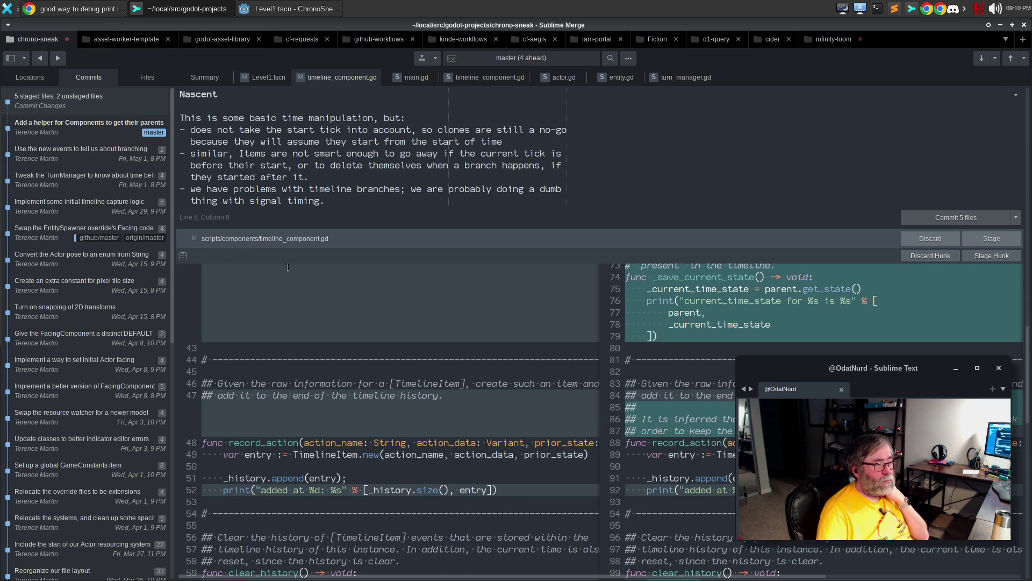
{"action": "scroll", "coordinate": [348, 327], "scroll_direction": "up", "scroll_amount": 4}
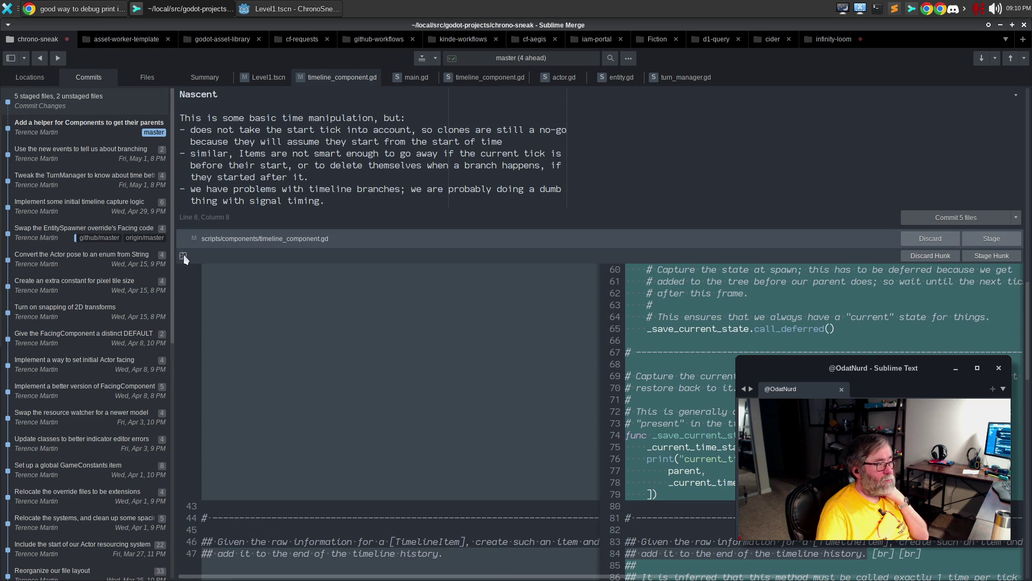
{"action": "left_click", "coordinate": [183, 257]}
{"action": "scroll", "coordinate": [672, 391], "scroll_direction": "down", "scroll_amount": 10}
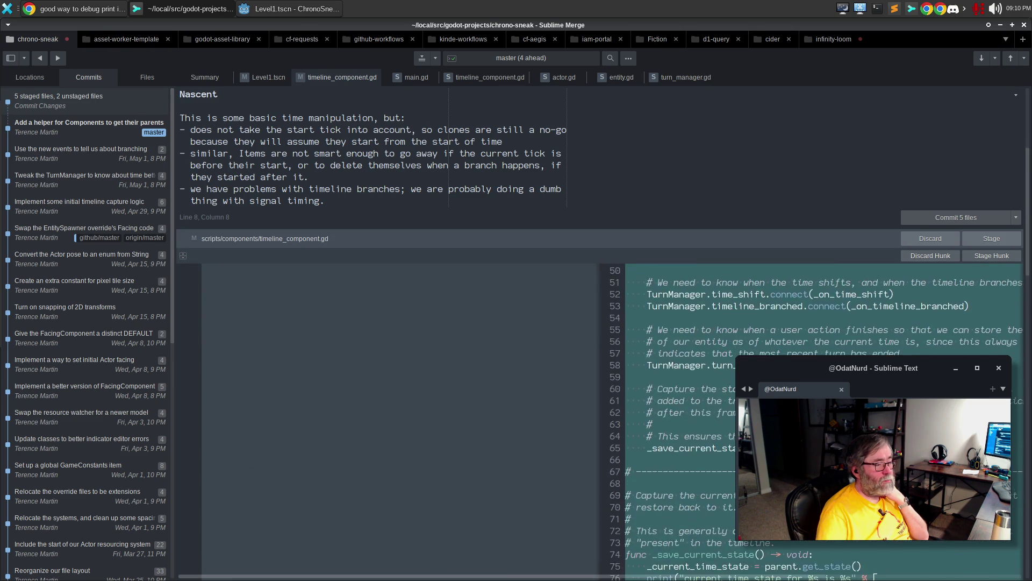
{"action": "scroll", "coordinate": [673, 391], "scroll_direction": "down", "scroll_amount": 5}
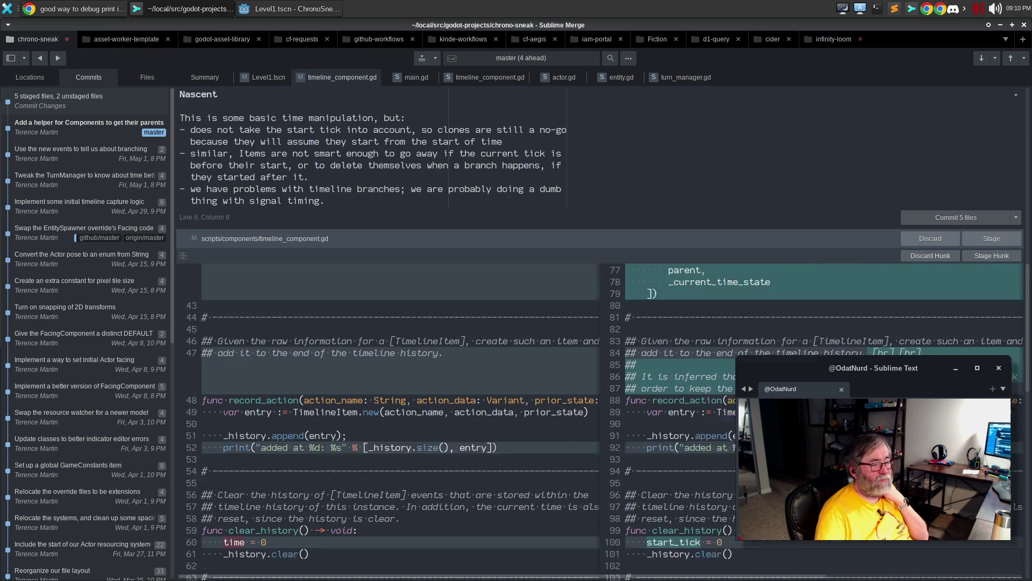
{"action": "scroll", "coordinate": [672, 391], "scroll_direction": "up", "scroll_amount": 3}
{"action": "scroll", "coordinate": [725, 403], "scroll_direction": "down", "scroll_amount": 15}
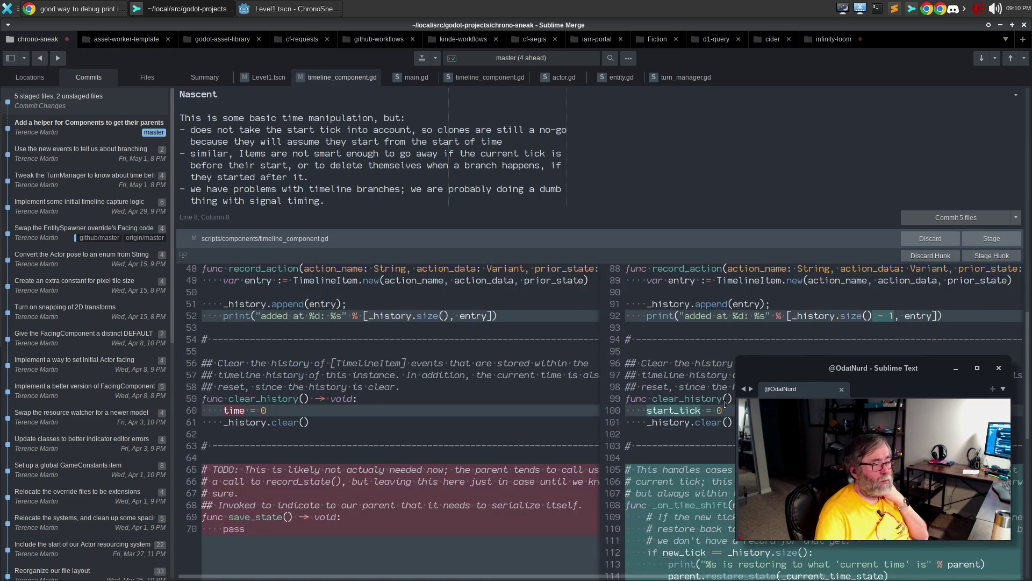
{"action": "scroll", "coordinate": [716, 400], "scroll_direction": "down", "scroll_amount": 3}
{"action": "scroll", "coordinate": [287, 339], "scroll_direction": "up", "scroll_amount": 3}
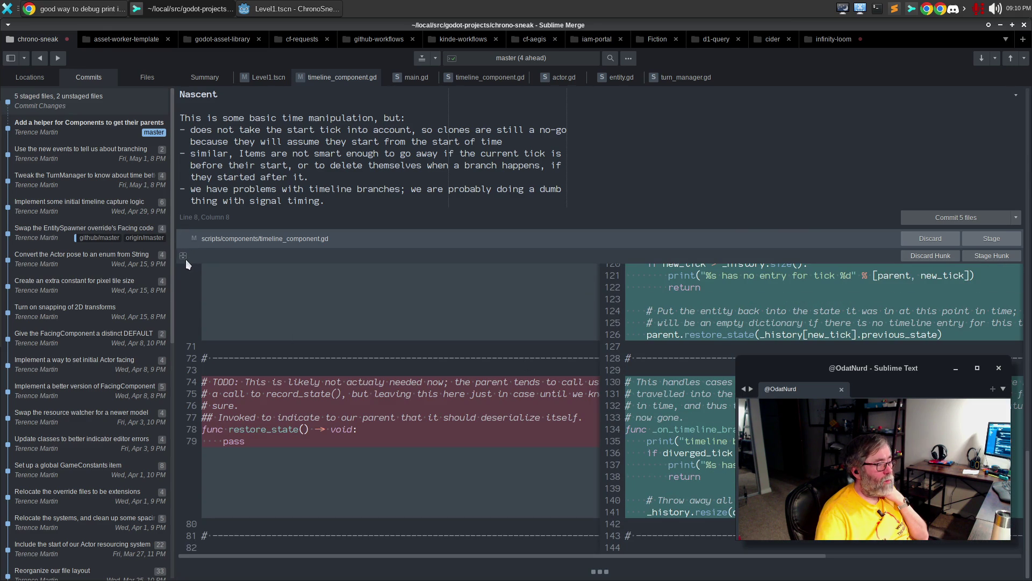
{"action": "scroll", "coordinate": [686, 423], "scroll_direction": "up", "scroll_amount": 10}
{"action": "scroll", "coordinate": [685, 424], "scroll_direction": "up", "scroll_amount": 15}
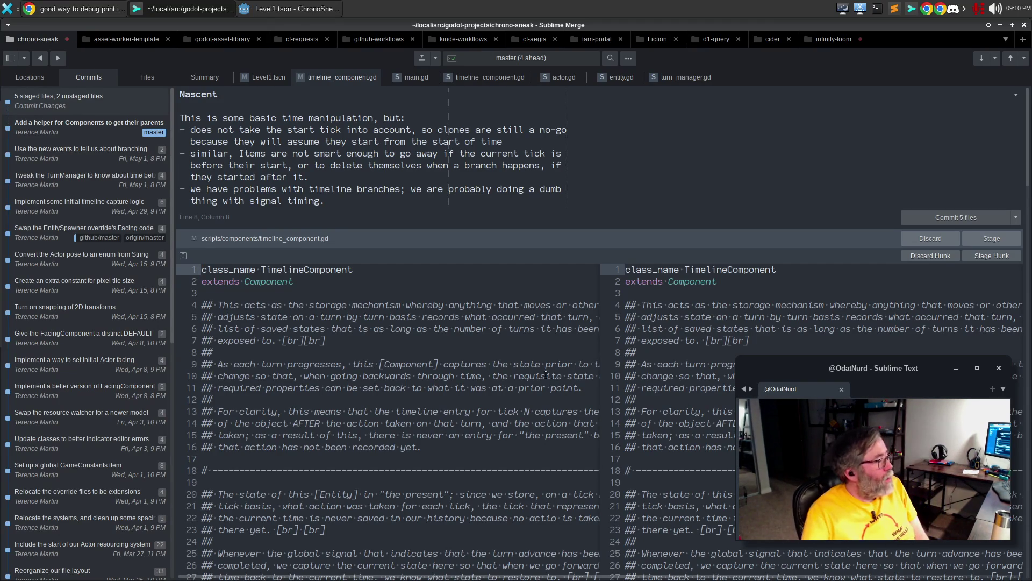
{"action": "left_click", "coordinate": [183, 256]}
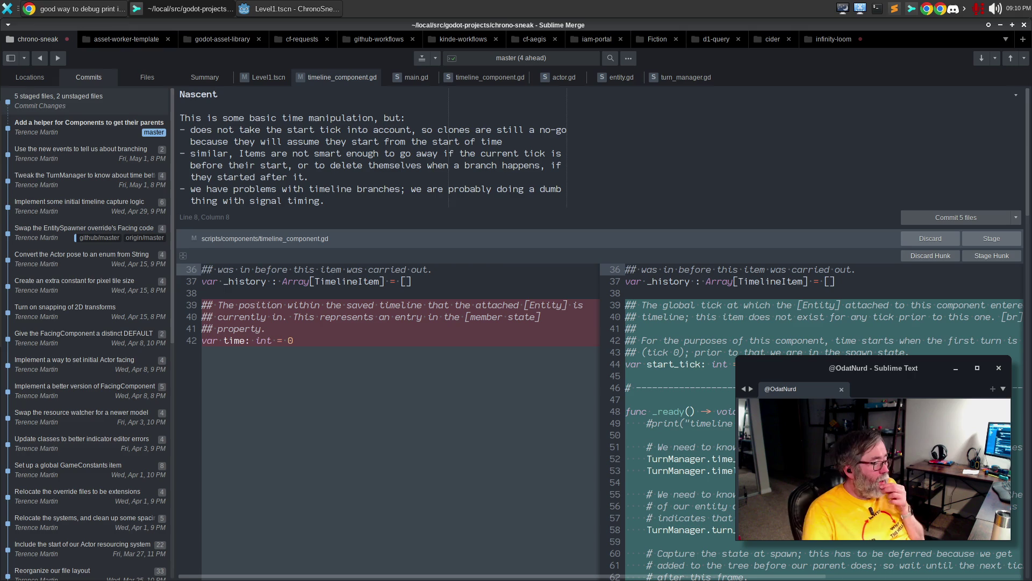
After reviewing the remaining hunks, stage timeline_component.gd and commit the five staged files as 'Nascent'
{"action": "scroll", "coordinate": [727, 445], "scroll_direction": "down", "scroll_amount": 10}
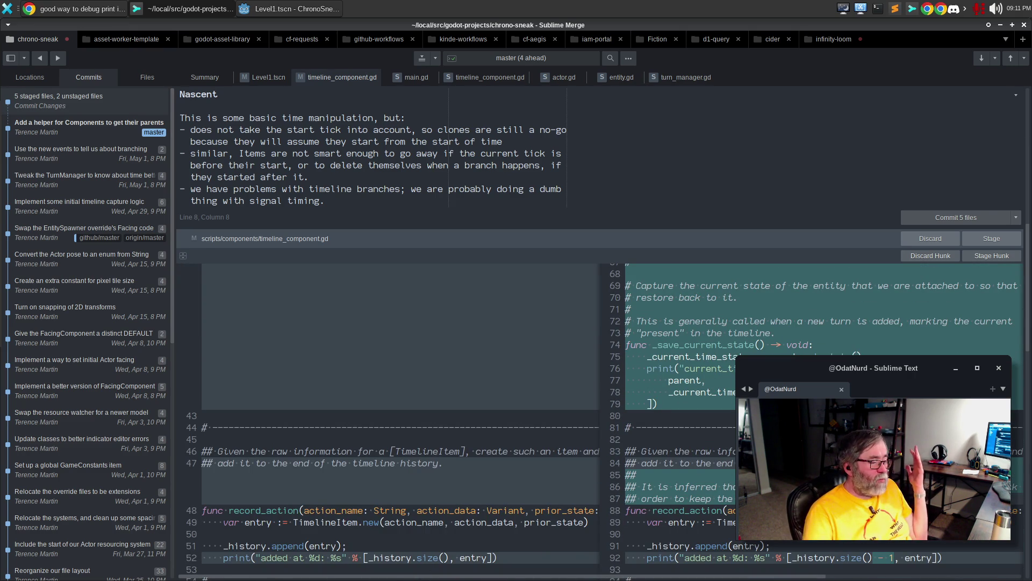
{"action": "scroll", "coordinate": [726, 445], "scroll_direction": "down", "scroll_amount": 3}
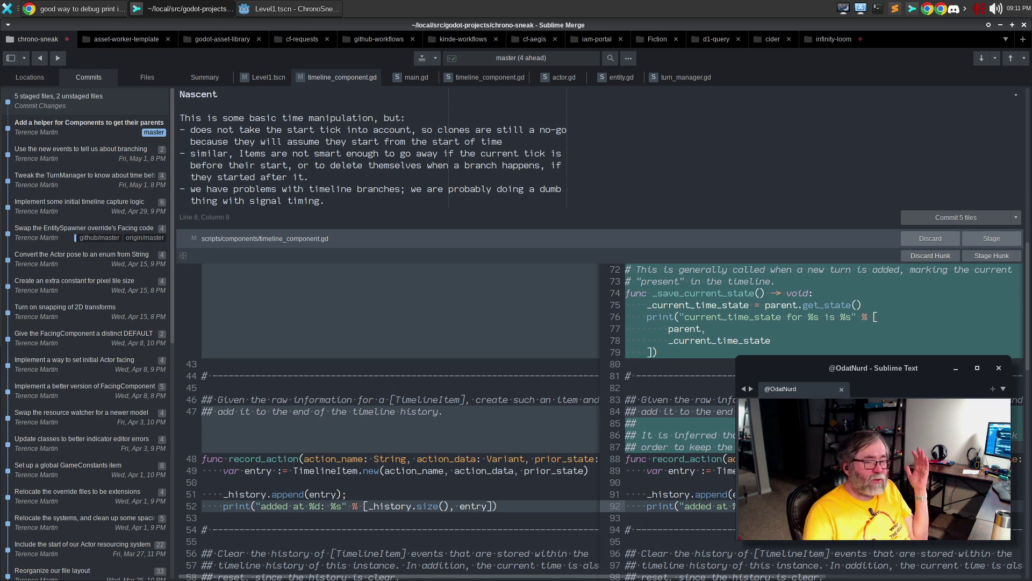
{"action": "scroll", "coordinate": [727, 446], "scroll_direction": "down", "scroll_amount": 3}
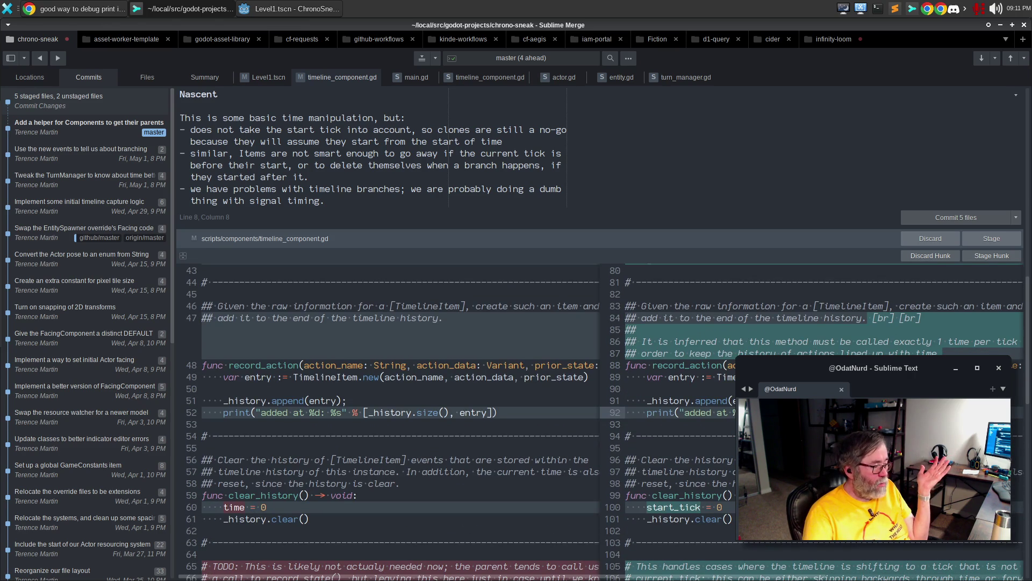
{"action": "scroll", "coordinate": [605, 422], "scroll_direction": "down", "scroll_amount": 3}
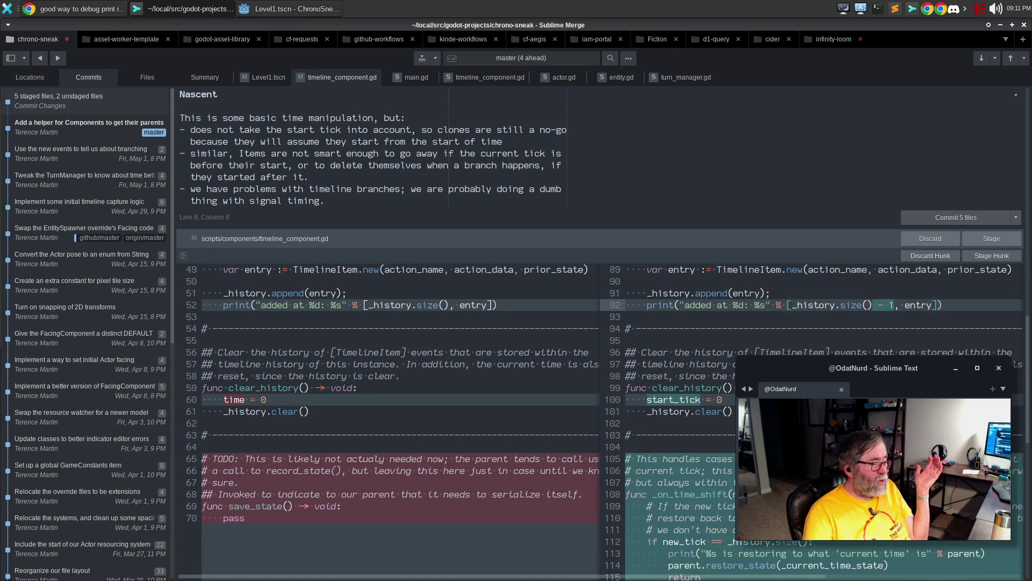
{"action": "scroll", "coordinate": [605, 421], "scroll_direction": "down", "scroll_amount": 3}
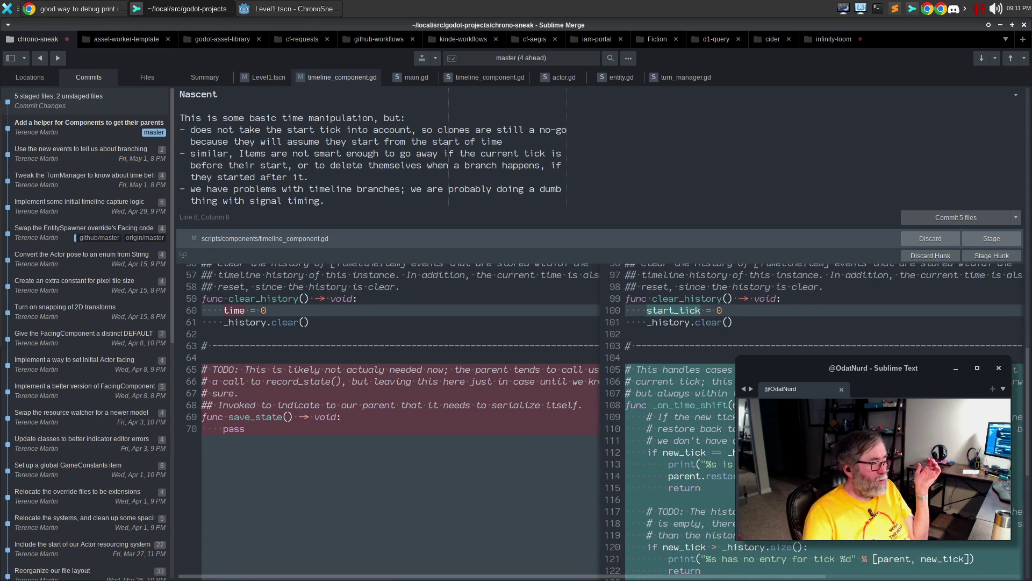
{"action": "scroll", "coordinate": [323, 447], "scroll_direction": "down", "scroll_amount": 5}
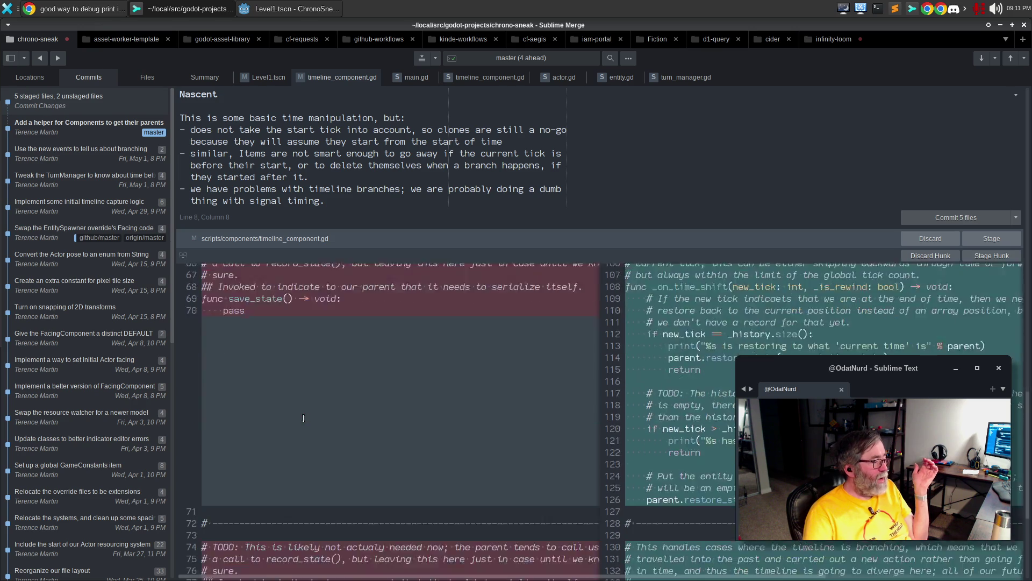
{"action": "scroll", "coordinate": [304, 417], "scroll_direction": "up", "scroll_amount": 6}
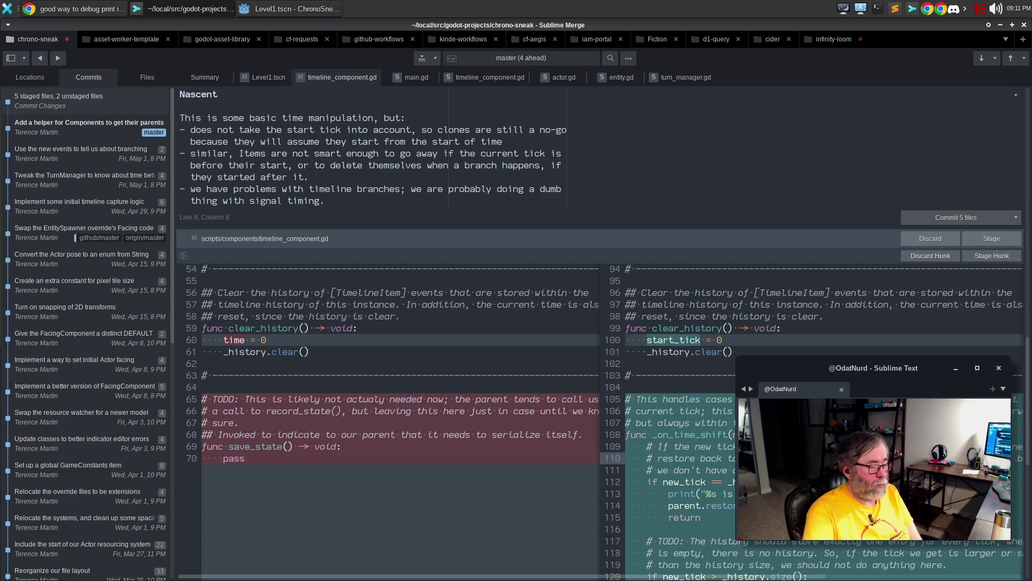
{"action": "scroll", "coordinate": [781, 303], "scroll_direction": "down", "scroll_amount": 5}
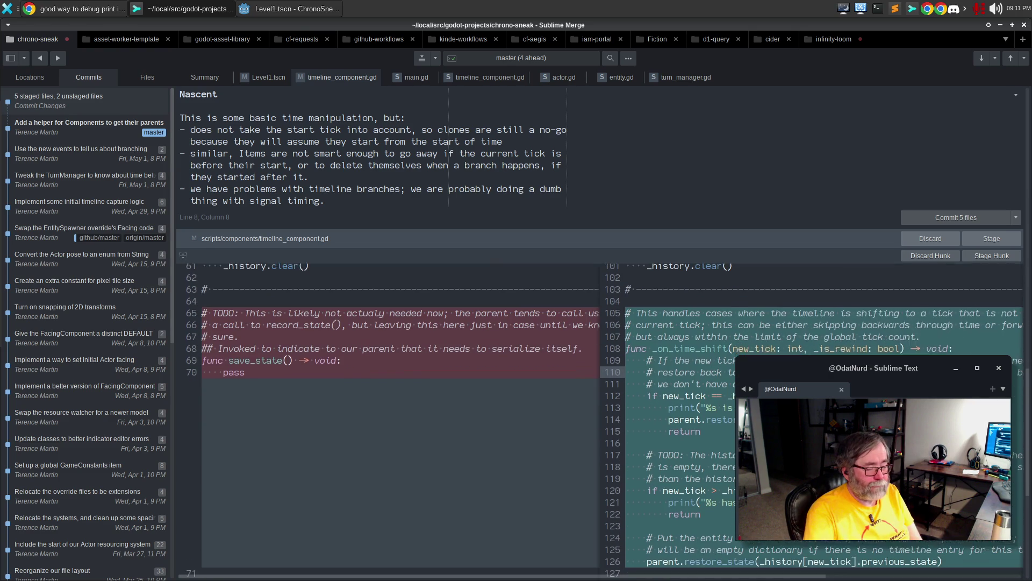
{"action": "scroll", "coordinate": [695, 485], "scroll_direction": "down", "scroll_amount": 5}
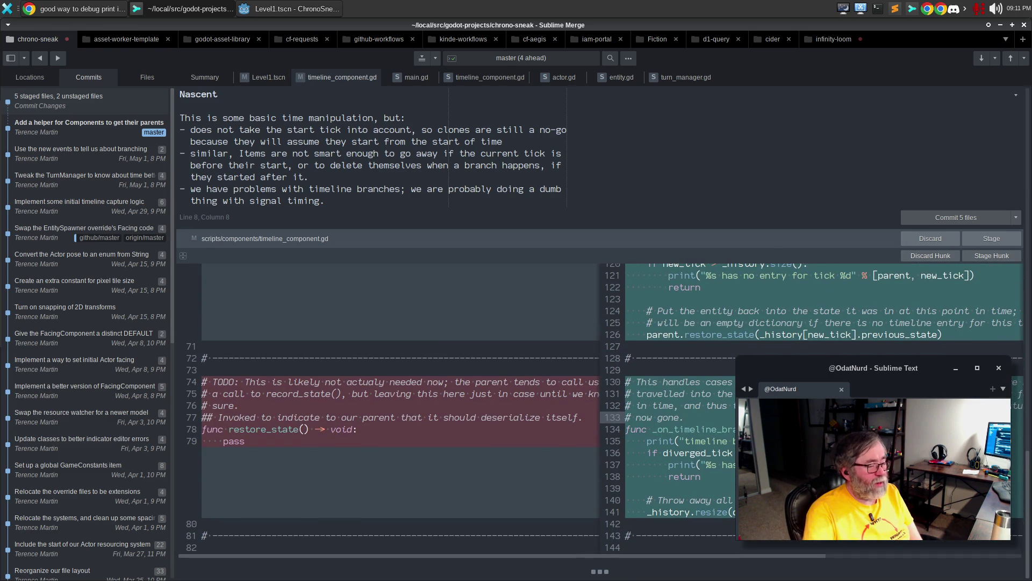
{"action": "left_click", "coordinate": [982, 241]}
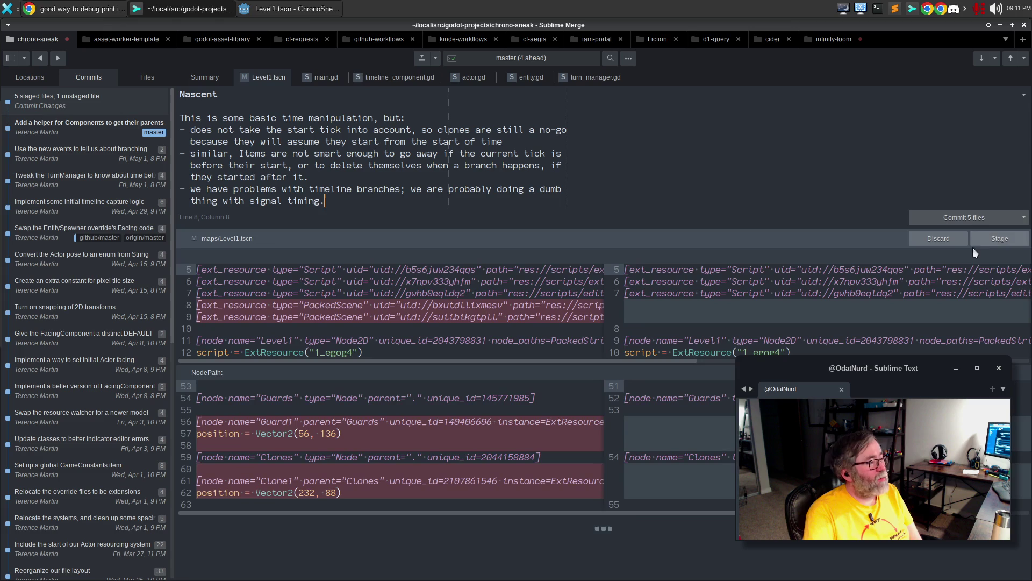
{"action": "left_click", "coordinate": [963, 220]}
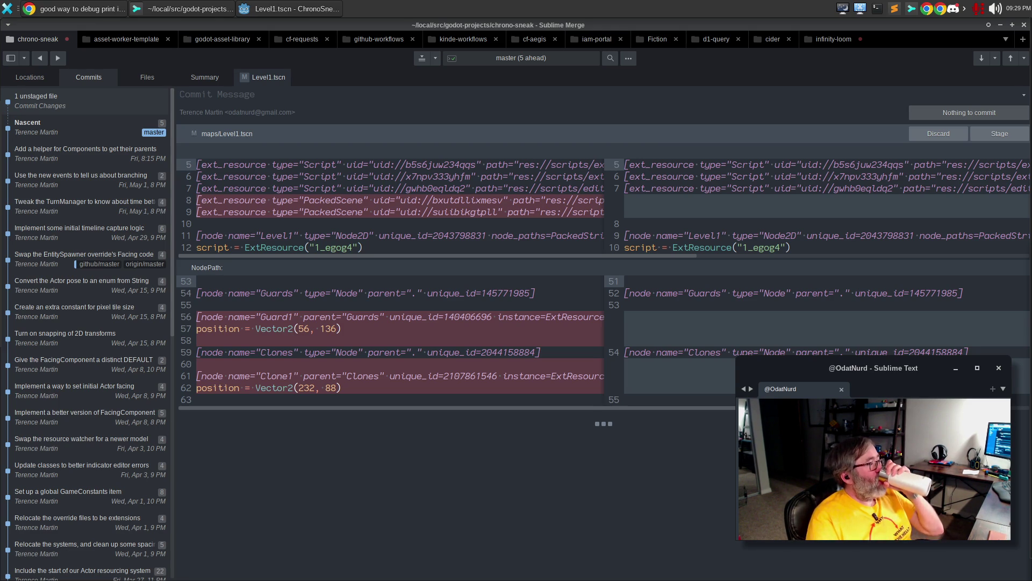
Return to the Godot editor, dismiss the AnimationPlayer documentation popup, and click to line 63 of actor.gd
{"action": "left_click", "coordinate": [286, 9]}
{"action": "mouse_move", "coordinate": [489, 211]}
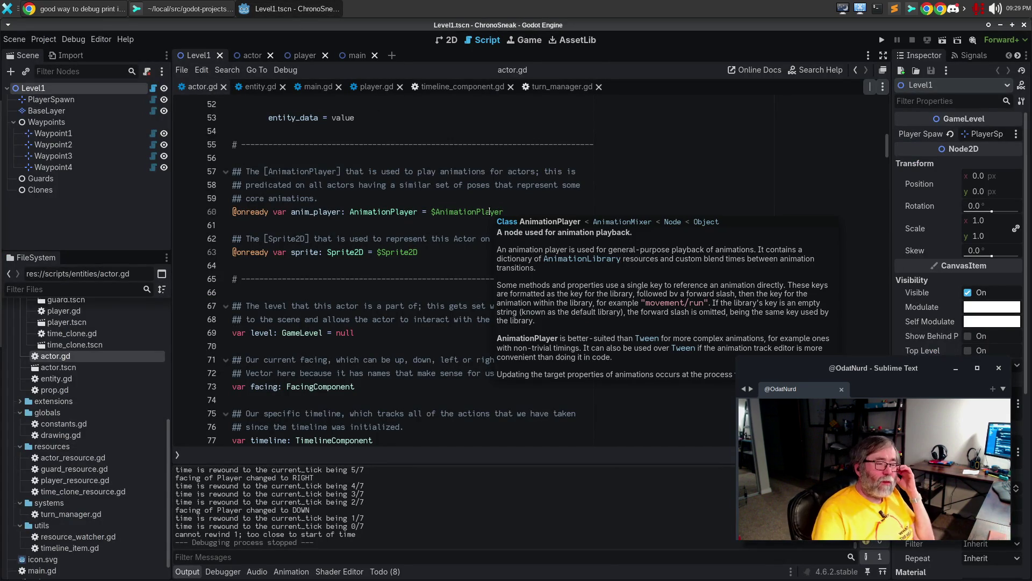
{"action": "left_click", "coordinate": [512, 271]}
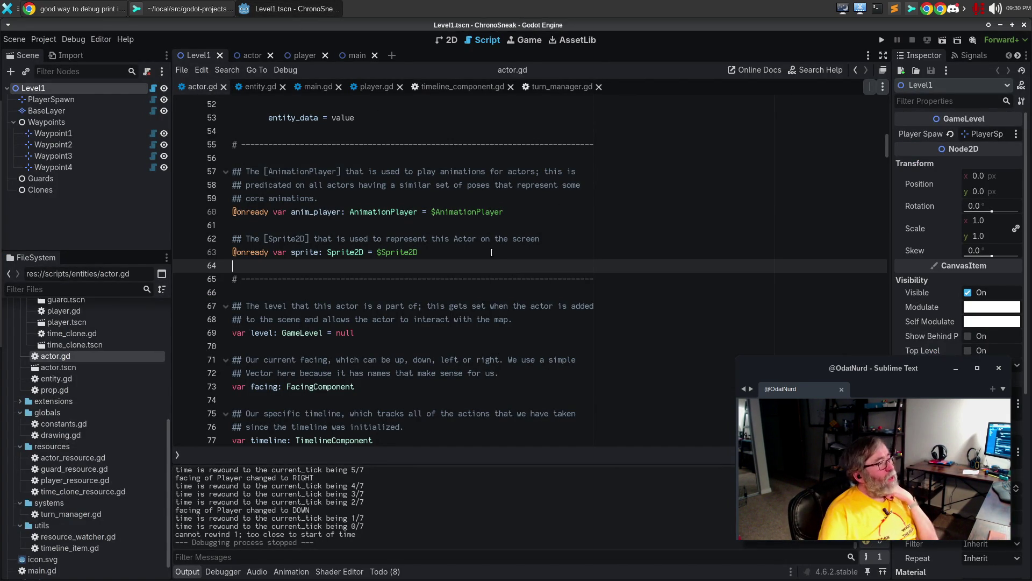
{"action": "left_click", "coordinate": [492, 252]}
Launch the ChronoSneak game with F5
{"action": "key", "text": "F5"}
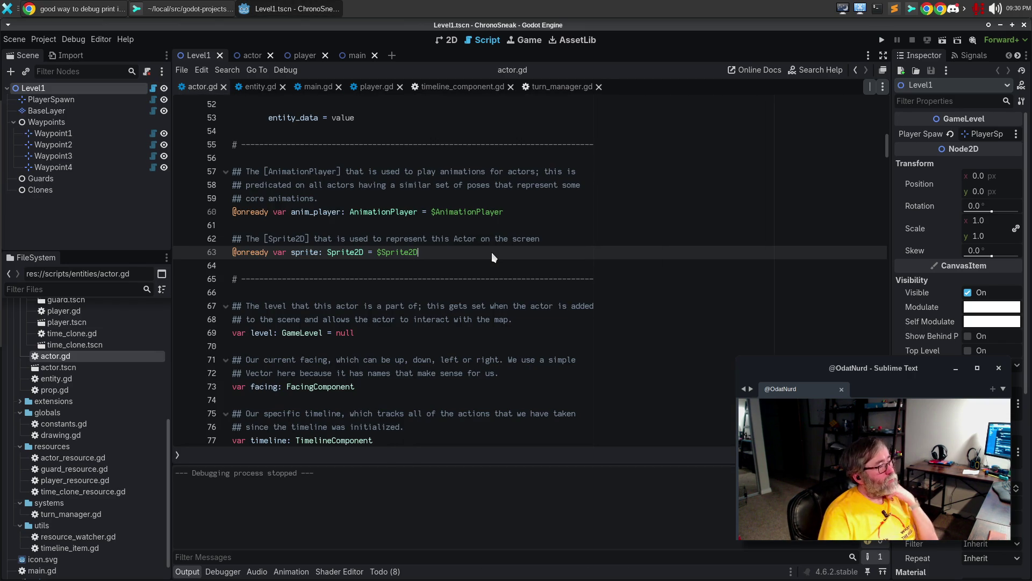
{"action": "key", "text": "F5"}
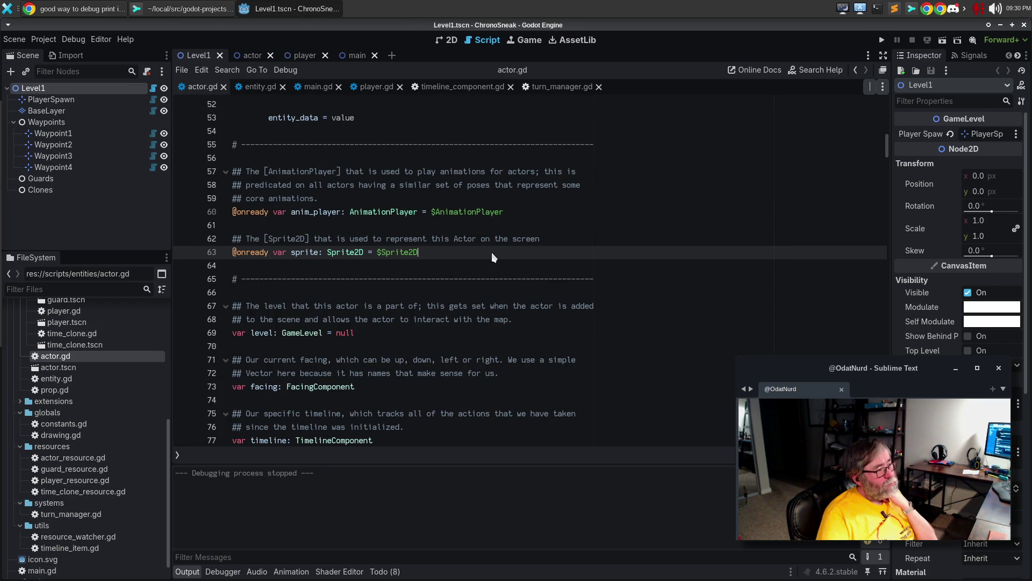
{"action": "key", "text": "F5"}
{"action": "key", "text": "F5"}
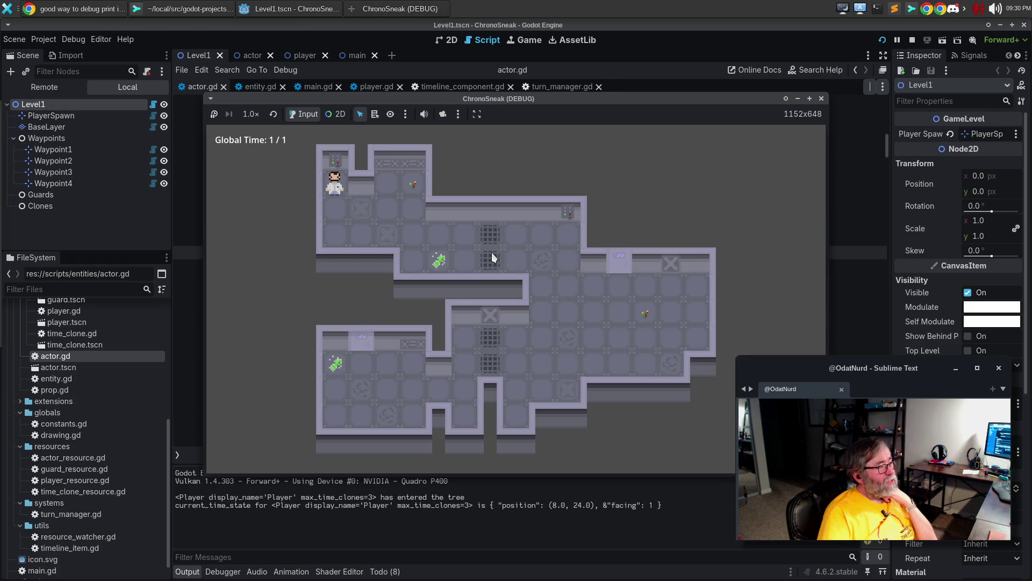
Walk the player down and right over several turns
{"action": "key", "text": "Down"}
{"action": "key", "text": "Down"}
{"action": "key", "text": "Right"}
{"action": "key", "text": "Right"}
{"action": "key", "text": "Right"}
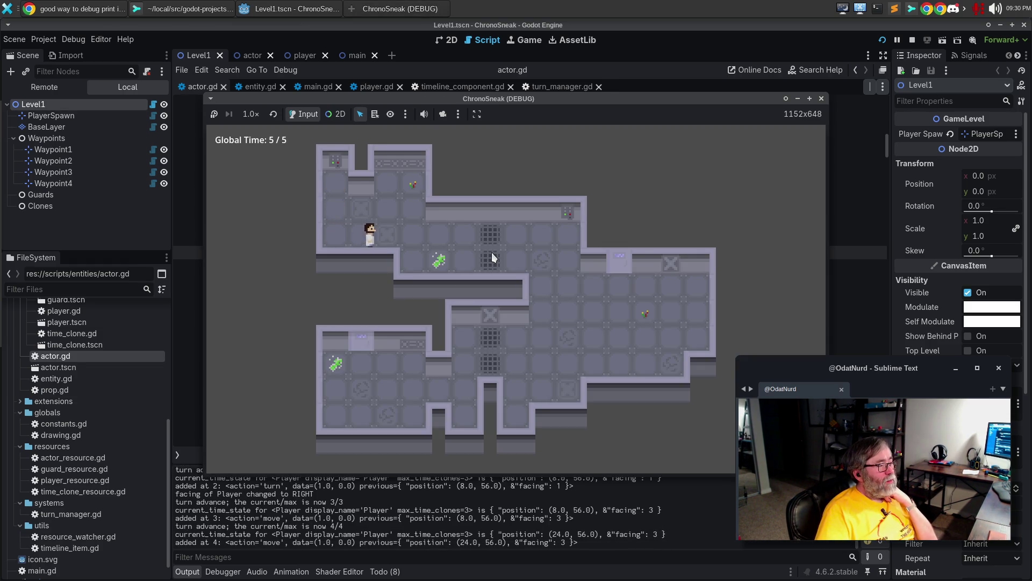
{"action": "key", "text": "Right"}
{"action": "key", "text": "Down"}
{"action": "key", "text": "Down"}
{"action": "key", "text": "Right"}
{"action": "key", "text": "Right"}
{"action": "key", "text": "Right"}
{"action": "key", "text": "Right"}
{"action": "key", "text": "Right"}
{"action": "key", "text": "Right"}
{"action": "key", "text": "Down"}
{"action": "key", "text": "Down"}
{"action": "key", "text": "Down"}
{"action": "key", "text": "Down"}
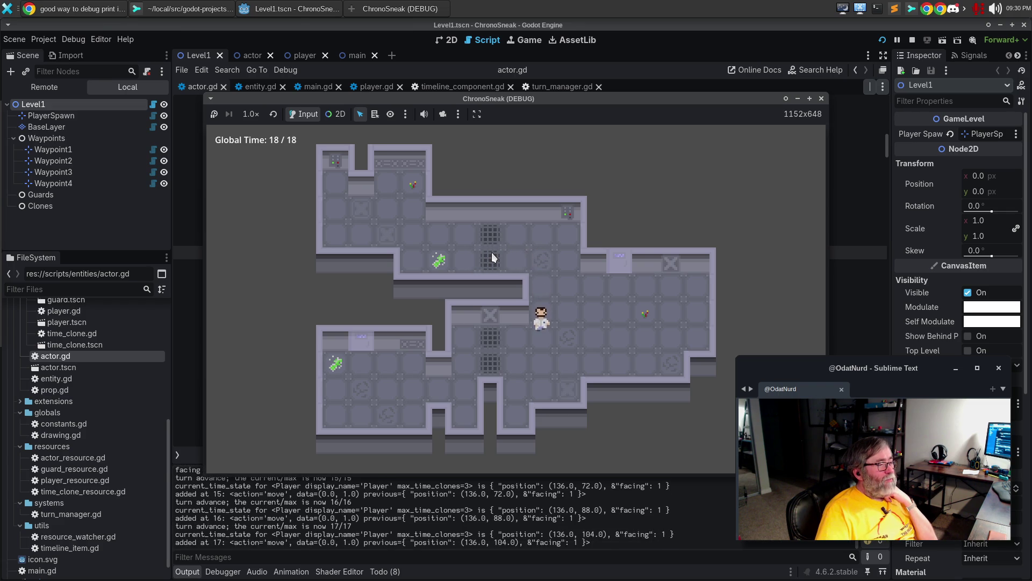
Walk the player left and down for more turns, then rewind one turn with z
{"action": "key", "text": "Left"}
{"action": "key", "text": "Left"}
{"action": "key", "text": "Left"}
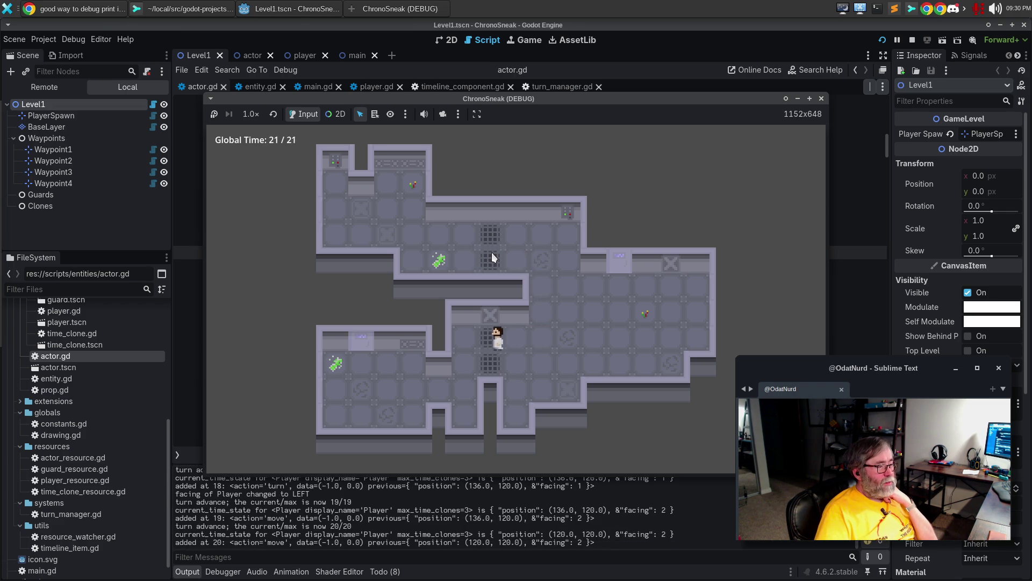
{"action": "key", "text": "Left"}
{"action": "key", "text": "Left"}
{"action": "key", "text": "Down"}
{"action": "key", "text": "Down"}
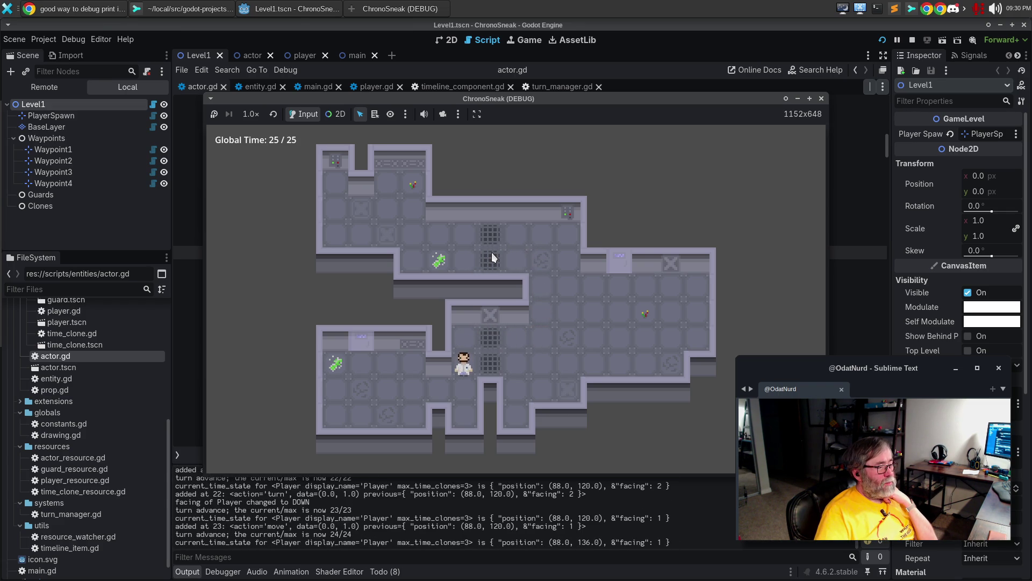
{"action": "key", "text": "Down"}
{"action": "key", "text": "Left"}
{"action": "key", "text": "Left"}
{"action": "key", "text": "Right"}
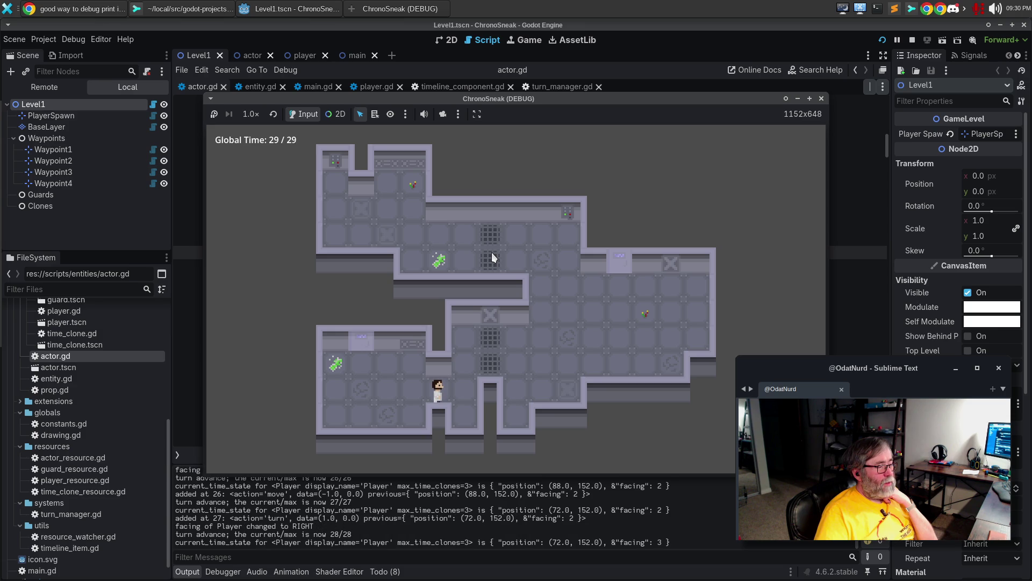
{"action": "key", "text": "z"}
{"action": "key", "text": "z"}
{"action": "key", "text": "z"}
{"action": "key", "text": "z"}
{"action": "key", "text": "z"}
{"action": "key", "text": "z"}
{"action": "key", "text": "z"}
{"action": "key", "text": "z"}
{"action": "key", "text": "z"}
{"action": "key", "text": "z"}
{"action": "key", "text": "z"}
{"action": "key", "text": "z"}
{"action": "key", "text": "z"}
{"action": "key", "text": "z"}
{"action": "key", "text": "z"}
{"action": "key", "text": "z"}
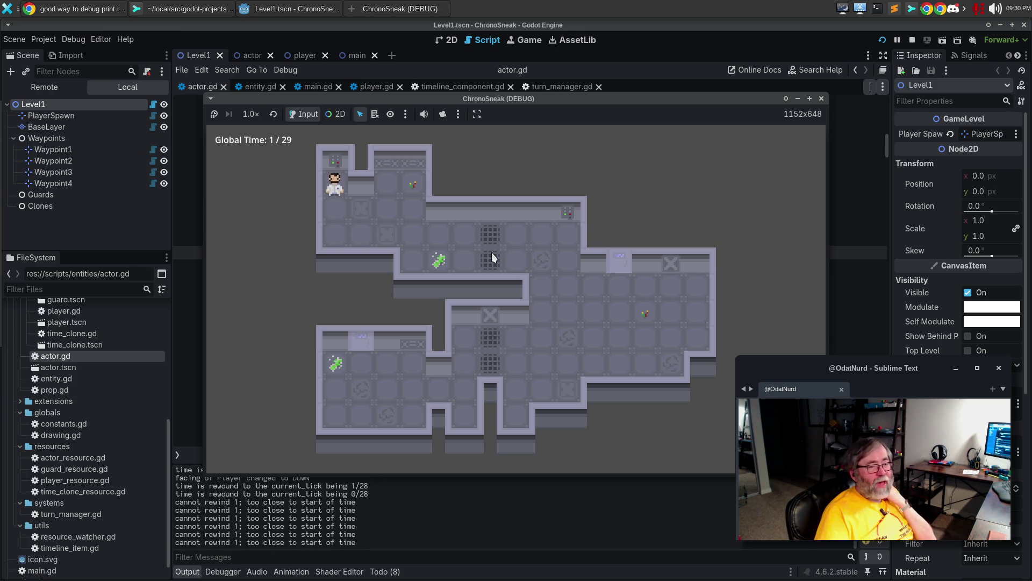
Fast-forward with x to the latest recorded turn and try going past the end
{"action": "key", "text": "x"}
{"action": "key", "text": "x"}
{"action": "key", "text": "x"}
{"action": "key", "text": "x"}
{"action": "key", "text": "x"}
{"action": "key", "text": "x"}
{"action": "key", "text": "x"}
{"action": "key", "text": "x"}
{"action": "key", "text": "x"}
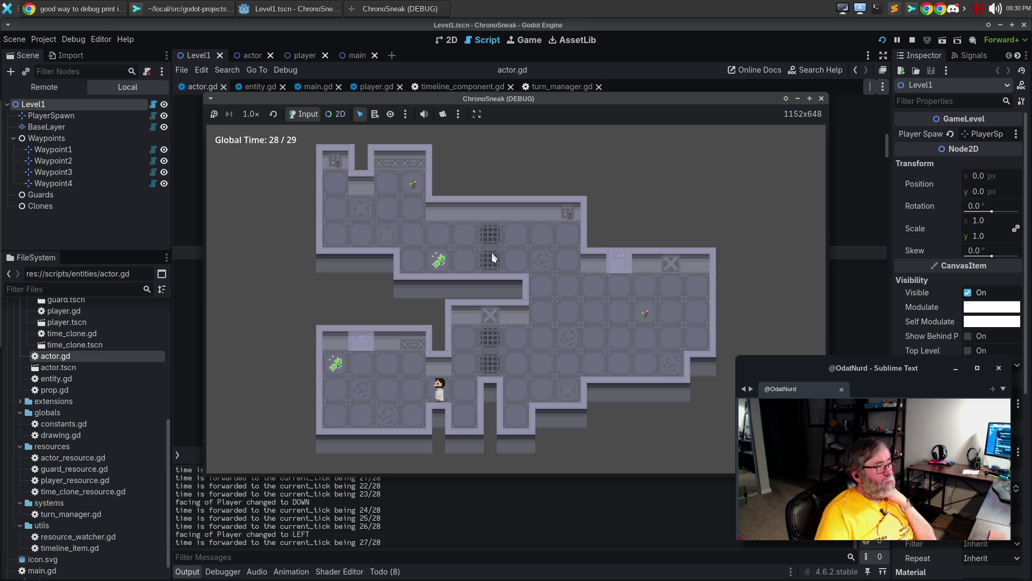
{"action": "key", "text": "x"}
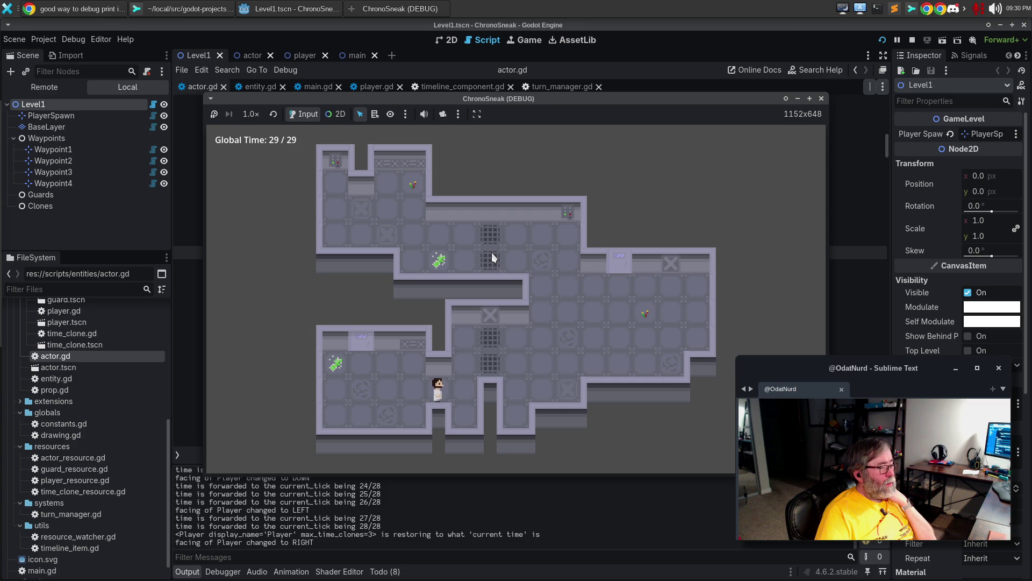
{"action": "key", "text": "e"}
Rewind several turns, move Up to branch the timeline, then rewind twice with z
{"action": "key", "text": "q"}
{"action": "key", "text": "q"}
{"action": "key", "text": "q"}
{"action": "key", "text": "q"}
{"action": "key", "text": "q"}
{"action": "key", "text": "q"}
{"action": "key", "text": "q"}
{"action": "key", "text": "q"}
{"action": "key", "text": "q"}
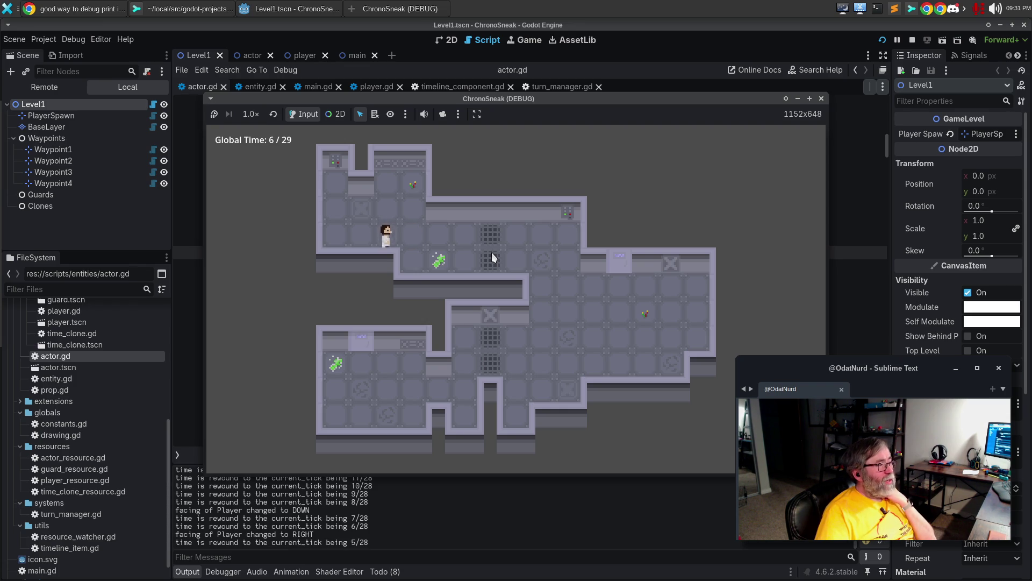
{"action": "key", "text": "Up"}
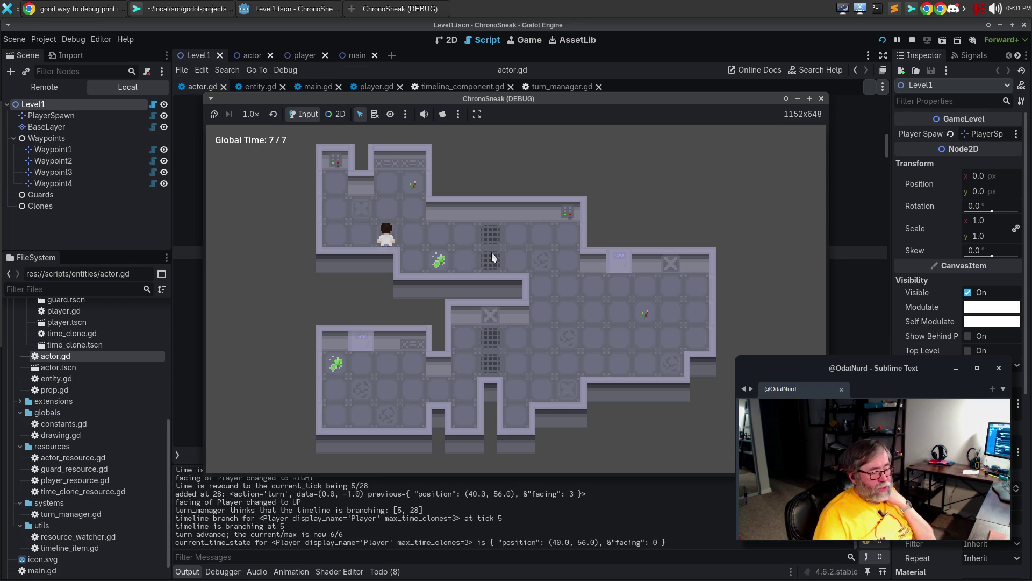
{"action": "key", "text": "z"}
{"action": "key", "text": "z"}
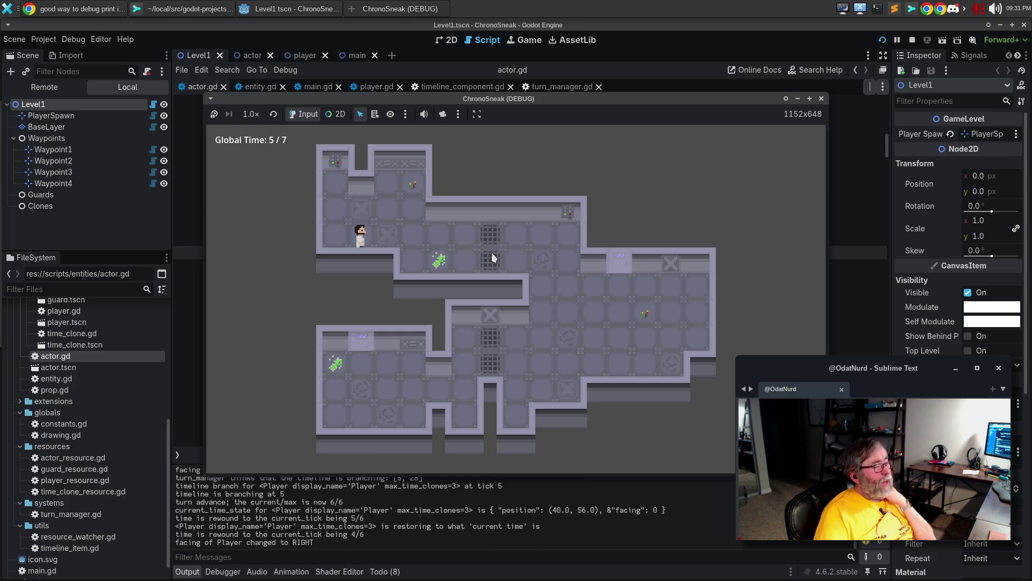
{"action": "key", "text": "z"}
{"action": "key", "text": "z"}
{"action": "key", "text": "z"}
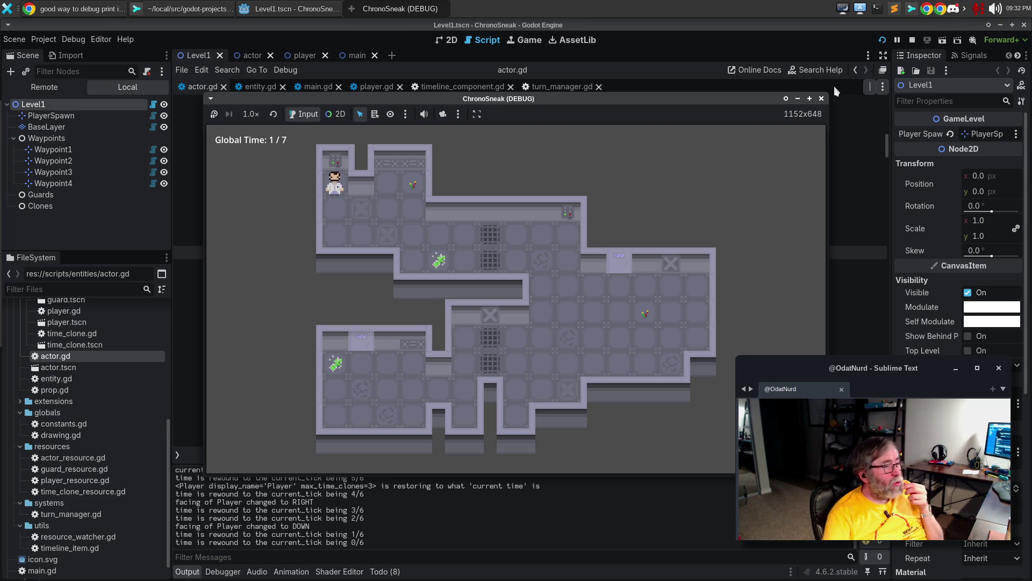
Stop the running game and look through timeline_component.gd's code
{"action": "left_click", "coordinate": [821, 99]}
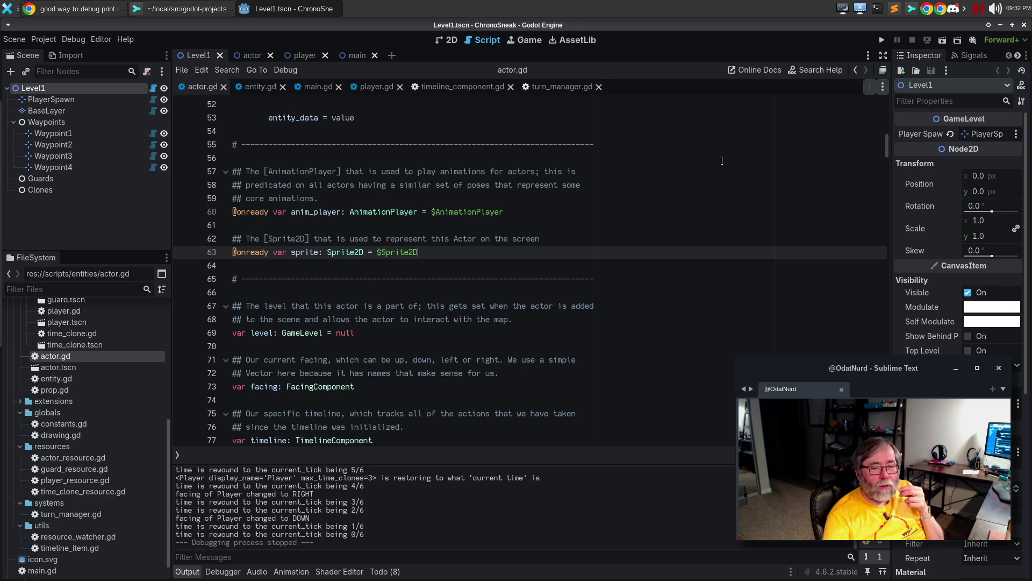
{"action": "scroll", "coordinate": [513, 252], "scroll_direction": "down", "scroll_amount": 10}
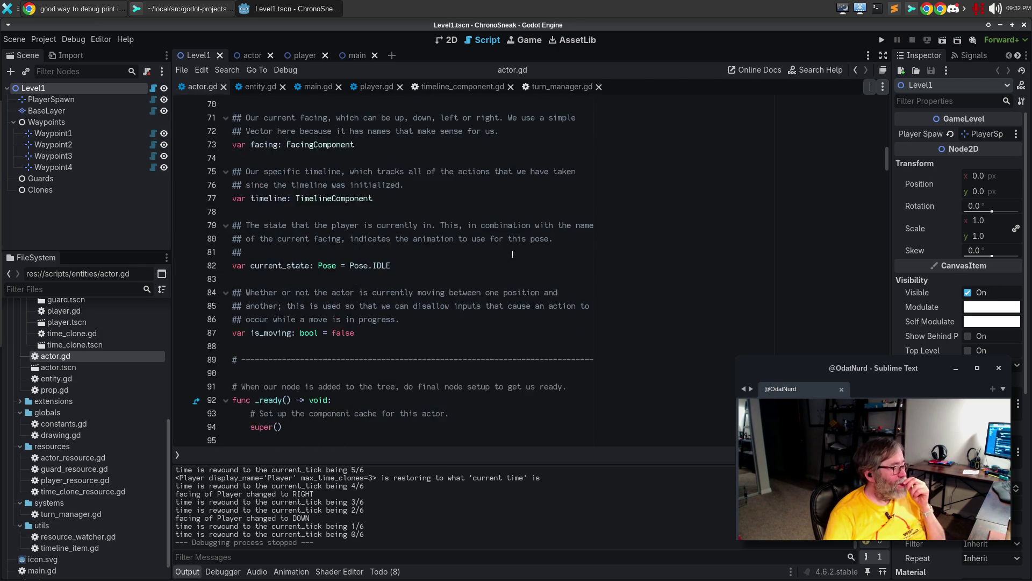
{"action": "left_click", "coordinate": [485, 88]}
{"action": "scroll", "coordinate": [558, 293], "scroll_direction": "down", "scroll_amount": 2}
{"action": "scroll", "coordinate": [558, 294], "scroll_direction": "up", "scroll_amount": 1}
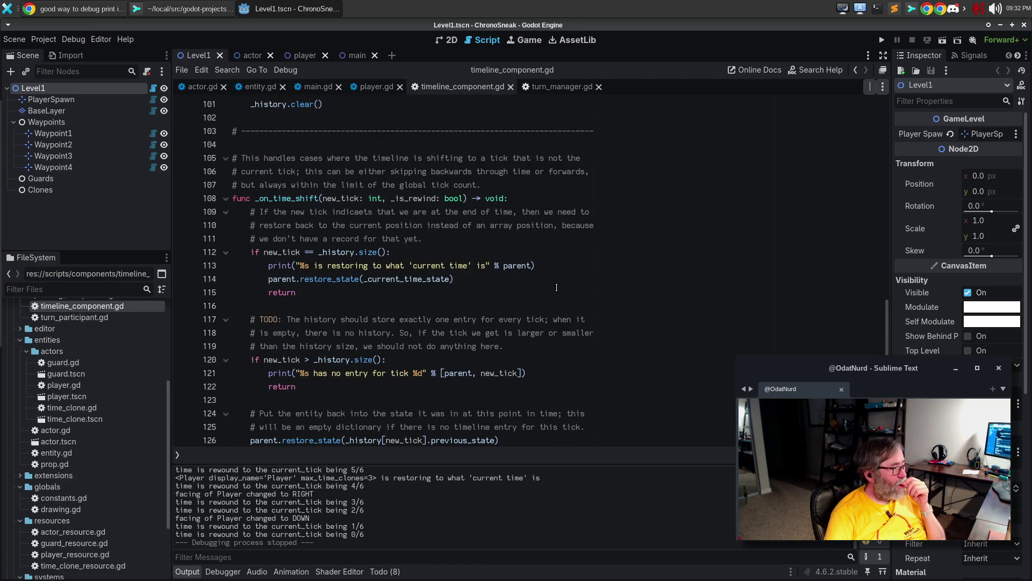
{"action": "scroll", "coordinate": [556, 284], "scroll_direction": "up", "scroll_amount": 12}
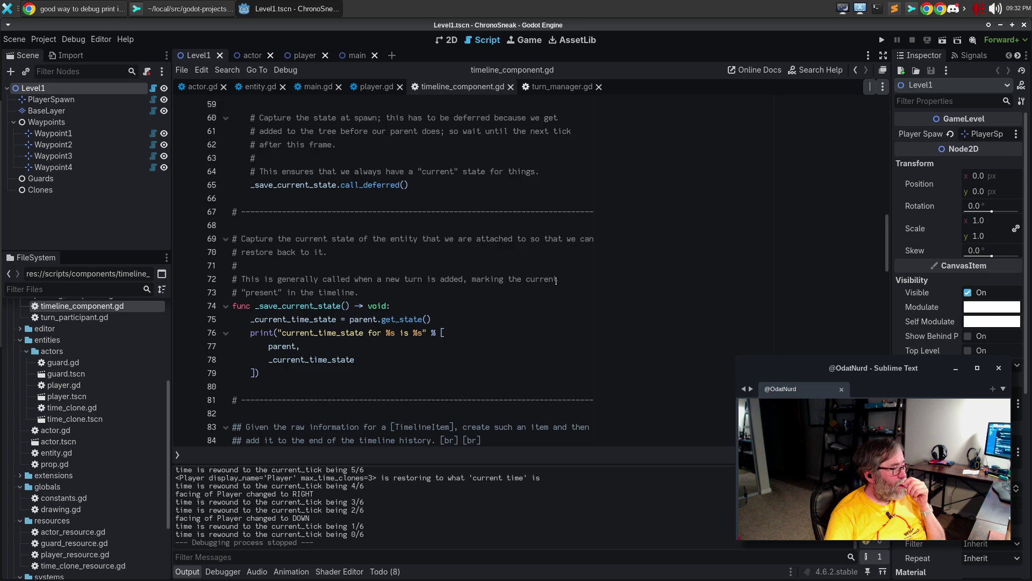
{"action": "scroll", "coordinate": [556, 281], "scroll_direction": "up", "scroll_amount": 5}
{"action": "scroll", "coordinate": [556, 281], "scroll_direction": "down", "scroll_amount": 5}
{"action": "scroll", "coordinate": [556, 281], "scroll_direction": "down", "scroll_amount": 6}
{"action": "scroll", "coordinate": [556, 281], "scroll_direction": "down", "scroll_amount": 16}
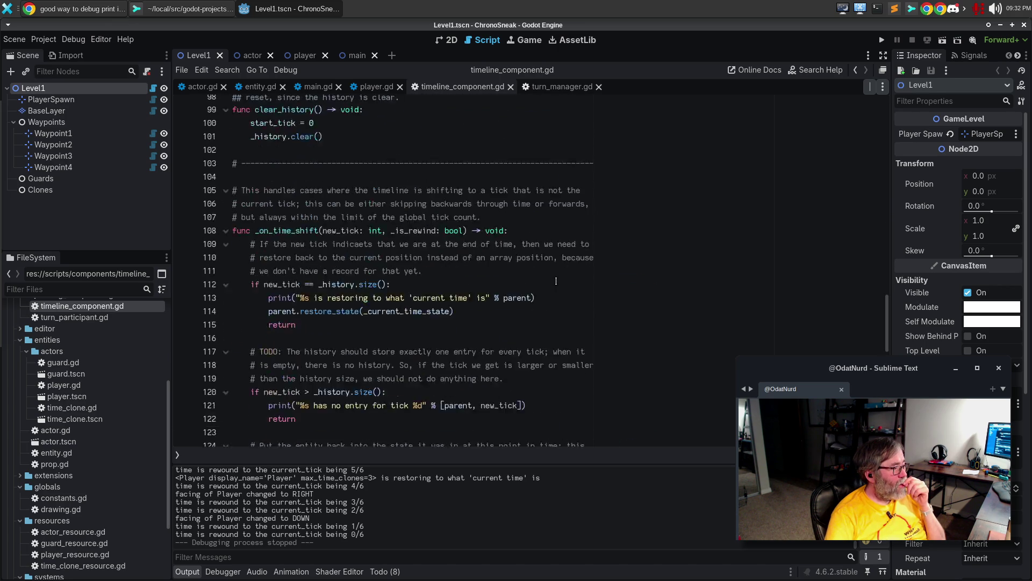
{"action": "scroll", "coordinate": [556, 281], "scroll_direction": "up", "scroll_amount": 5}
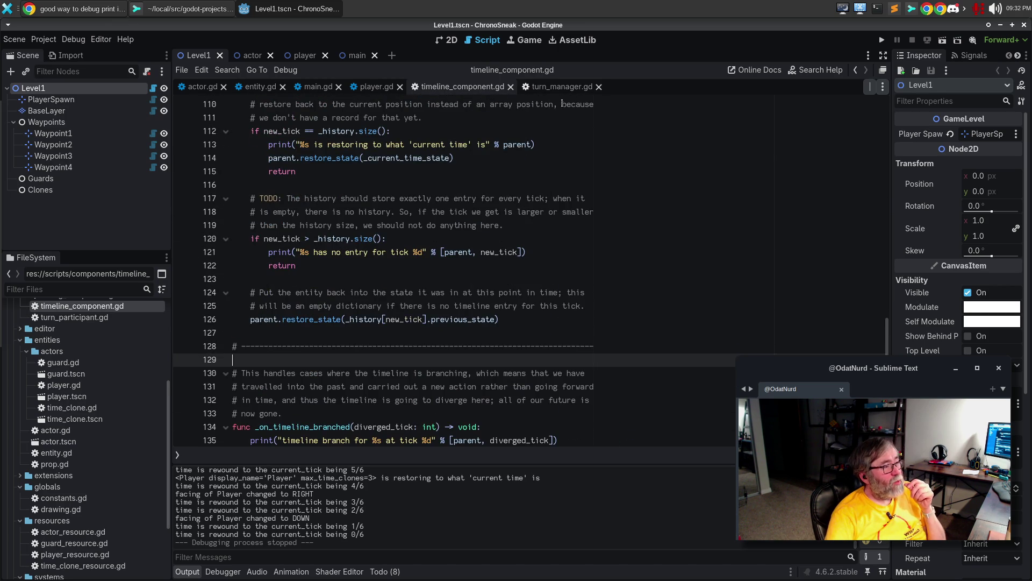
In turn_manager.gd, put the caret in advance_turn's branching check at the end of line 64
{"action": "left_click", "coordinate": [563, 86]}
{"action": "scroll", "coordinate": [547, 227], "scroll_direction": "up", "scroll_amount": 20}
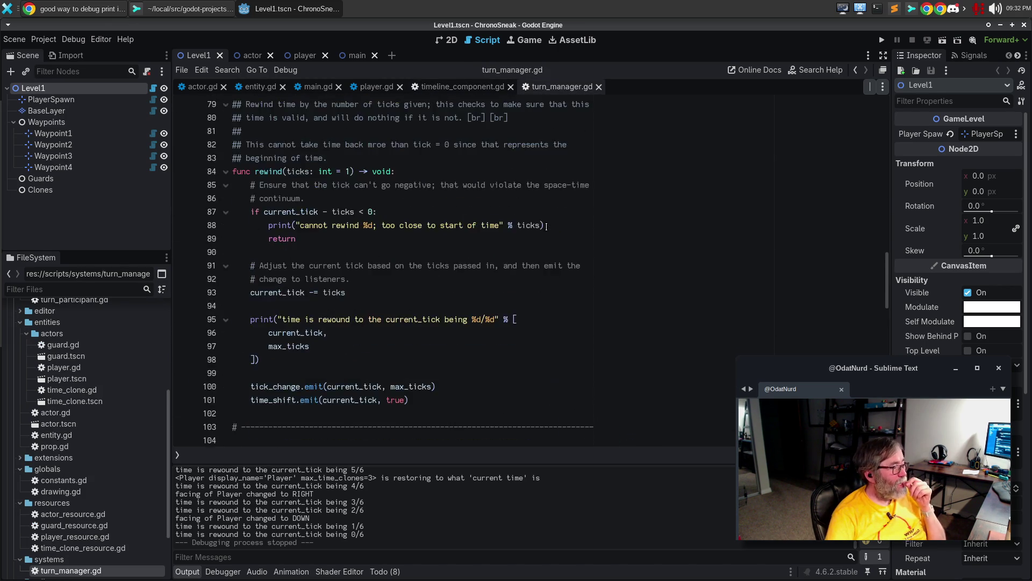
{"action": "scroll", "coordinate": [546, 228], "scroll_direction": "up", "scroll_amount": 1}
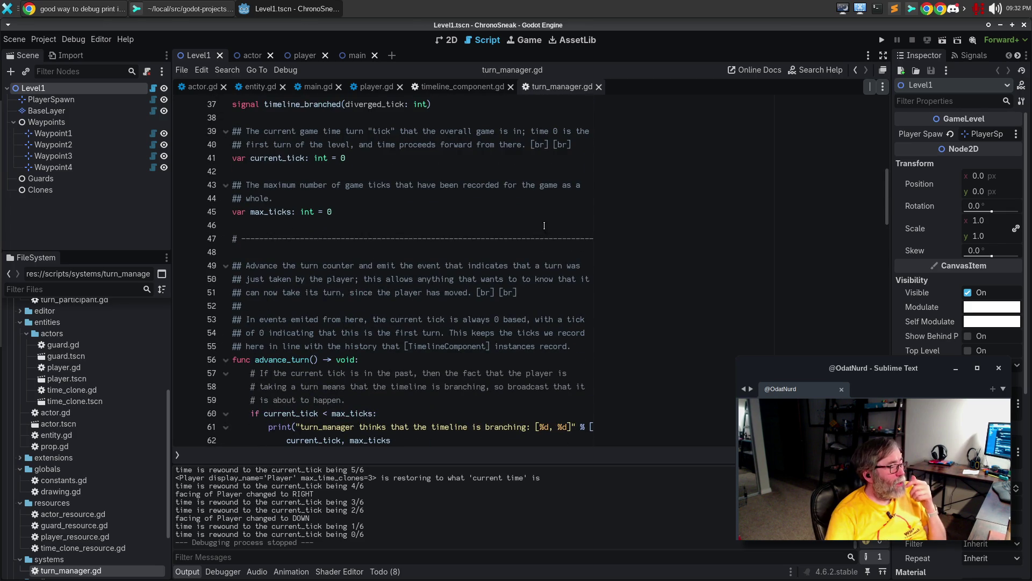
{"action": "scroll", "coordinate": [545, 225], "scroll_direction": "down", "scroll_amount": 2}
{"action": "left_click", "coordinate": [430, 292]}
{"action": "left_click", "coordinate": [430, 279]}
{"action": "scroll", "coordinate": [430, 279], "scroll_direction": "down", "scroll_amount": 1}
{"action": "scroll", "coordinate": [430, 280], "scroll_direction": "down", "scroll_amount": 2}
{"action": "left_click", "coordinate": [436, 251]}
{"action": "left_click", "coordinate": [439, 278]}
{"action": "left_click", "coordinate": [442, 293]}
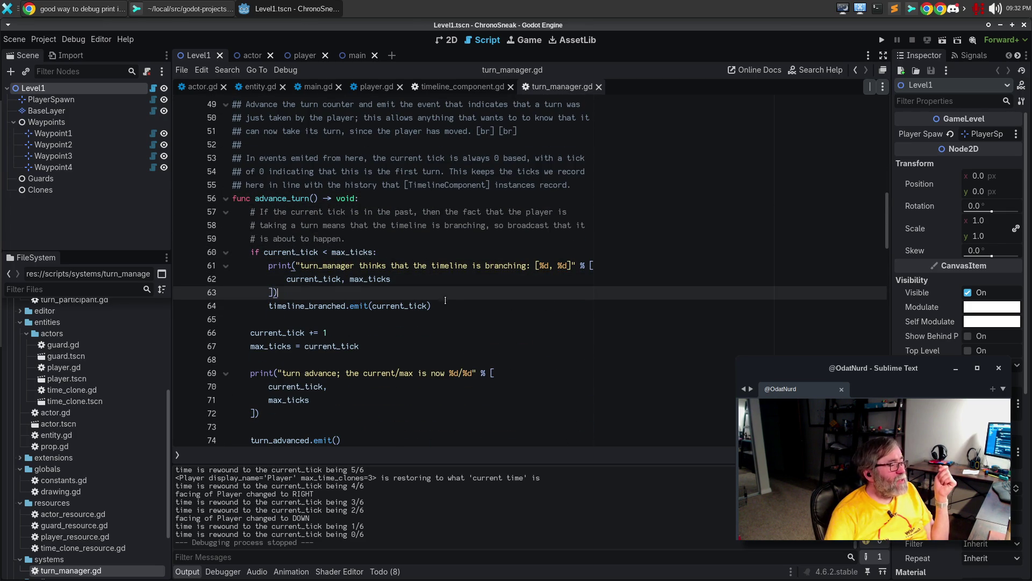
{"action": "left_click", "coordinate": [466, 304]}
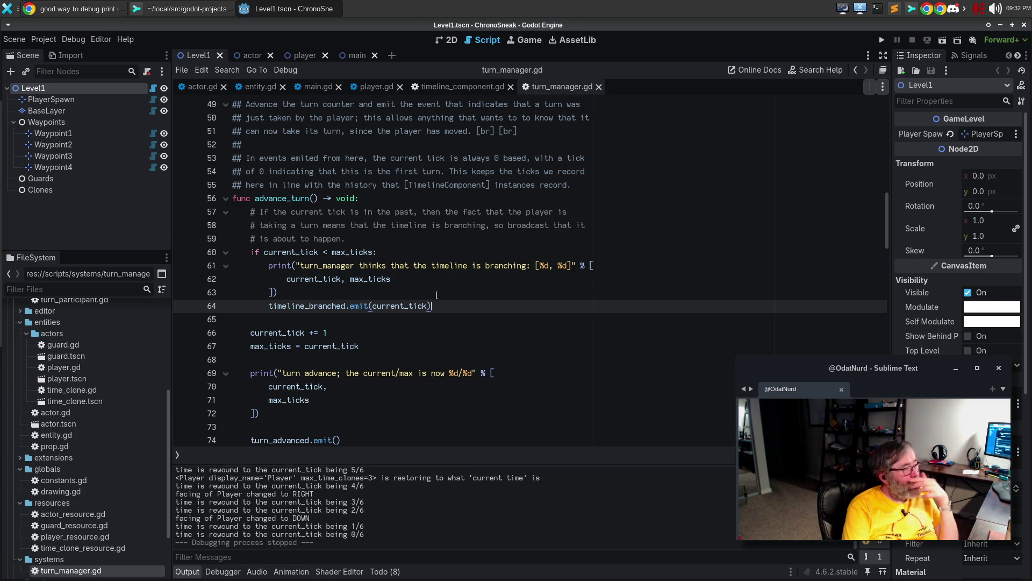
{"action": "mouse_move", "coordinate": [212, 270]}
{"action": "left_mouse_down"}
{"action": "mouse_move", "coordinate": [194, 225]}
{"action": "mouse_move", "coordinate": [155, 213]}
{"action": "left_mouse_up"}
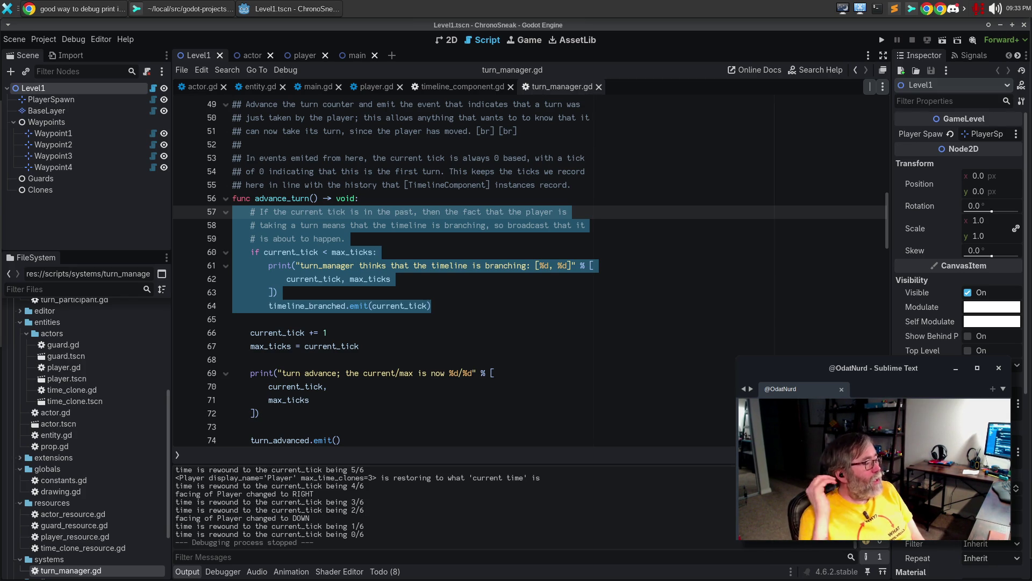
{"action": "left_click", "coordinate": [424, 306]}
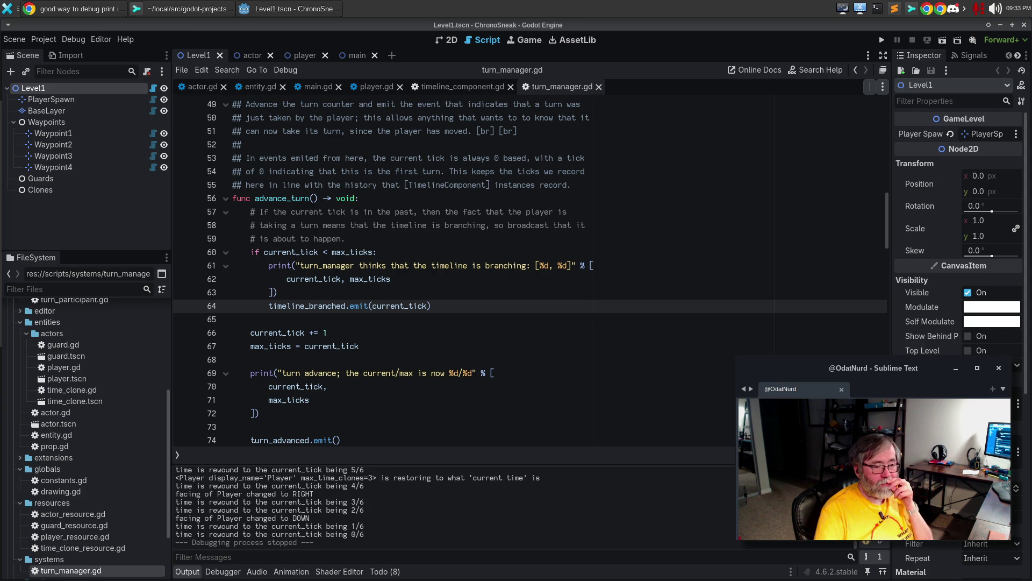
{"action": "scroll", "coordinate": [483, 258], "scroll_direction": "up", "scroll_amount": 5}
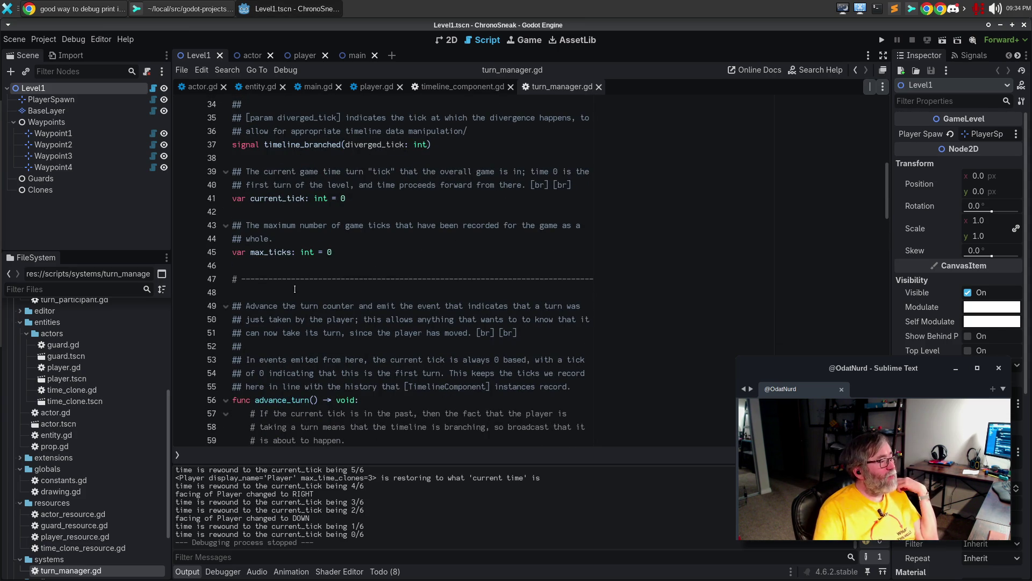
Duplicate the line-47 separator comment and declare a new turn_starting() function returning void
{"action": "left_click", "coordinate": [297, 280]}
{"action": "key", "text": "ctrl+shift+d"}
{"action": "key", "text": "Up"}
{"action": "key", "text": "Return"}
{"action": "key", "text": "Return"}
{"action": "key", "text": "Return"}
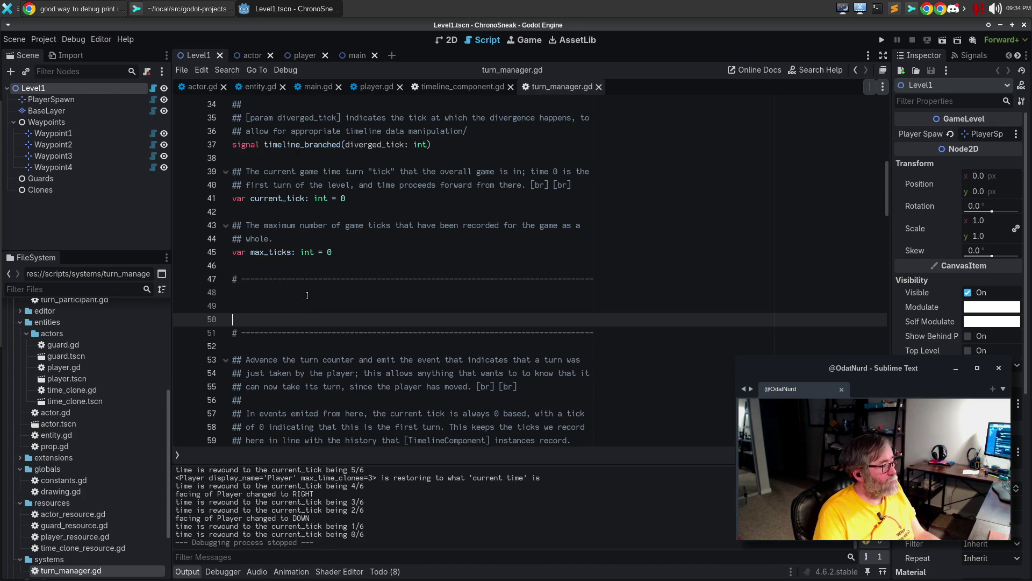
{"action": "key", "text": "Up"}
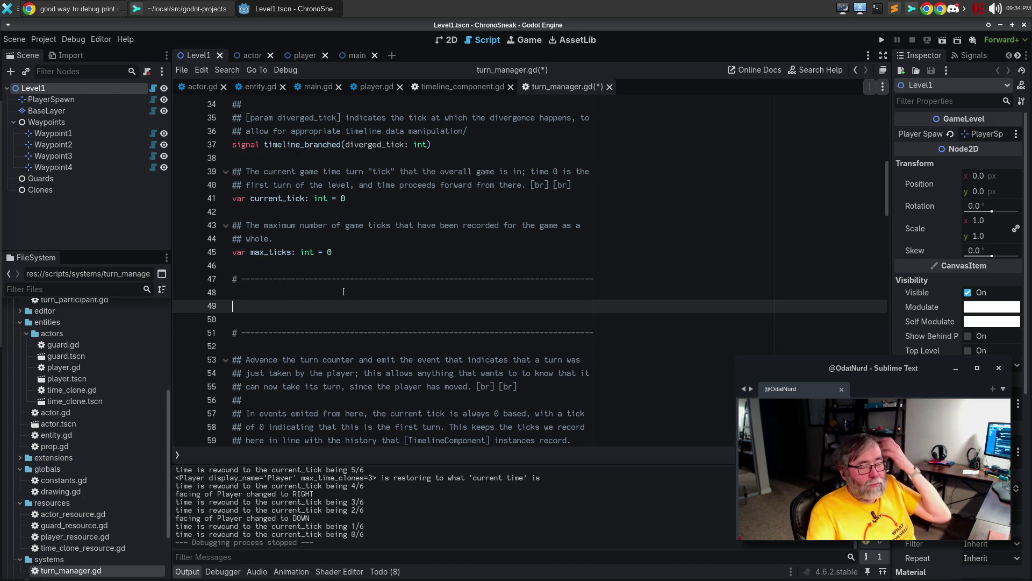
{"action": "scroll", "coordinate": [396, 254], "scroll_direction": "down", "scroll_amount": 3}
{"action": "type", "text": "func "}
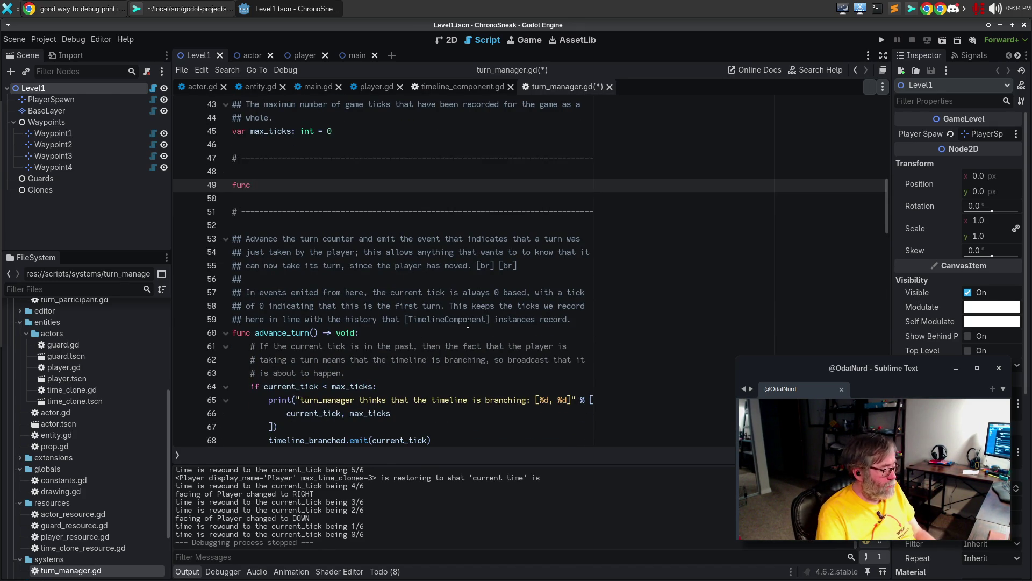
{"action": "type", "text": "action_starting"}
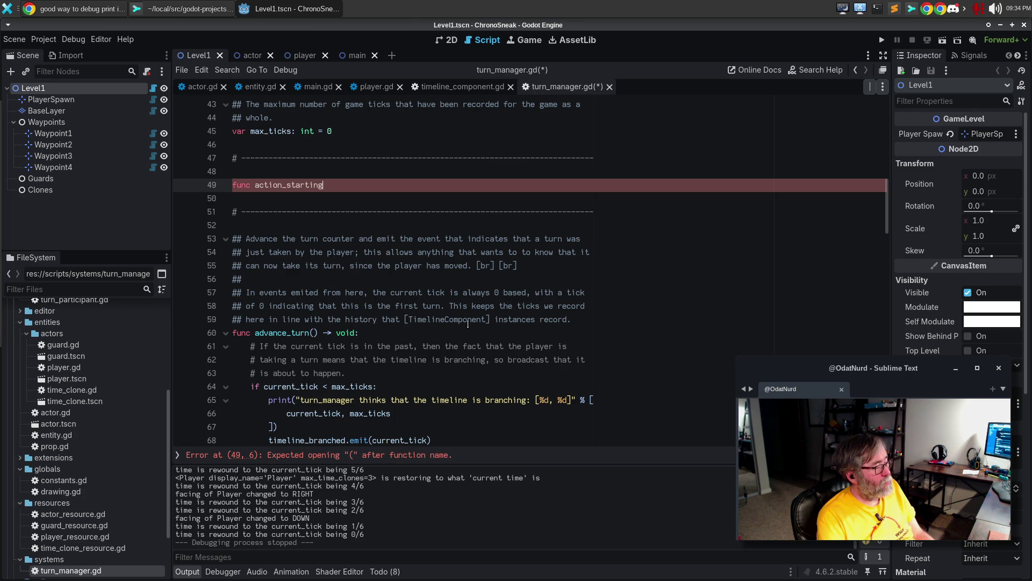
{"action": "key", "text": "ctrl+BackSpace"}
{"action": "type", "text": "tu"}
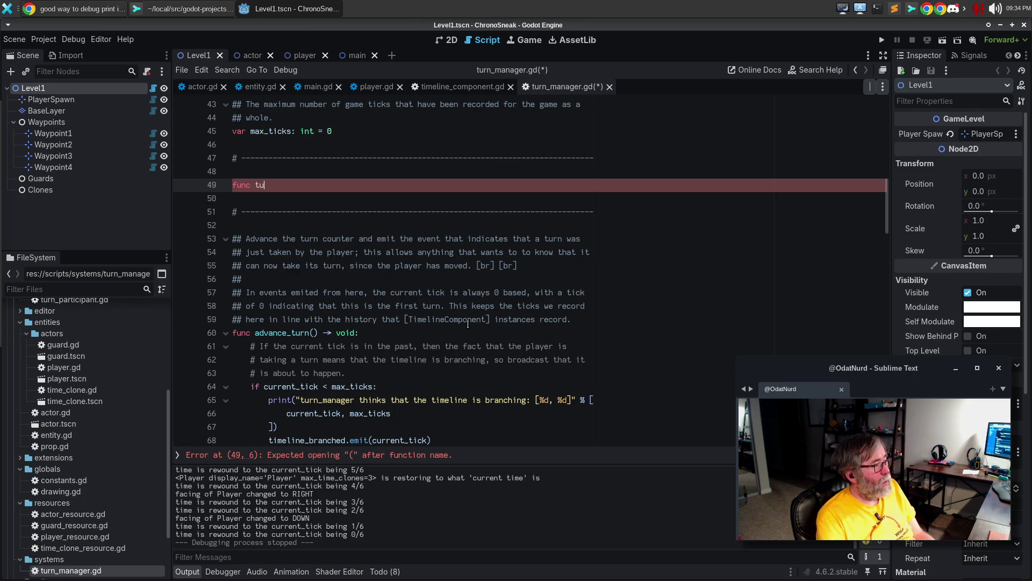
{"action": "type", "text": "rn_starting() -<"}
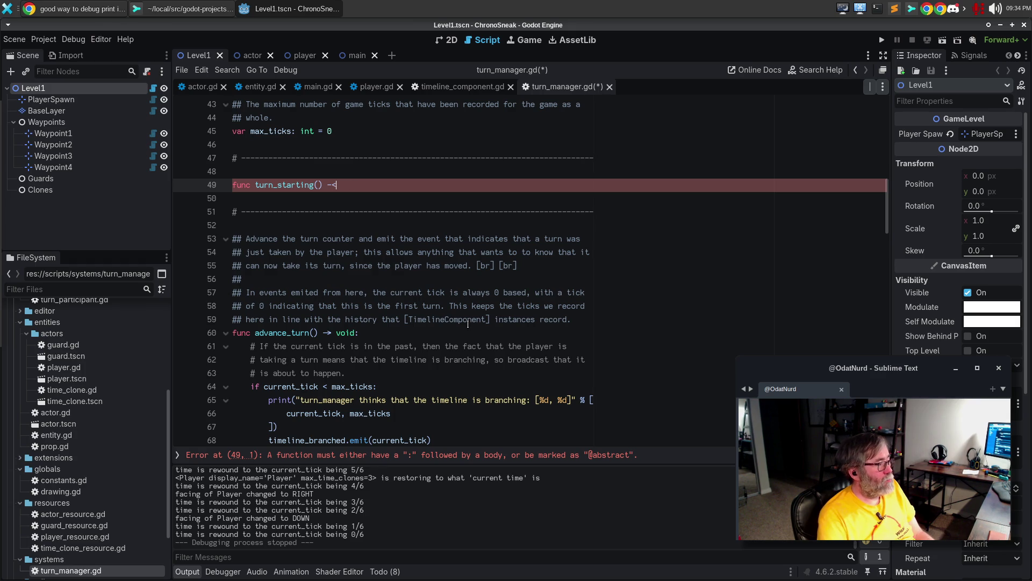
{"action": "key", "text": "BackSpace"}
{"action": "type", "text": "> void:"}
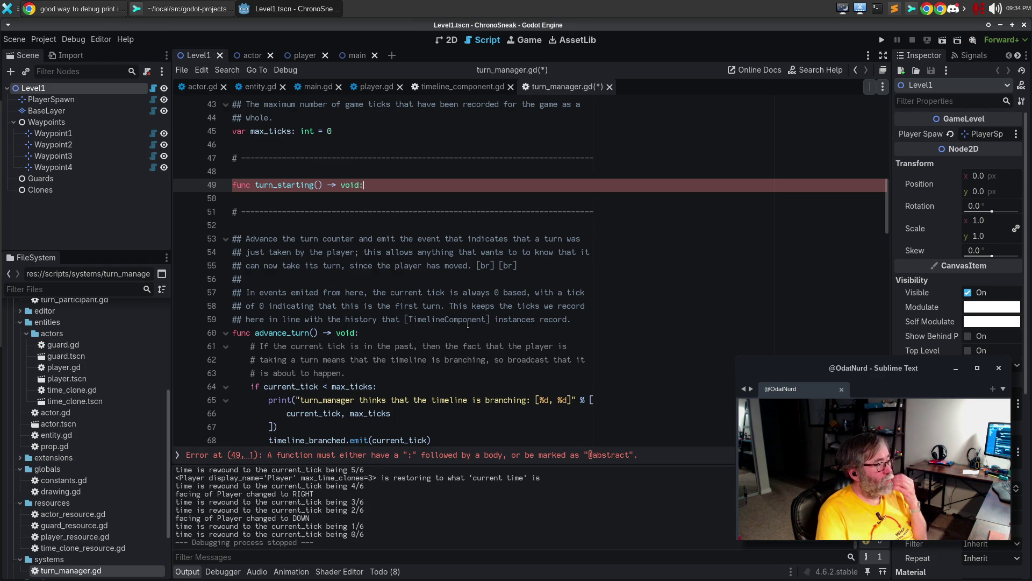
Move the timeline-branch check from advance_turn into turn_starting and remove the leftover blank lines
{"action": "scroll", "coordinate": [351, 425], "scroll_direction": "down", "scroll_amount": 1}
{"action": "mouse_move", "coordinate": [452, 399]}
{"action": "left_mouse_down"}
{"action": "mouse_move", "coordinate": [194, 295]}
{"action": "mouse_move", "coordinate": [153, 306]}
{"action": "left_mouse_up"}
{"action": "key", "text": "ctrl+c"}
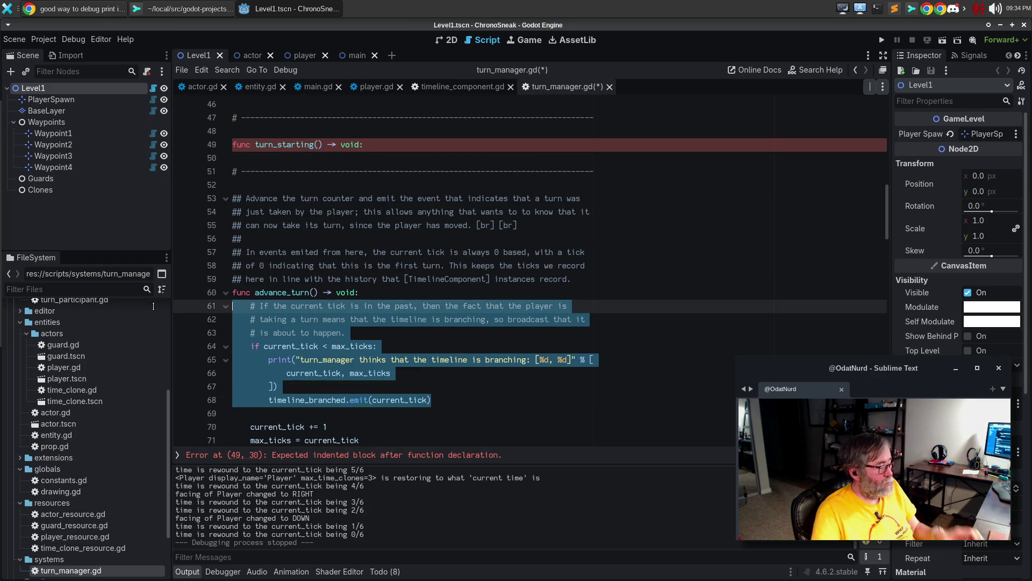
{"action": "key", "text": "BackSpace"}
{"action": "key", "text": "Up"}
{"action": "key", "text": "Up"}
{"action": "key", "text": "Up"}
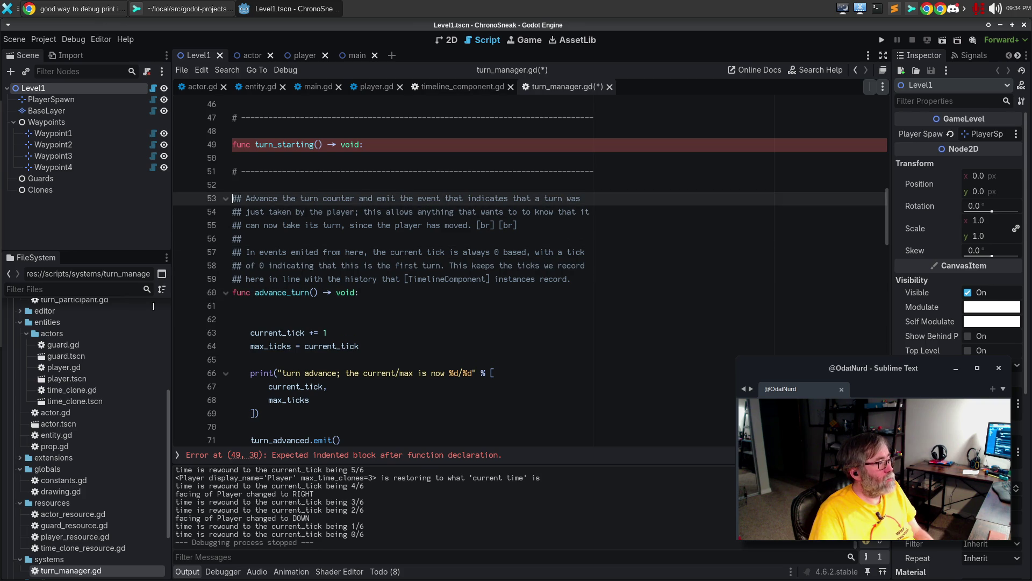
{"action": "key", "text": "Up"}
{"action": "key", "text": "Up"}
{"action": "key", "text": "Up"}
{"action": "key", "text": "ctrl+v"}
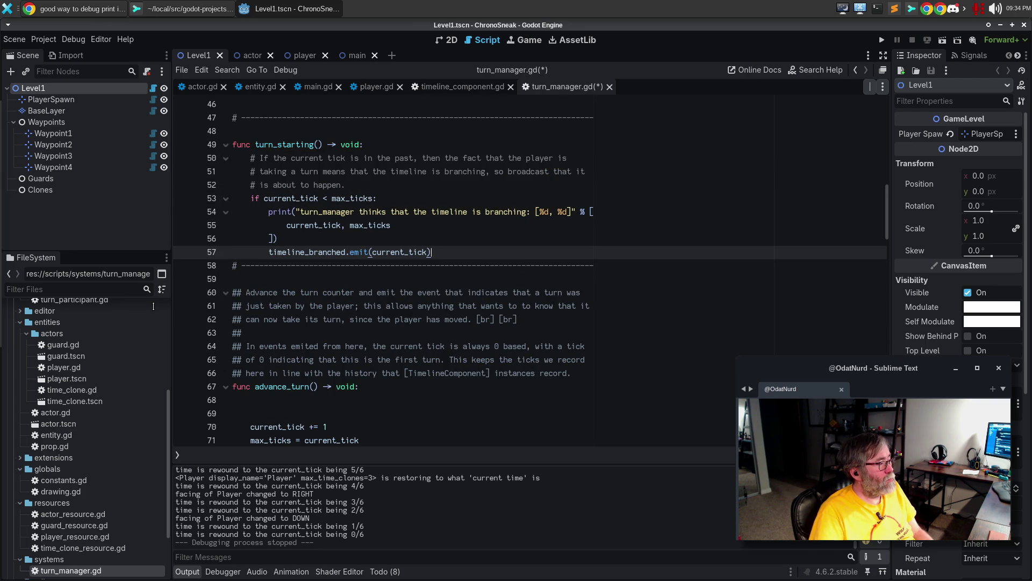
{"action": "key", "text": "Return"}
{"action": "key", "text": "Down"}
{"action": "key", "text": "Down"}
{"action": "key", "text": "Down"}
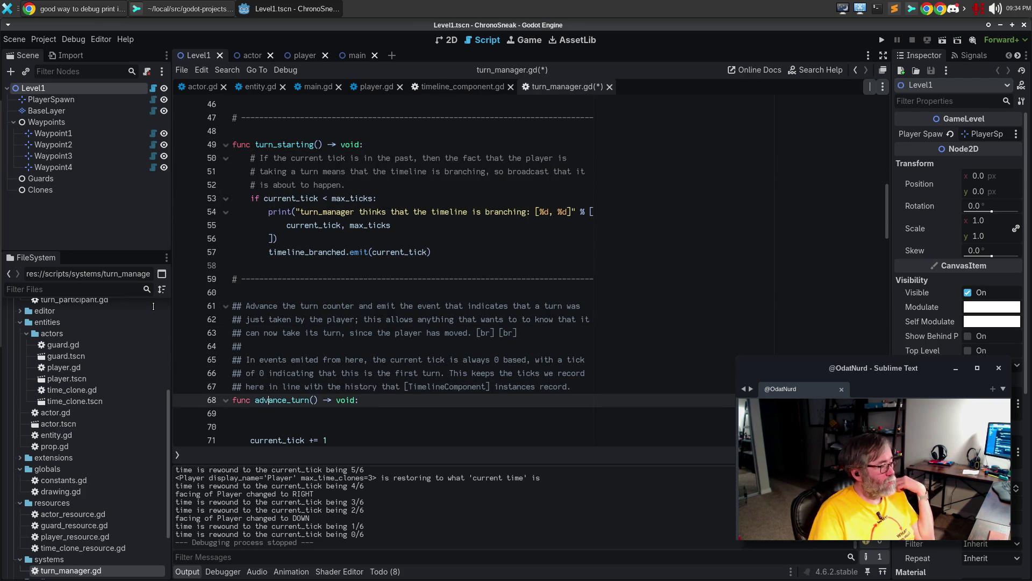
{"action": "key", "text": "BackSpace"}
{"action": "key", "text": "BackSpace"}
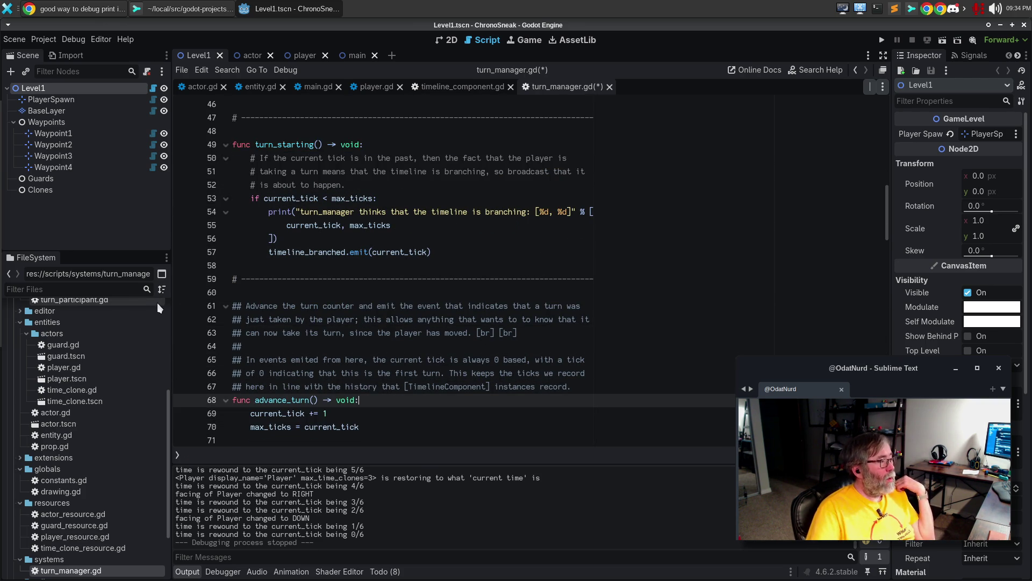
{"action": "scroll", "coordinate": [295, 262], "scroll_direction": "up", "scroll_amount": 1}
{"action": "scroll", "coordinate": [326, 307], "scroll_direction": "down", "scroll_amount": 1}
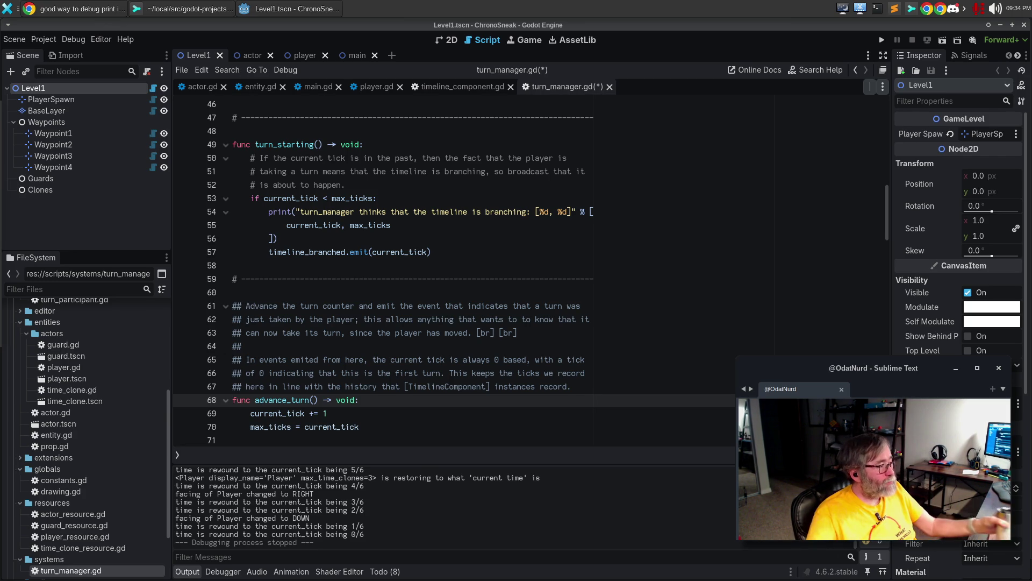
{"action": "scroll", "coordinate": [360, 270], "scroll_direction": "up", "scroll_amount": 3}
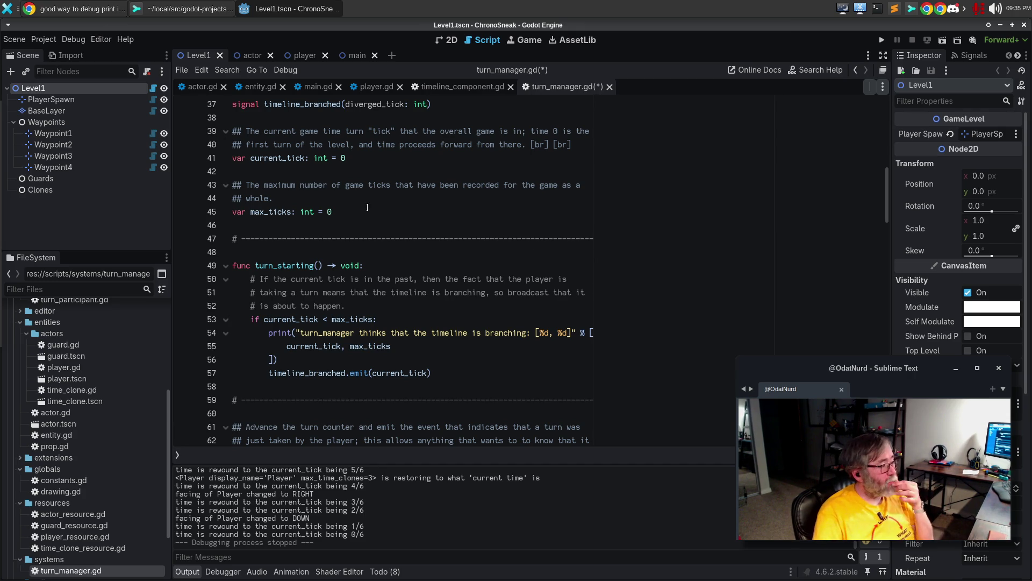
Add a ## doc comment above turn_starting(): the player's turn is about to take place
{"action": "left_click", "coordinate": [300, 253]}
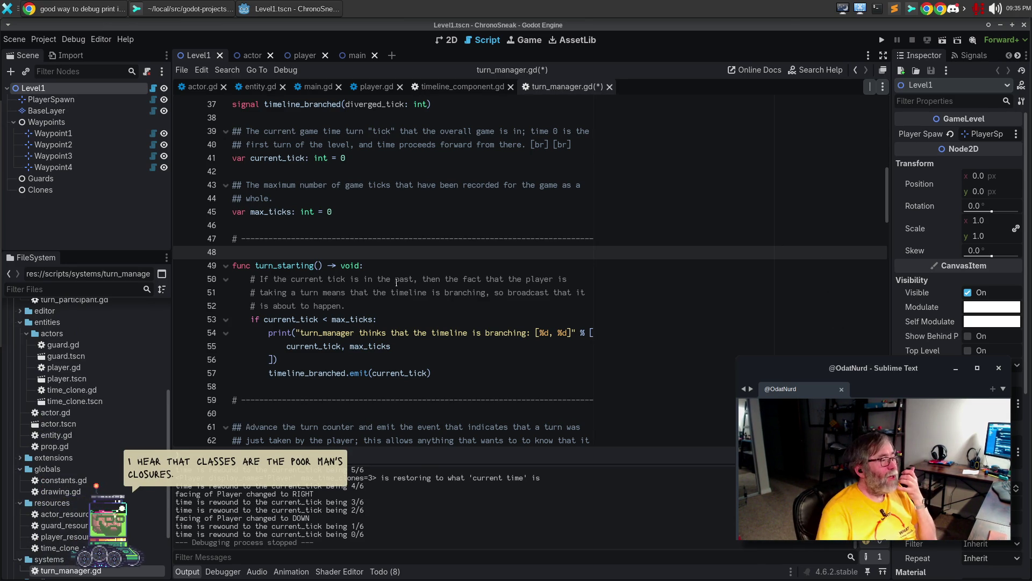
{"action": "left_click", "coordinate": [327, 256]}
{"action": "key", "text": "Return"}
{"action": "type", "text": "## "}
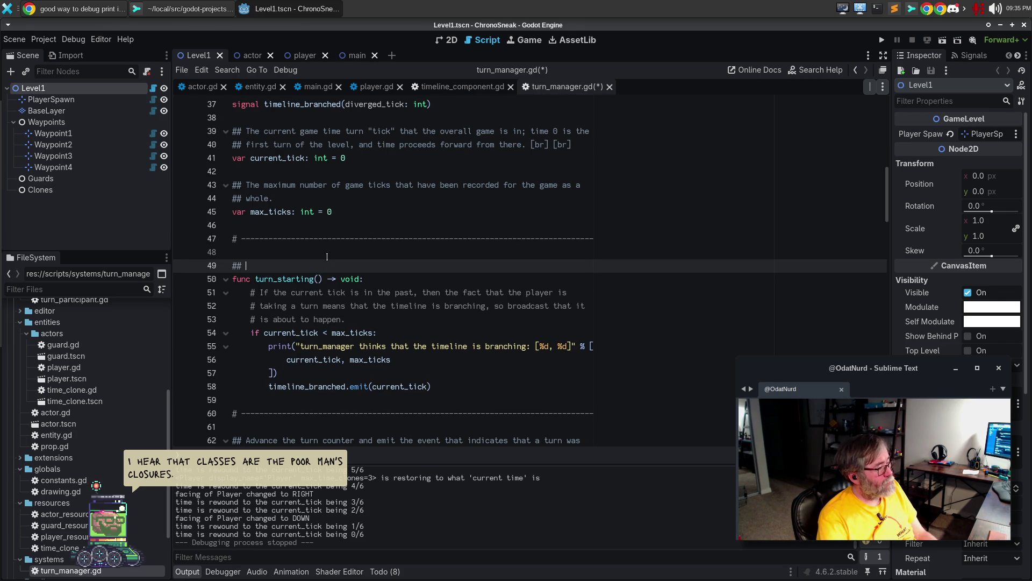
{"action": "type", "text": "Provide an indication that"}
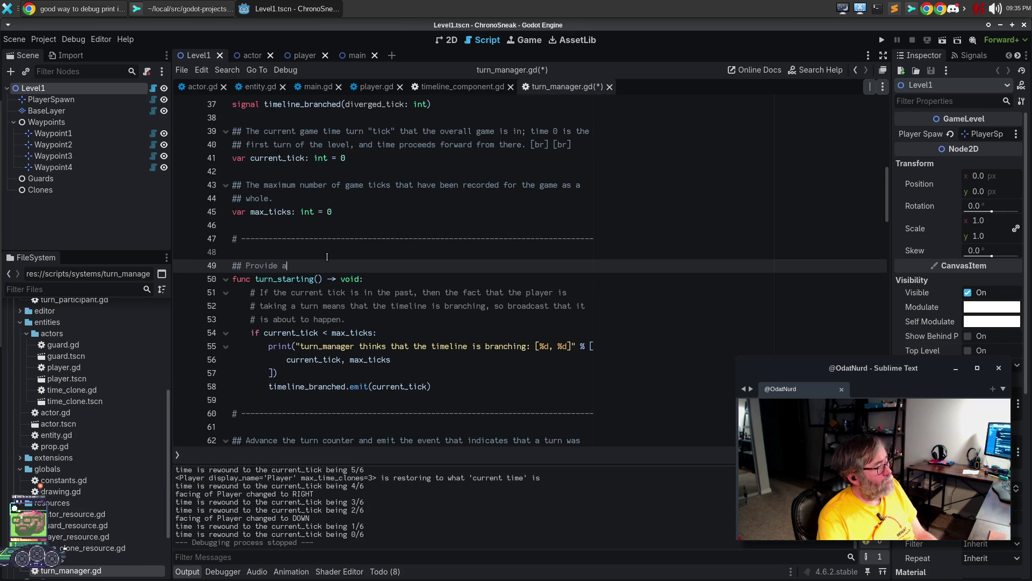
{"action": "type", "text": " a turn"}
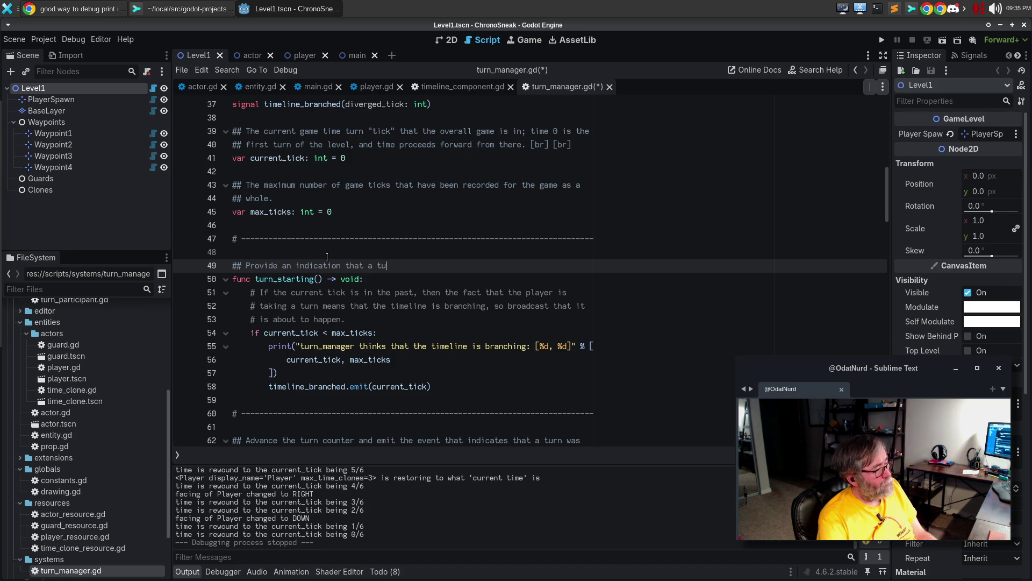
{"action": "key", "text": "ctrl+BackSpace"}
{"action": "key", "text": "ctrl+BackSpace"}
{"action": "key", "text": "ctrl+BackSpace"}
{"action": "key", "text": "ctrl+BackSpace"}
{"action": "key", "text": "ctrl+BackSpace"}
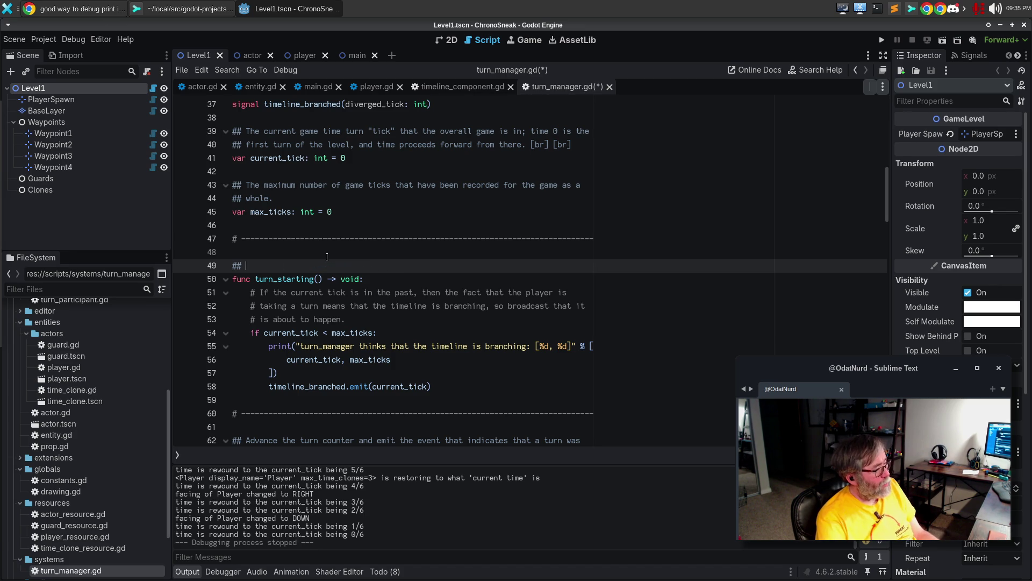
{"action": "type", "text": "This"}
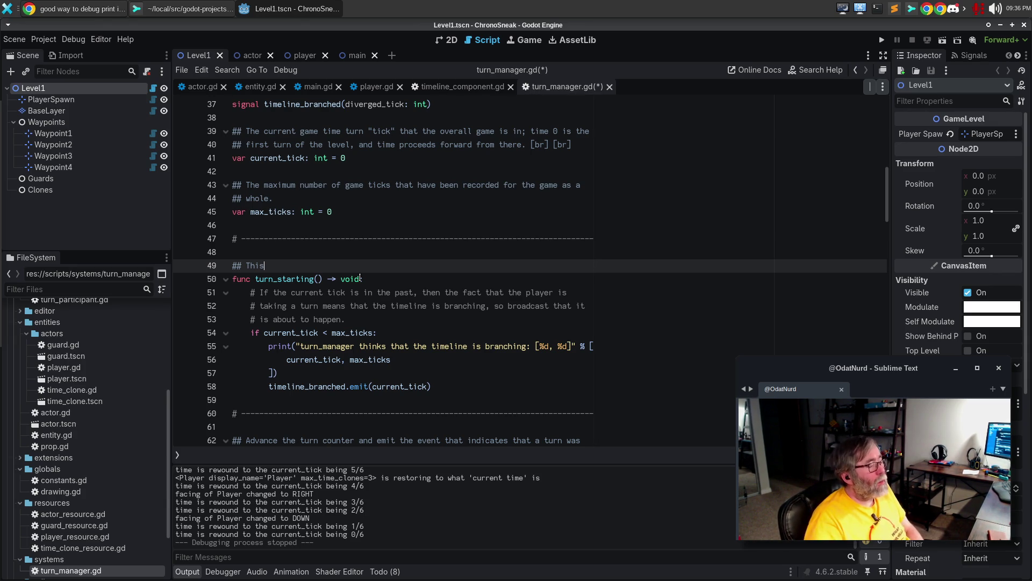
{"action": "key", "text": "BackSpace"}
{"action": "key", "text": "BackSpace"}
{"action": "key", "text": "BackSpace"}
{"action": "type", "text": "Tell the tur"}
{"action": "key", "text": "ctrl+BackSpace"}
{"action": "key", "text": "ctrl+BackSpace"}
{"action": "key", "text": "ctrl+BackSpace"}
{"action": "type", "text": "Calling this indicates to the turn manager that an"}
{"action": "key", "text": "BackSpace"}
{"action": "key", "text": "BackSpace"}
{"action": "key", "text": "BackSpace"}
{"action": "type", "text": "turn on the part of the"}
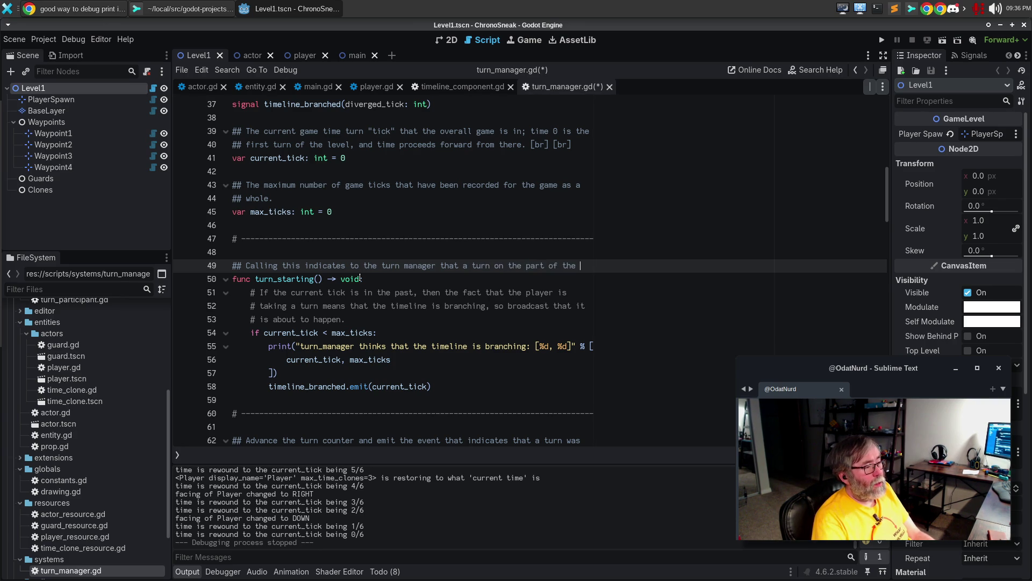
{"action": "key", "text": "Return"}
{"action": "type", "text": "player is about to take place"}
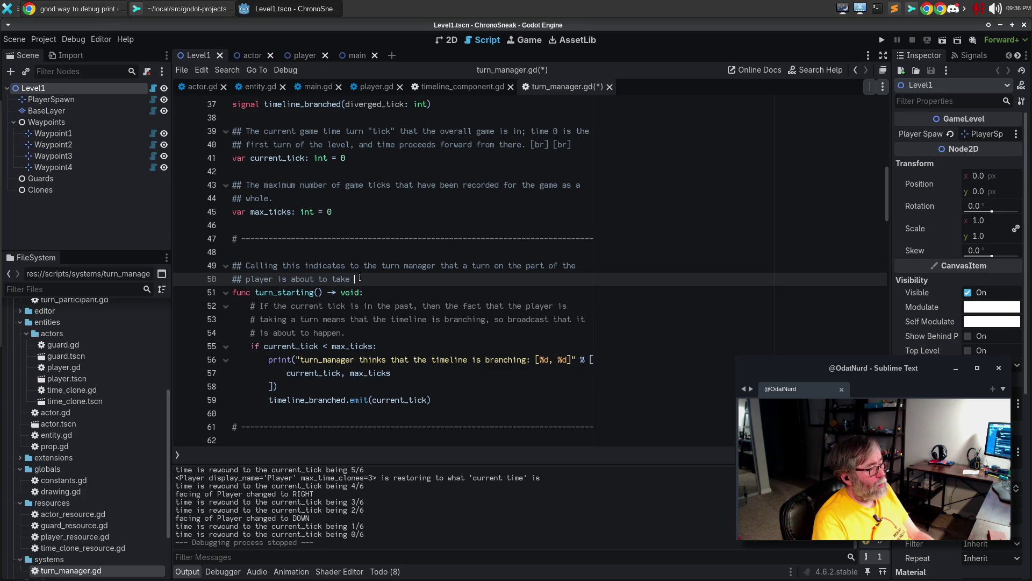
{"action": "type", "text": "."}
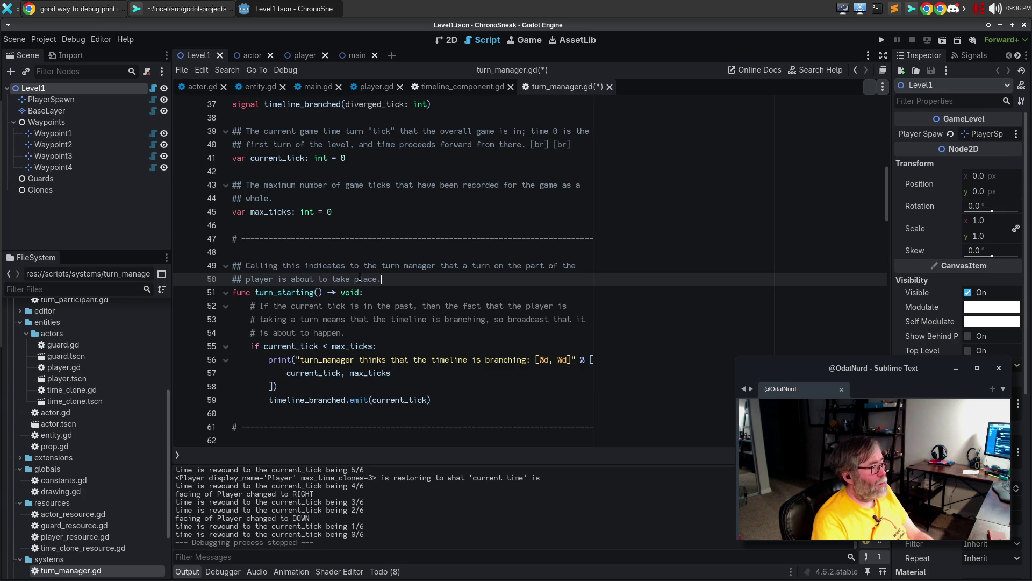
{"action": "type", "text": " [br] [br]"}
Start a second paragraph: this lets the system detect whether the action will branch the timeline
{"action": "key", "text": "Return"}
{"action": "key", "text": "Return"}
{"action": "type", "text": "This allows the system to de"}
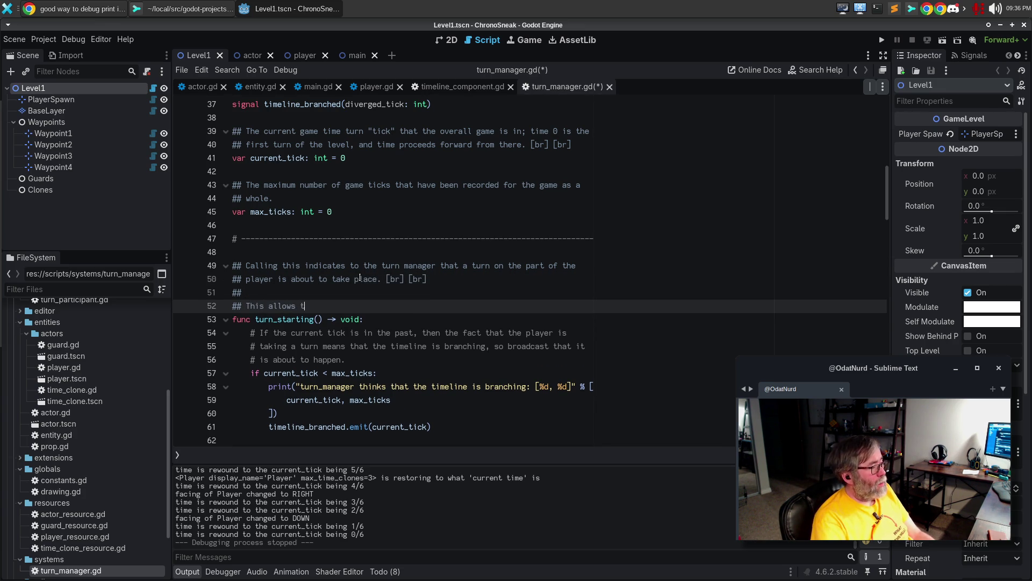
{"action": "type", "text": "tect if the tiumelin"}
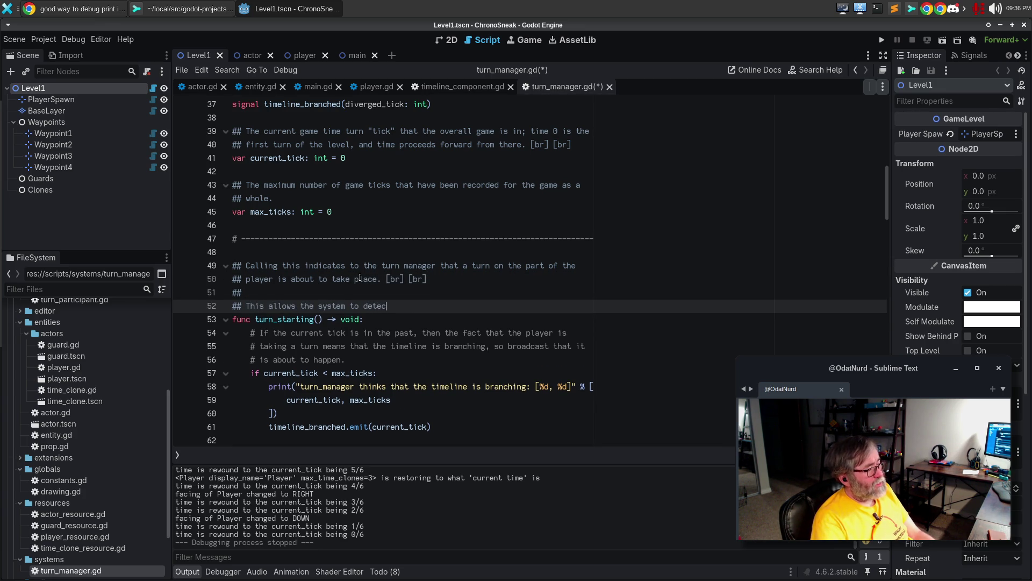
{"action": "key", "text": "BackSpace"}
{"action": "key", "text": "BackSpace"}
{"action": "key", "text": "BackSpace"}
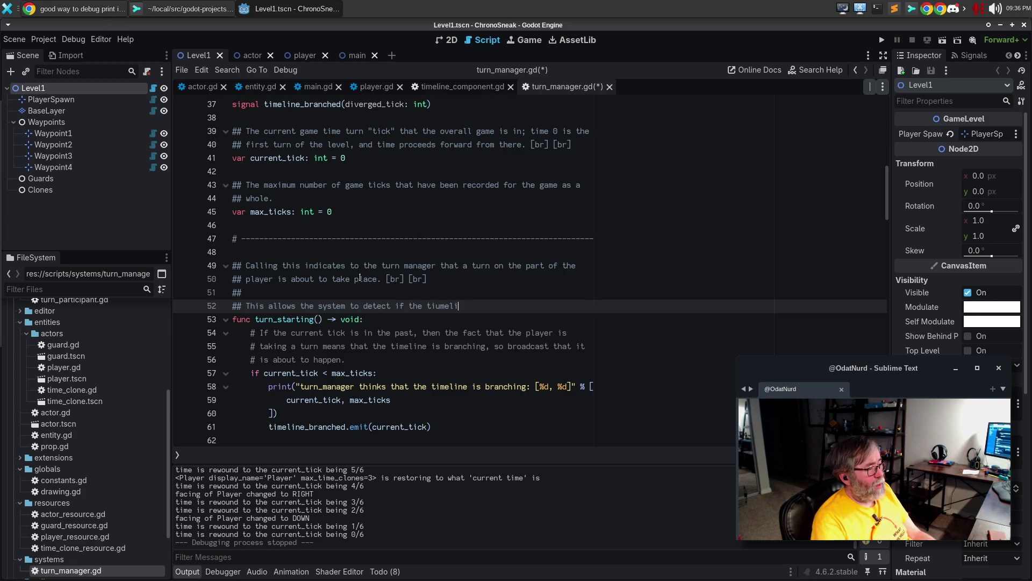
{"action": "type", "text": "this a"}
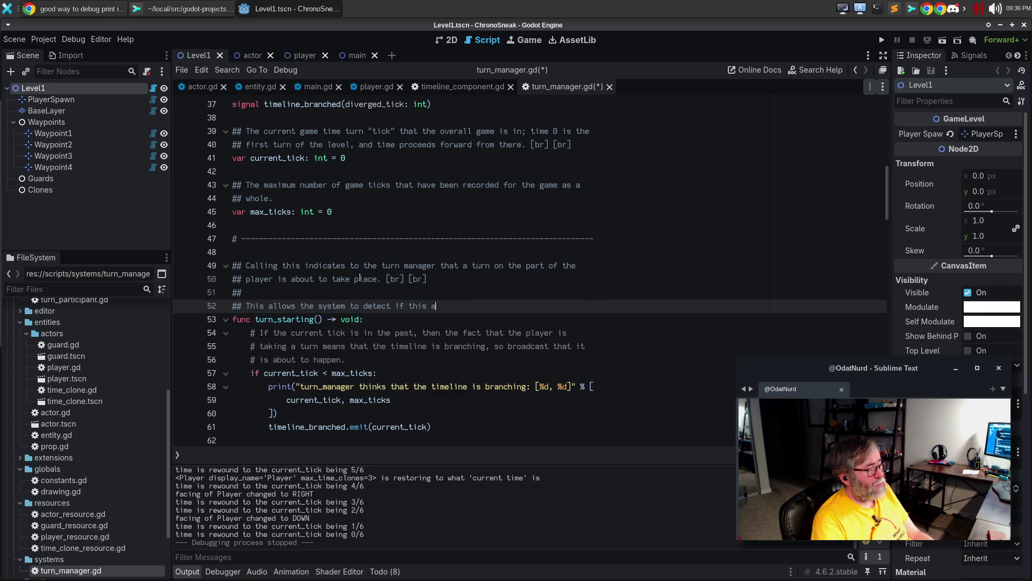
{"action": "type", "text": "ction is going to branch the"}
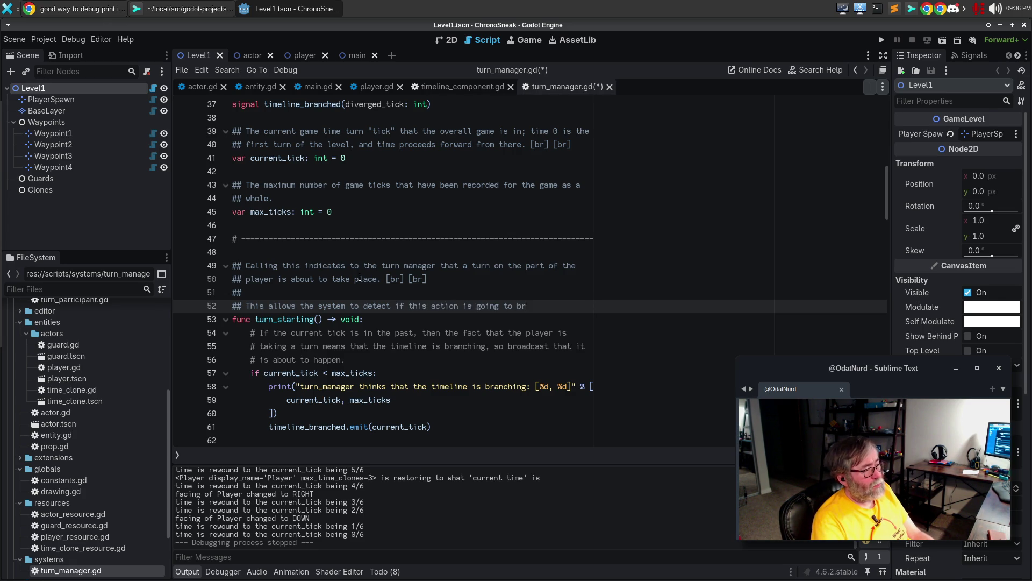
{"action": "key", "text": "Return"}
{"action": "type", "text": "timeline"}
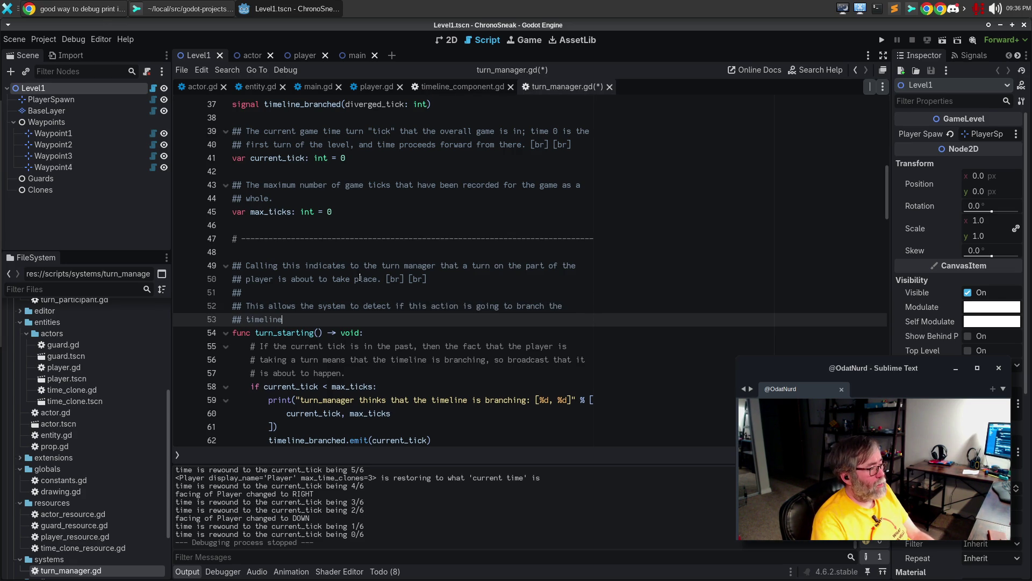
{"action": "type", "text": " or not, which gives "}
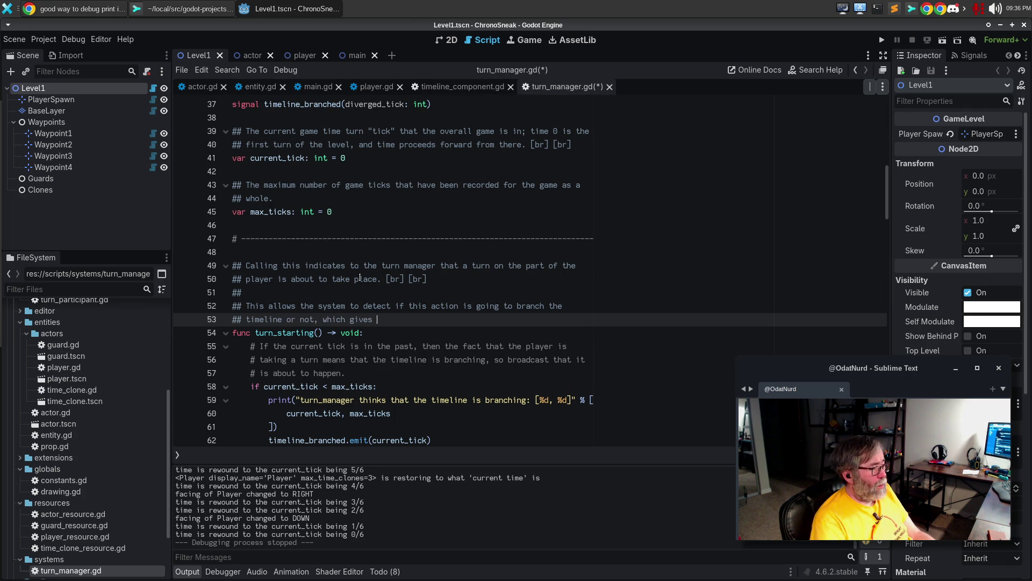
{"action": "type", "text": "[En"}
{"action": "key", "text": "BackSpace"}
{"action": "key", "text": "BackSpace"}
{"action": "key", "text": "BackSpace"}
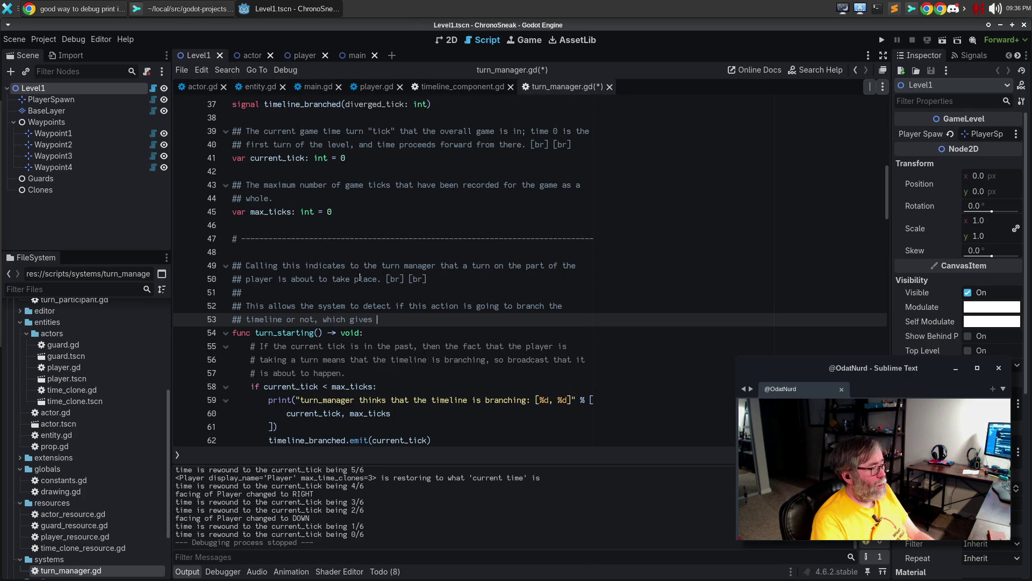
{"action": "type", "text": "["}
Finish with '[TimelineComponent] time to react to the branch' before the turn, and save turn_manager.gd
{"action": "key", "text": "BackSpace"}
{"action": "type", "text": "the [TimelineComponent]"}
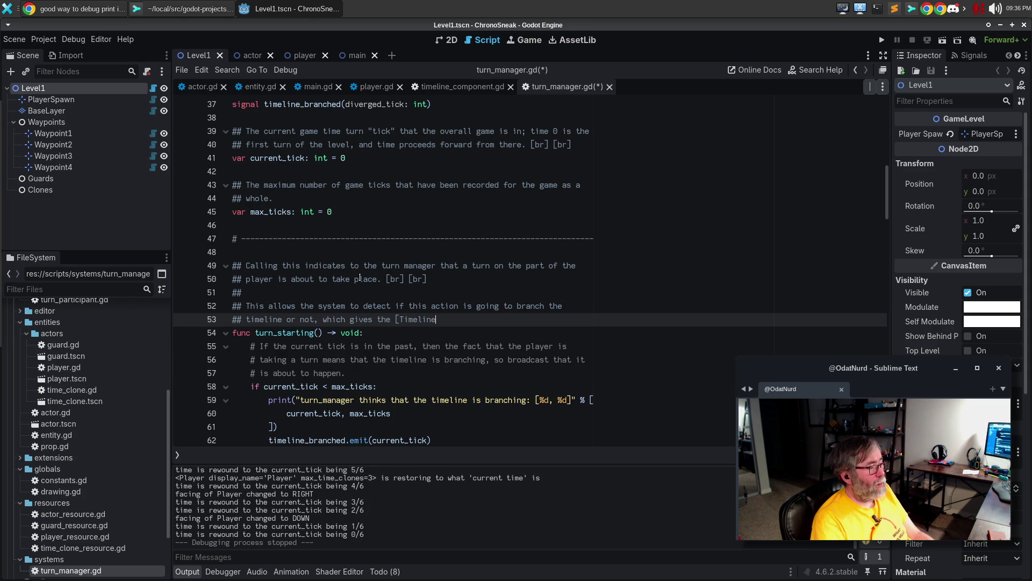
{"action": "type", "text": " of"}
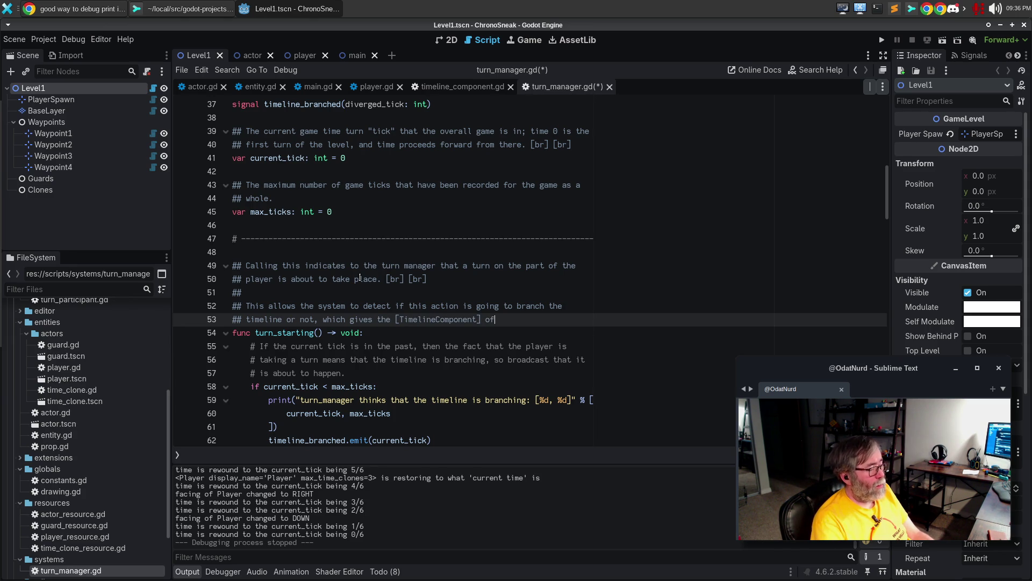
{"action": "key", "text": "BackSpace"}
{"action": "key", "text": "BackSpace"}
{"action": "type", "text": "time to re"}
{"action": "type", "text": "act to the"}
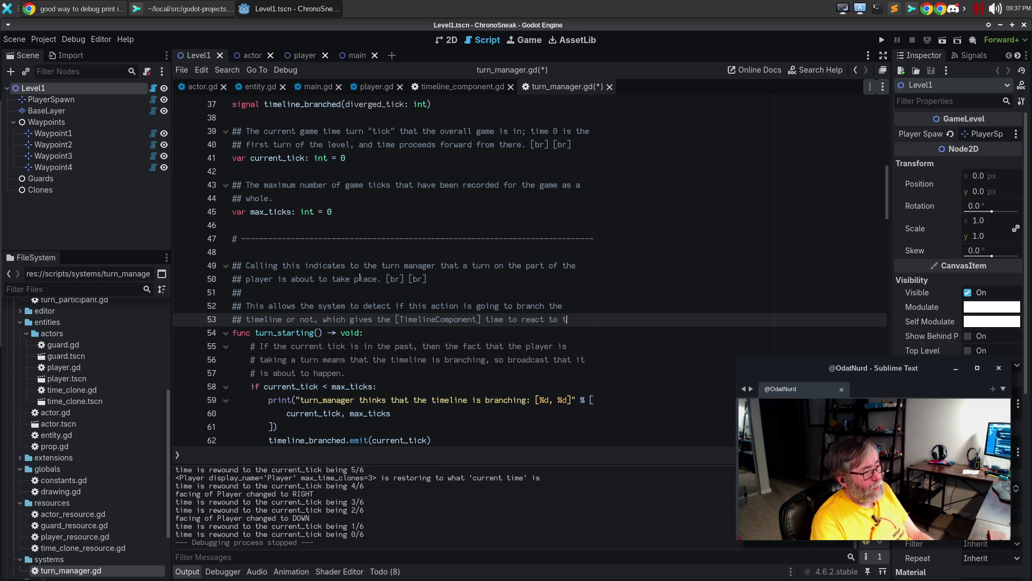
{"action": "key", "text": "Return"}
{"action": "type", "text": "branch to "}
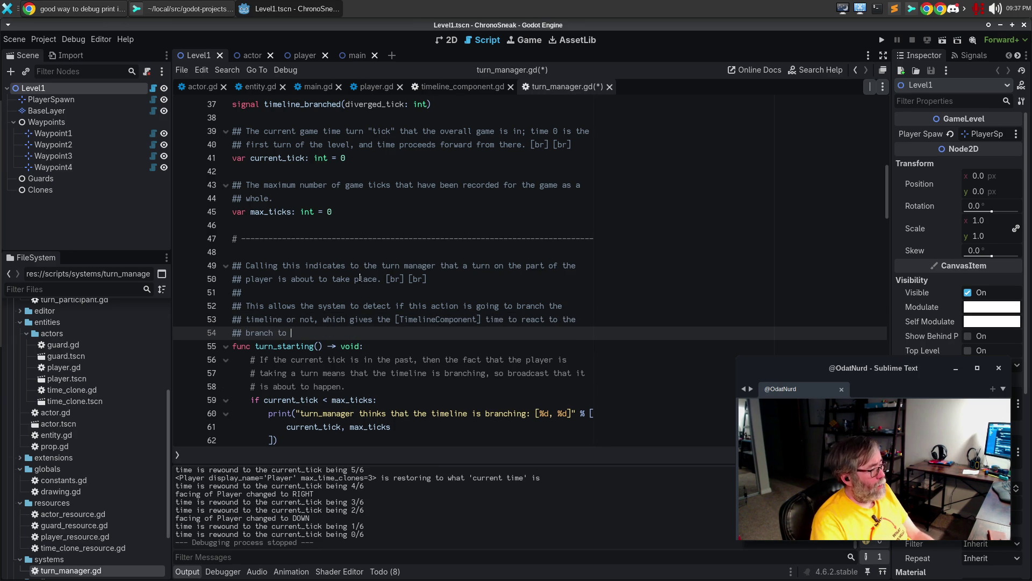
{"action": "type", "text": "prepare "}
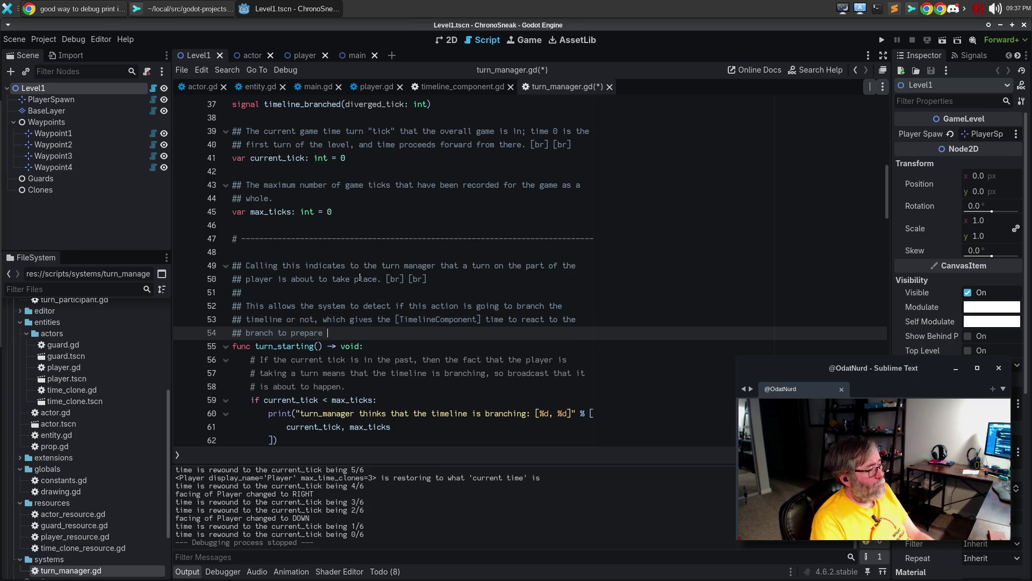
{"action": "type", "text": "itself before the tu"}
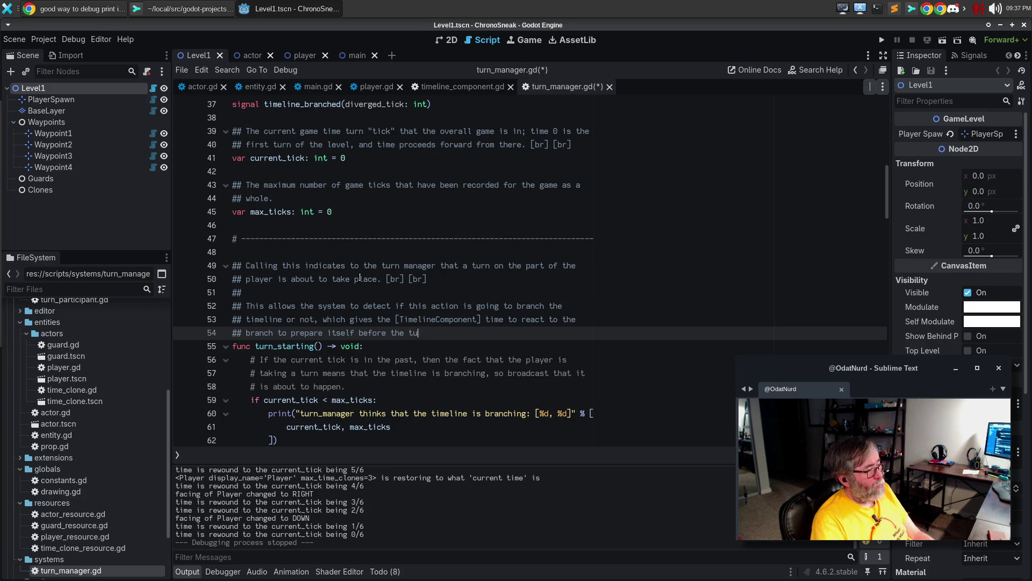
{"action": "type", "text": "rn actually takes place."}
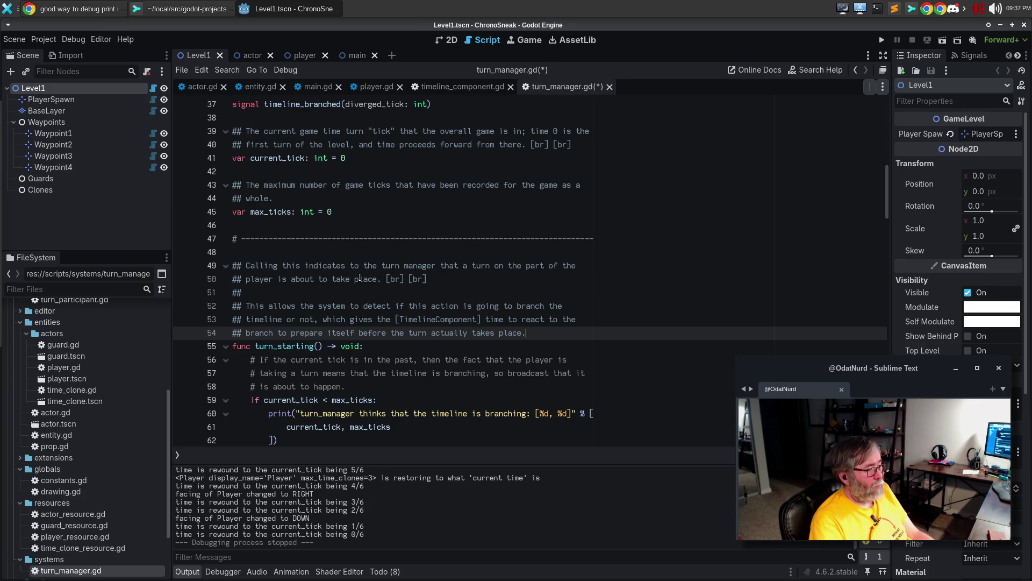
{"action": "key", "text": "ctrl+s"}
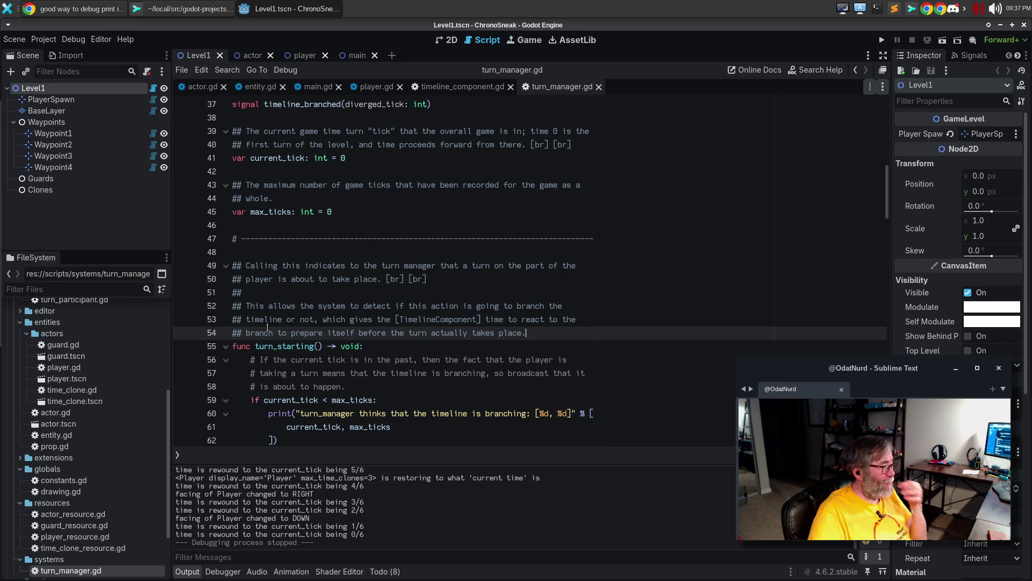
{"action": "double_click", "coordinate": [267, 345]}
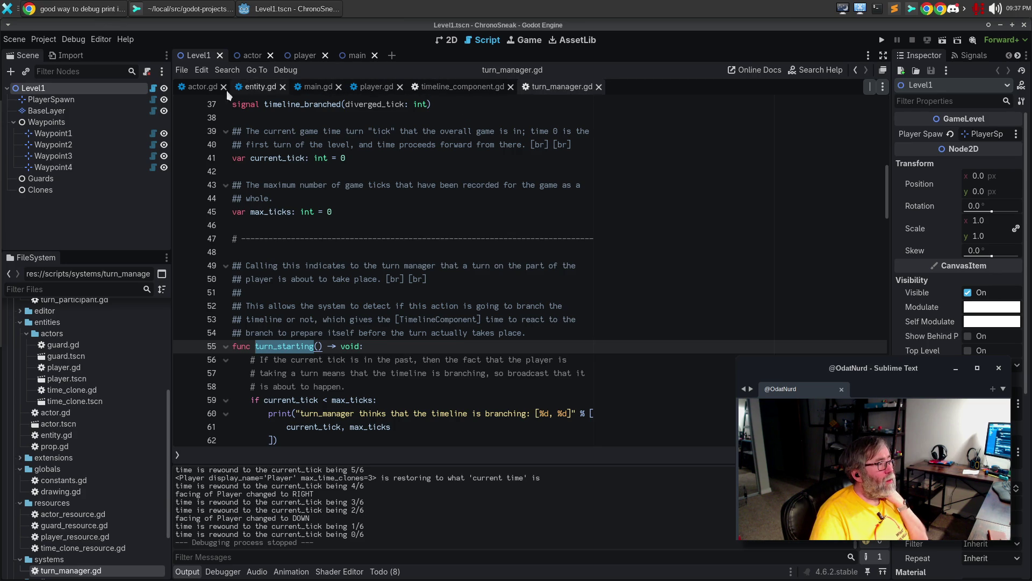
Switch to actor.gd and dismiss the TimelineComponent documentation popup
{"action": "left_click", "coordinate": [204, 87]}
{"action": "left_click", "coordinate": [441, 285]}
{"action": "mouse_move", "coordinate": [441, 285]}
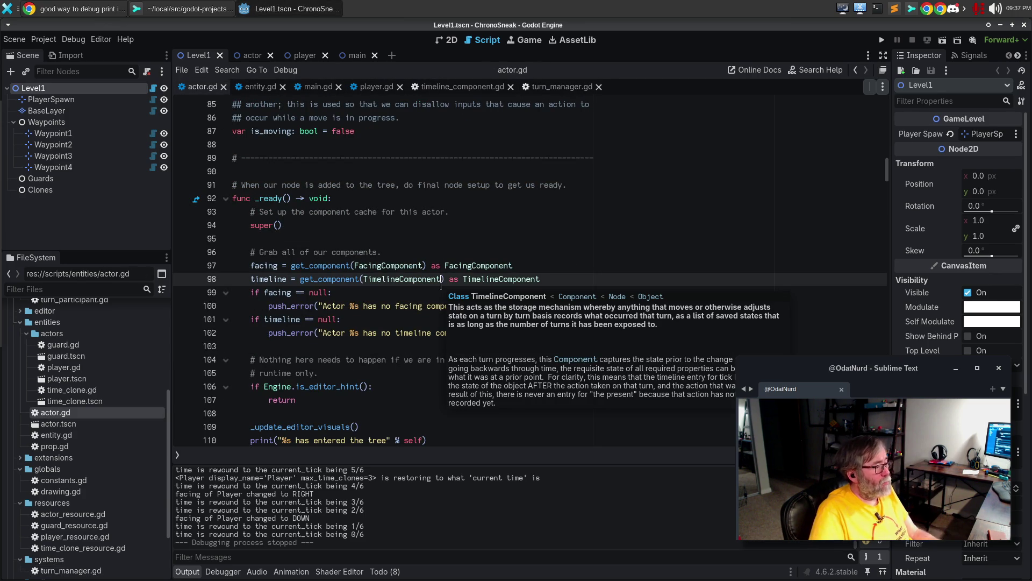
{"action": "left_click", "coordinate": [393, 224]}
{"action": "scroll", "coordinate": [416, 211], "scroll_direction": "down", "scroll_amount": 4}
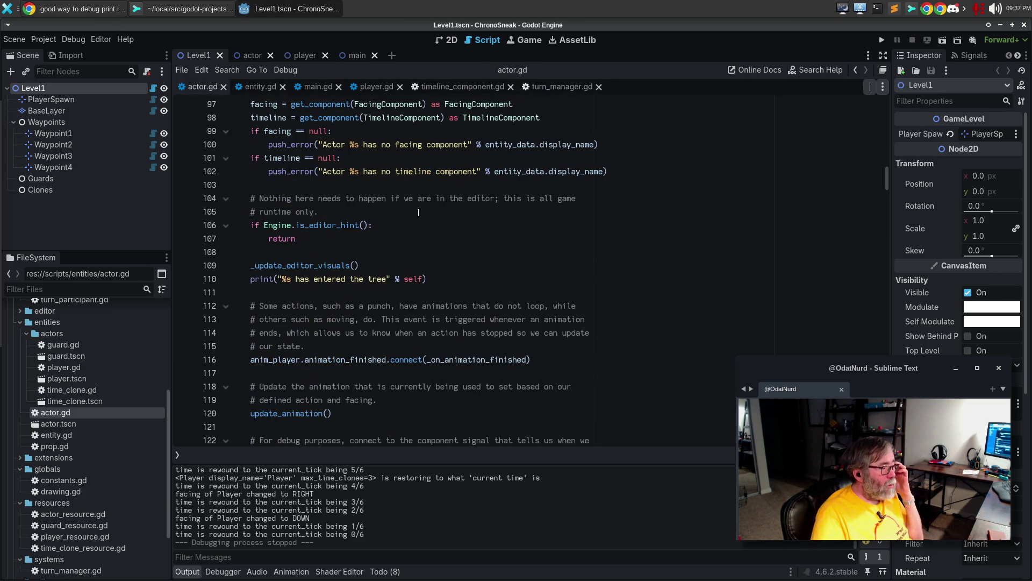
{"action": "scroll", "coordinate": [420, 212], "scroll_direction": "down", "scroll_amount": 2}
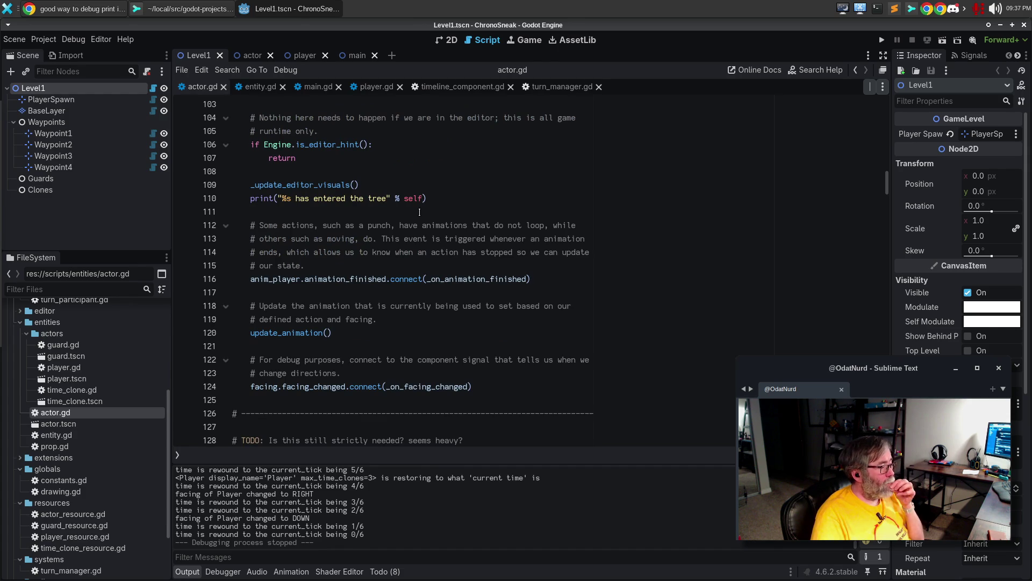
{"action": "scroll", "coordinate": [420, 212], "scroll_direction": "down", "scroll_amount": 8}
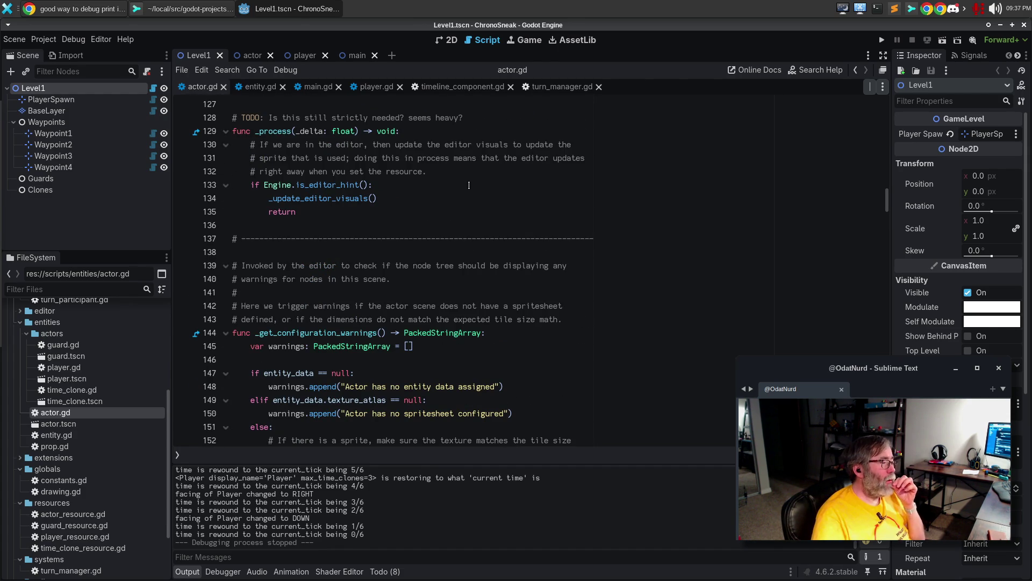
{"action": "scroll", "coordinate": [471, 176], "scroll_direction": "down", "scroll_amount": 2}
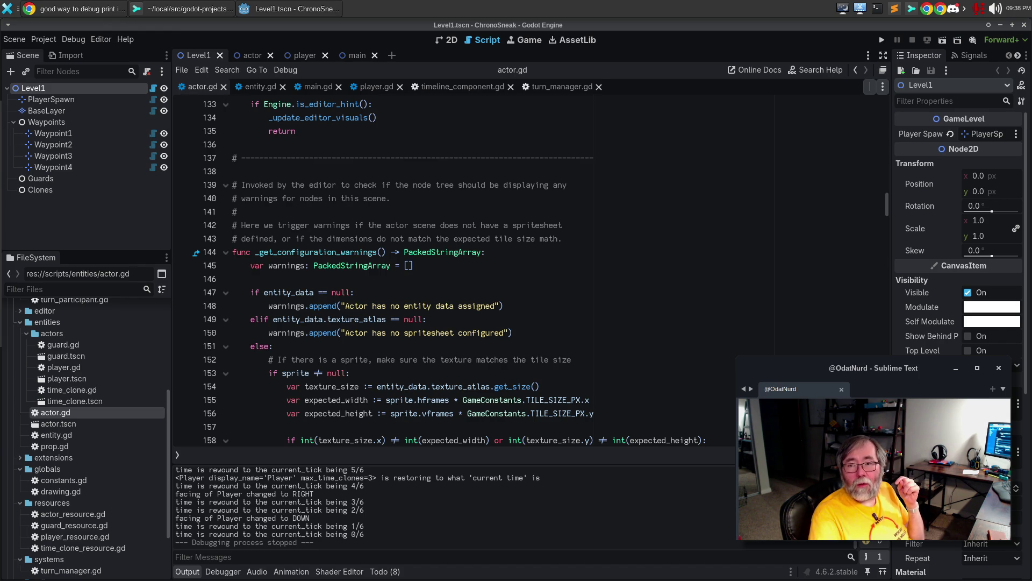
{"action": "left_click", "coordinate": [458, 319]}
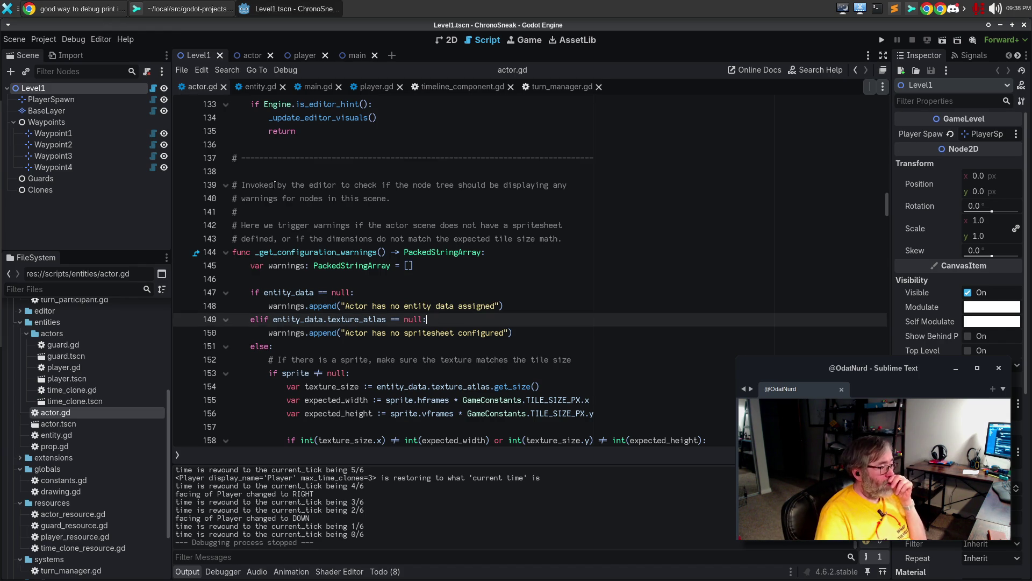
{"action": "scroll", "coordinate": [352, 218], "scroll_direction": "down", "scroll_amount": 5}
{"action": "scroll", "coordinate": [360, 219], "scroll_direction": "down", "scroll_amount": 3}
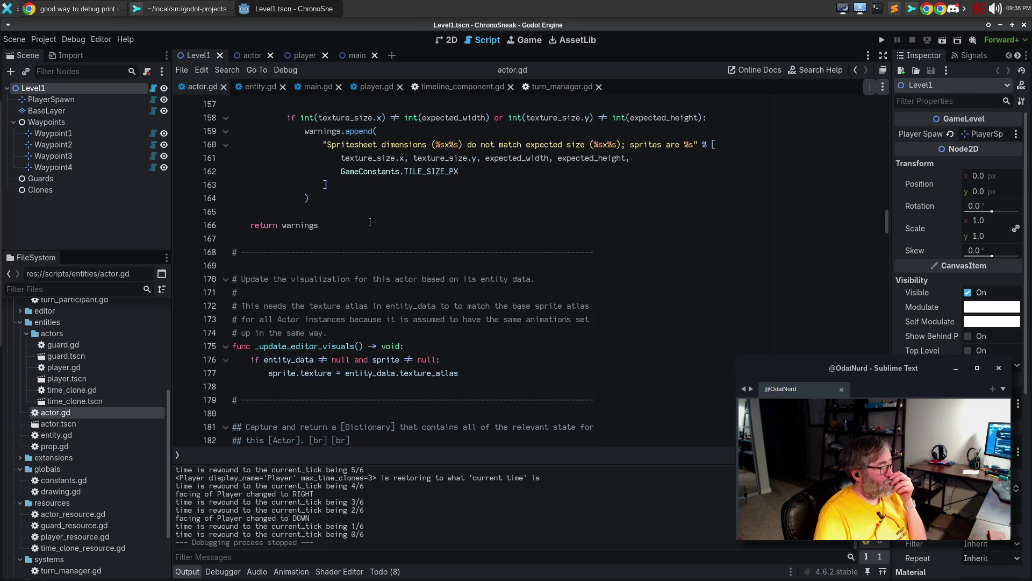
{"action": "scroll", "coordinate": [370, 221], "scroll_direction": "down", "scroll_amount": 5}
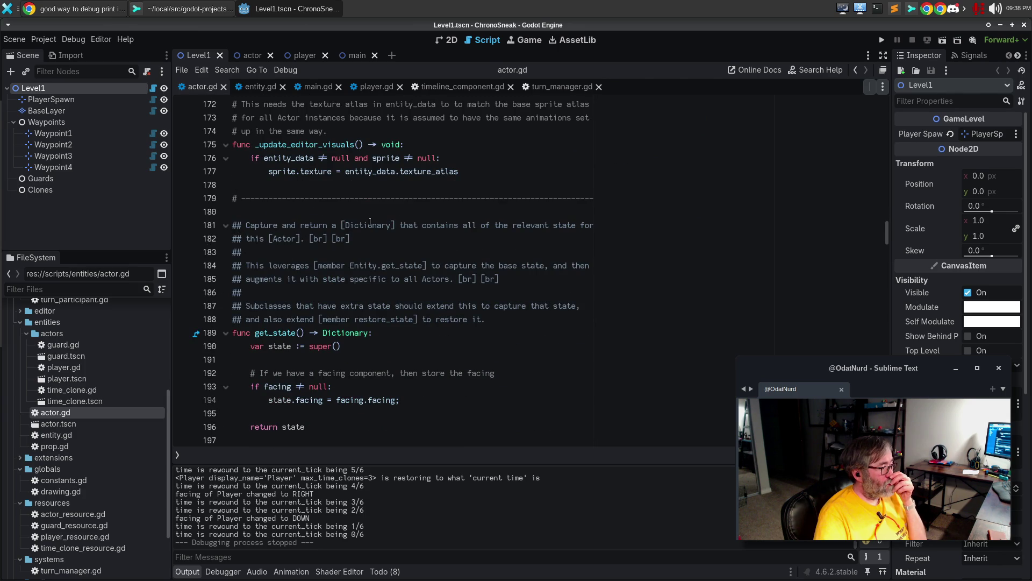
{"action": "scroll", "coordinate": [370, 222], "scroll_direction": "down", "scroll_amount": 3}
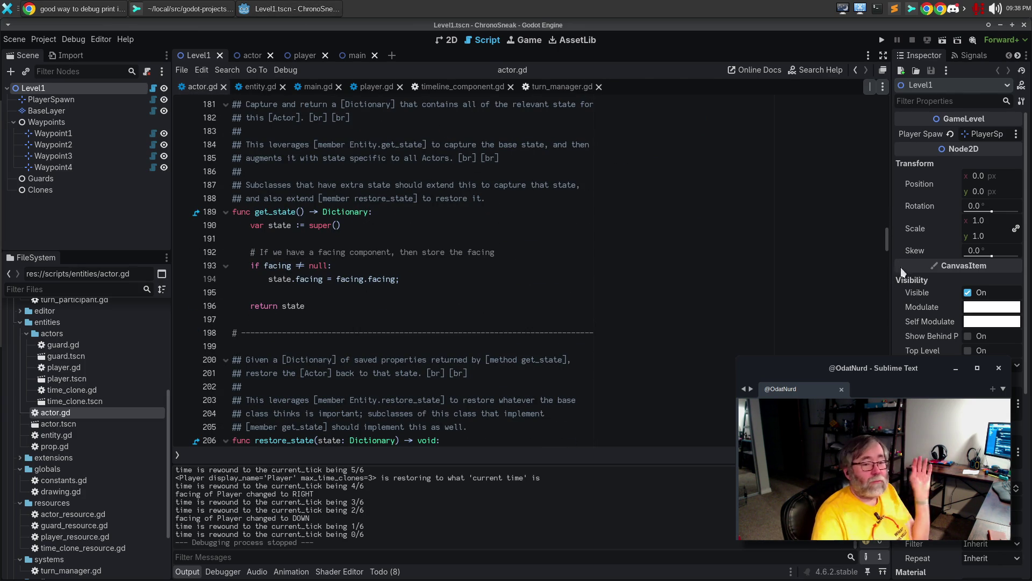
{"action": "scroll", "coordinate": [436, 282], "scroll_direction": "down", "scroll_amount": 8}
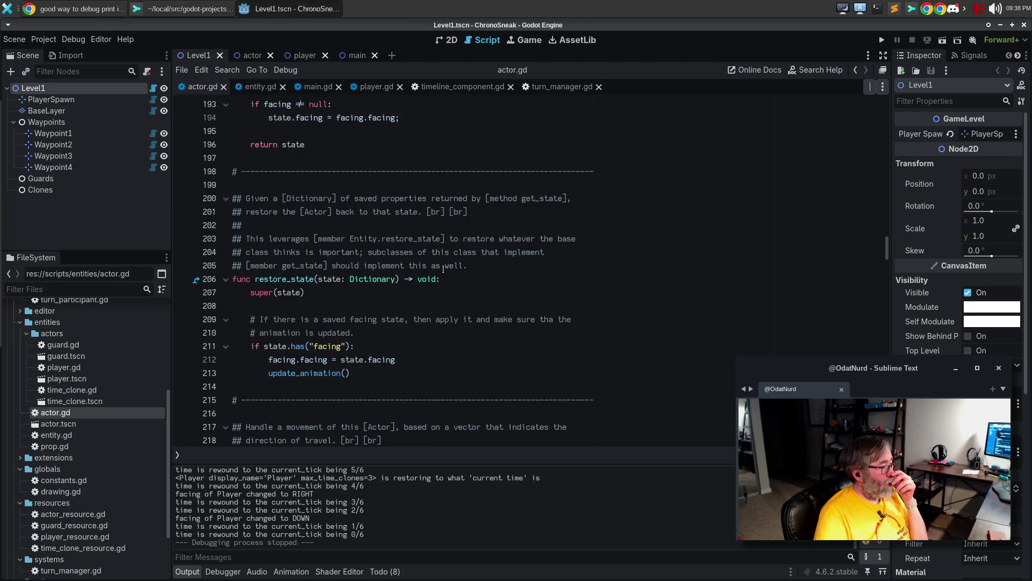
{"action": "scroll", "coordinate": [445, 266], "scroll_direction": "down", "scroll_amount": 3}
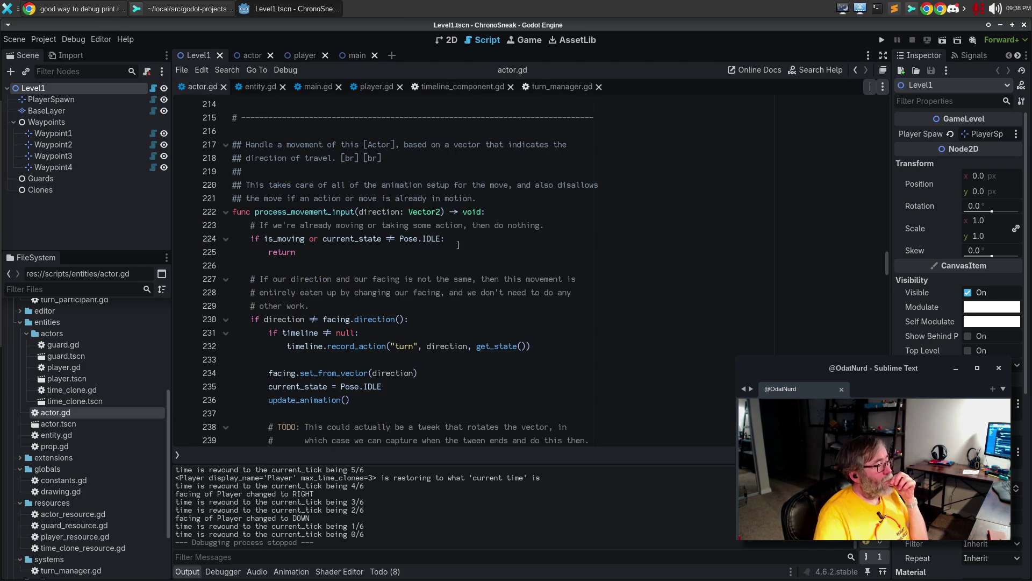